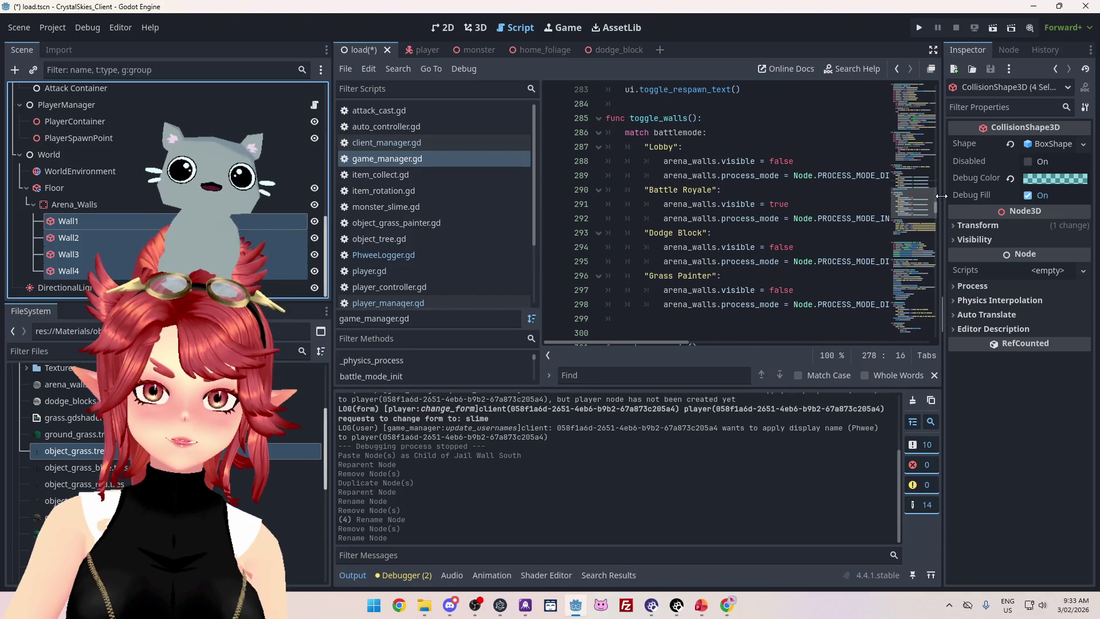
Inspect the BoxShape3D collision sizes of Arena_Walls, Wall1 and Wall2.
left_click(1045, 140)
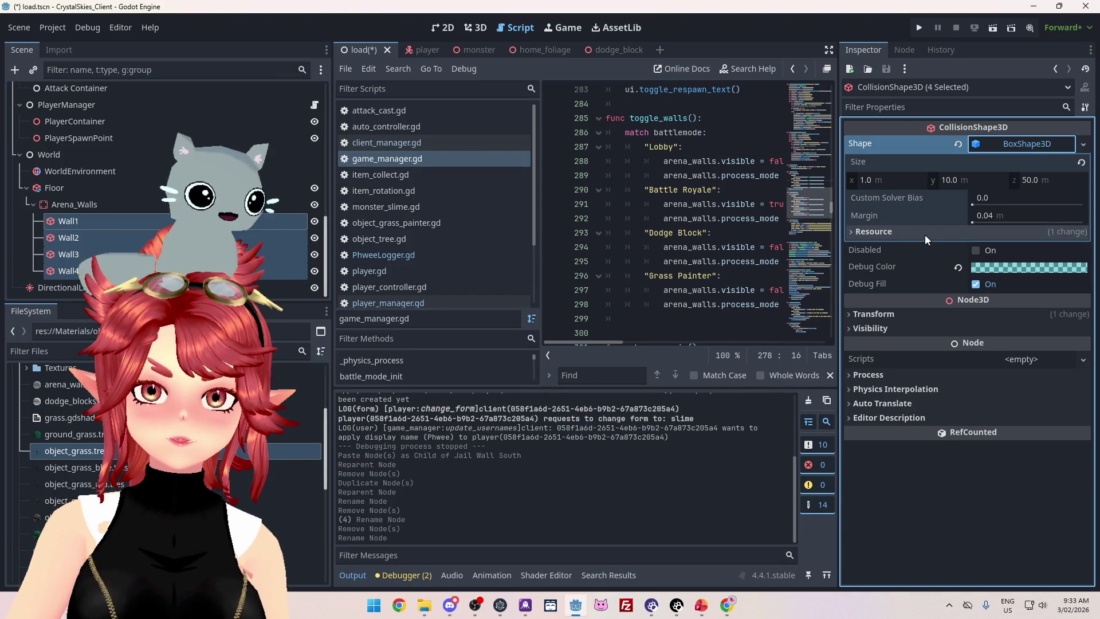
left_click(1024, 145)
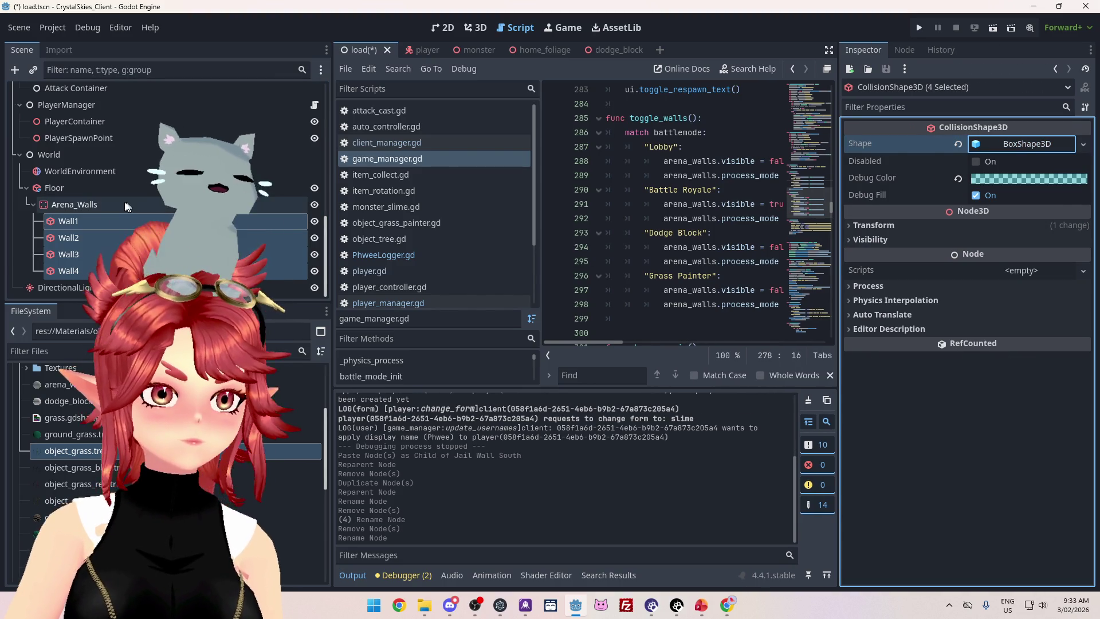
left_click(123, 205)
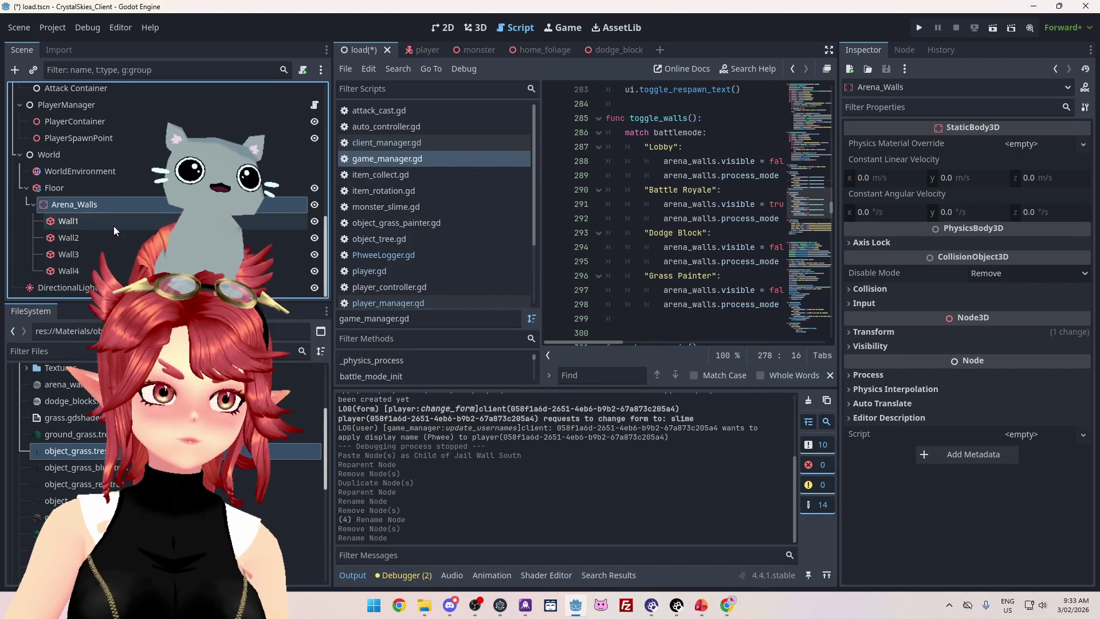
left_click(115, 226)
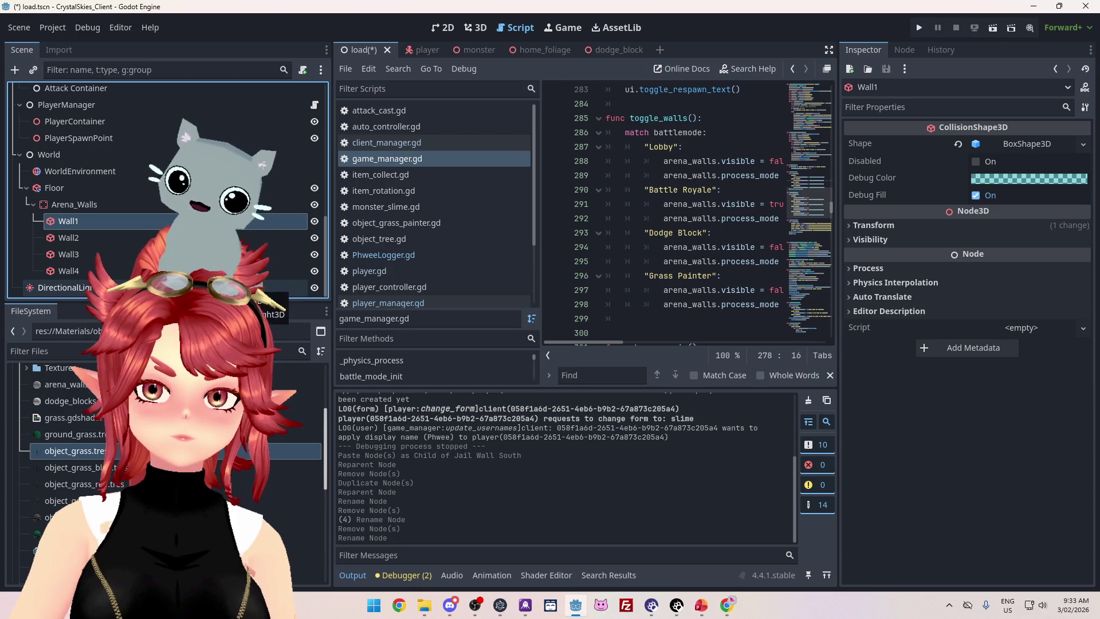
left_click(88, 236)
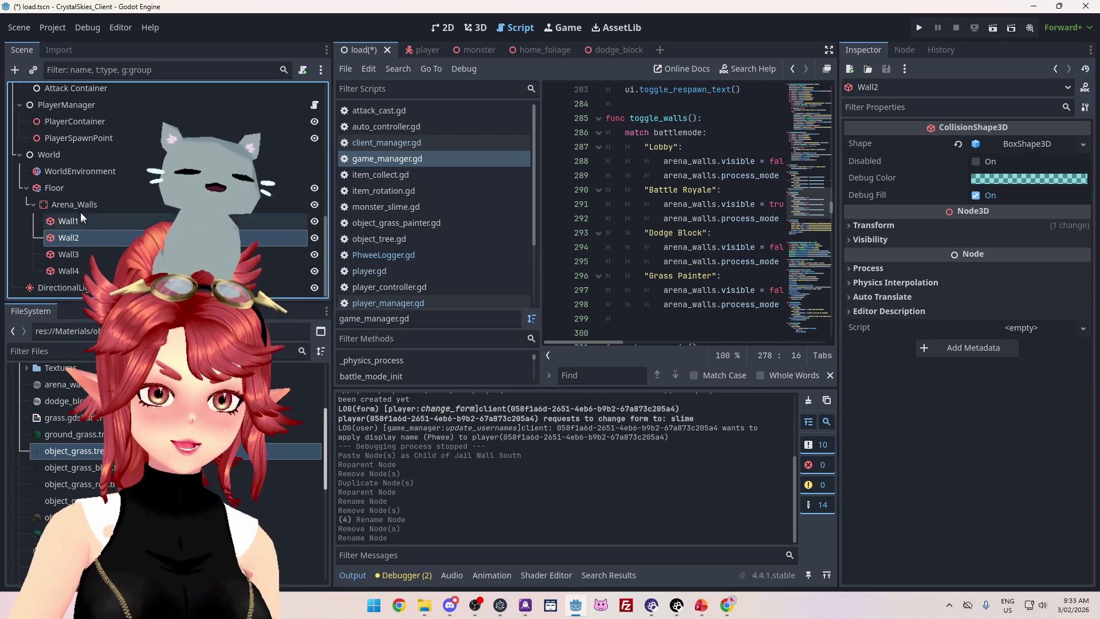
Open Add Child Node from Wall1's context menu in the Scene tree.
left_click(77, 208)
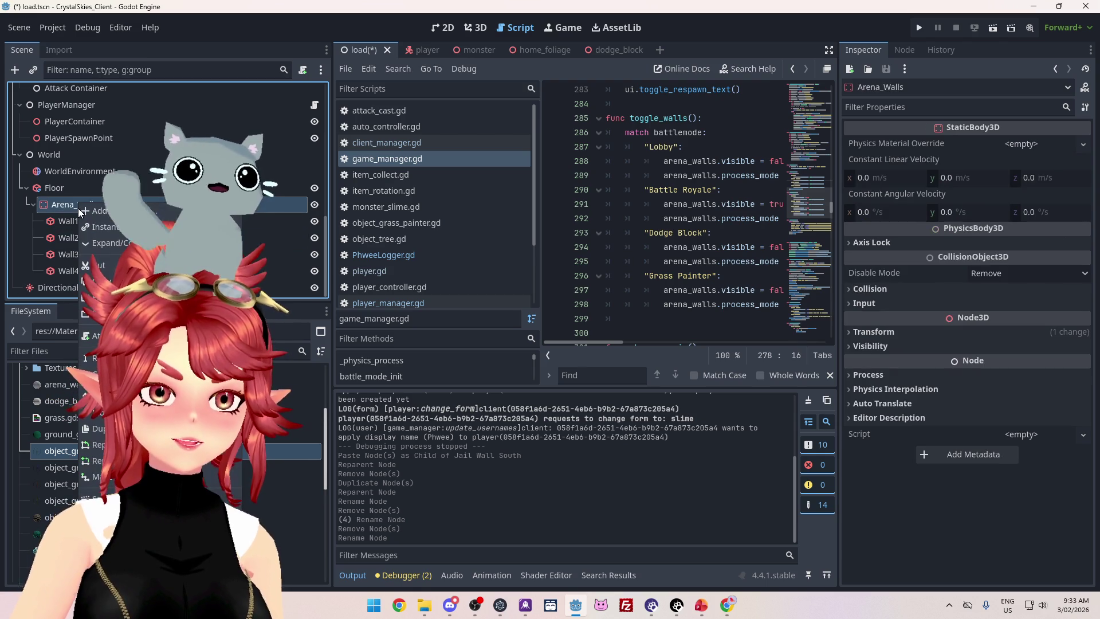
right_click(78, 208)
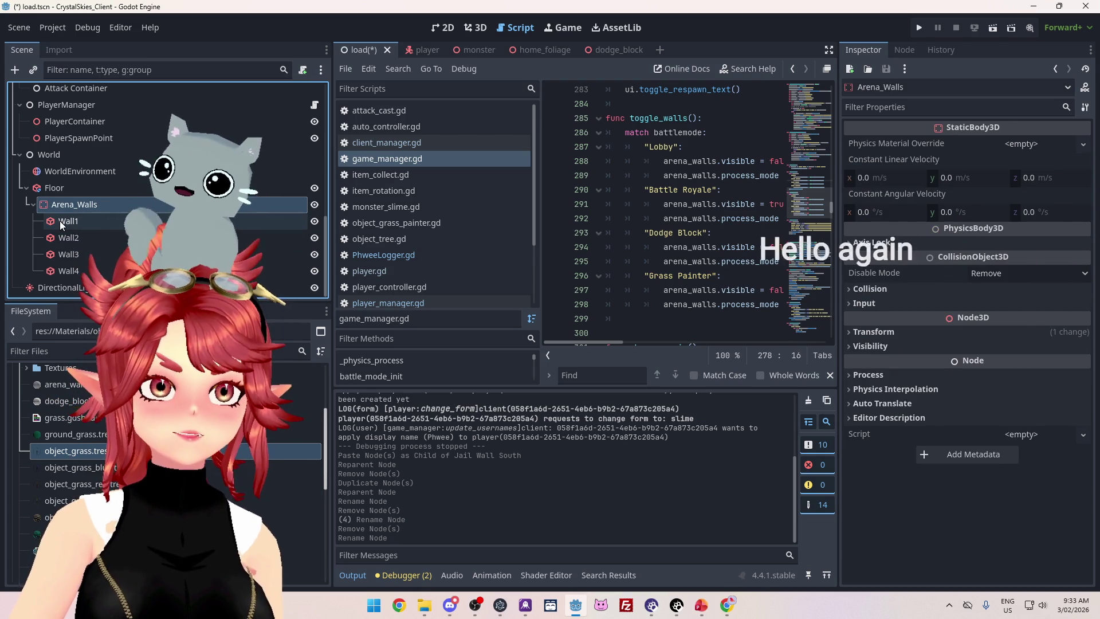
left_click(60, 221)
right_click(71, 219)
left_click(116, 210)
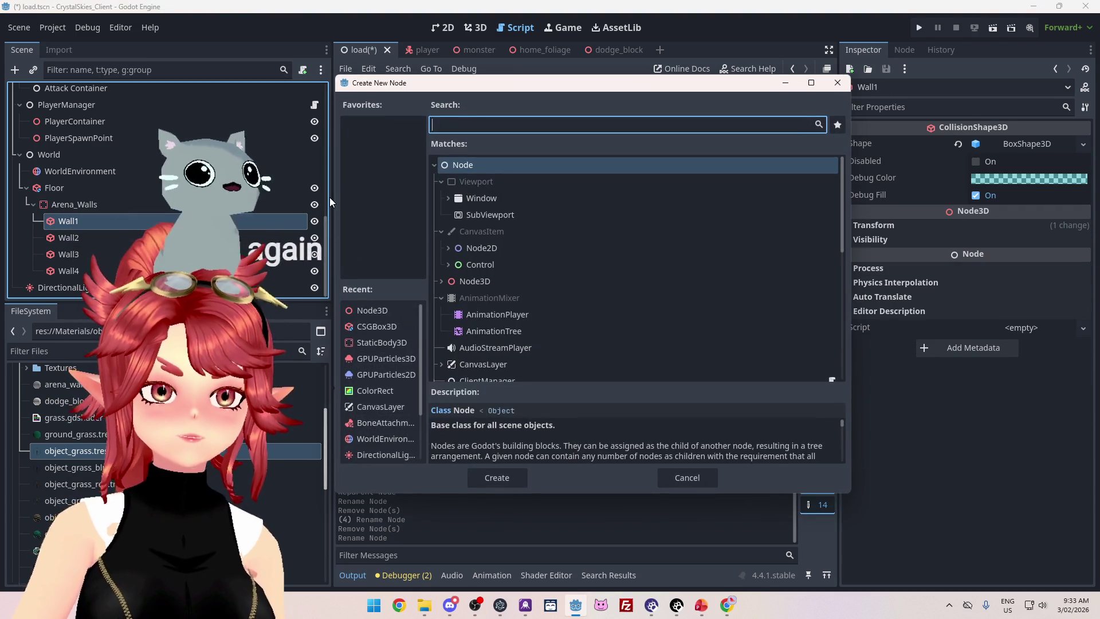
Search 'mesh', compare CSGMesh3D with MeshInstance3D, and add a MeshInstance3D under Wall1.
type("mesh")
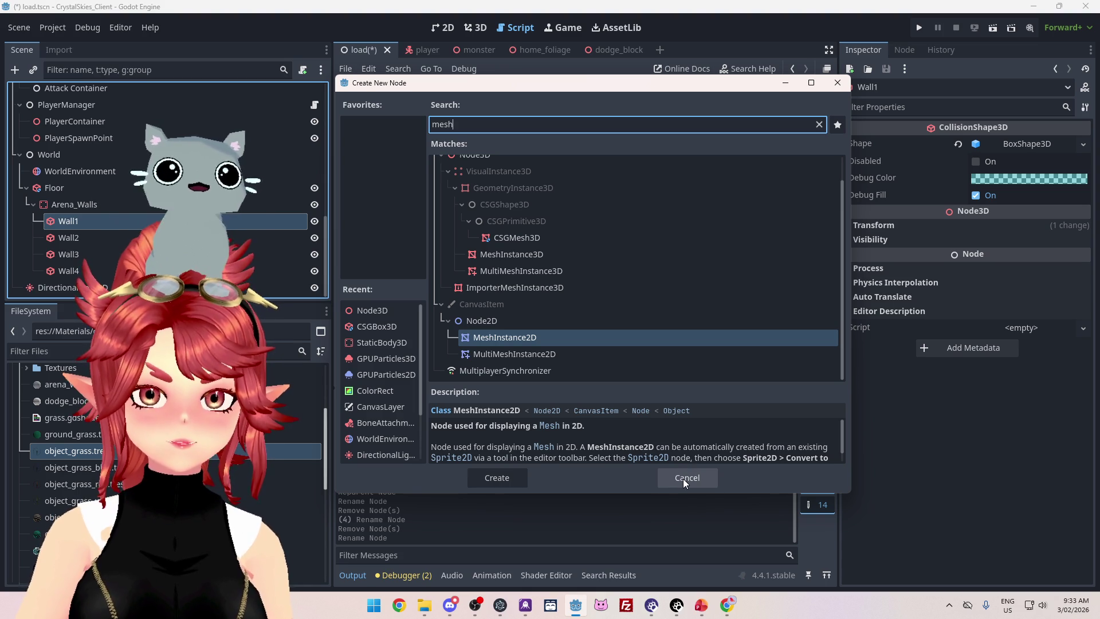
left_click(520, 241)
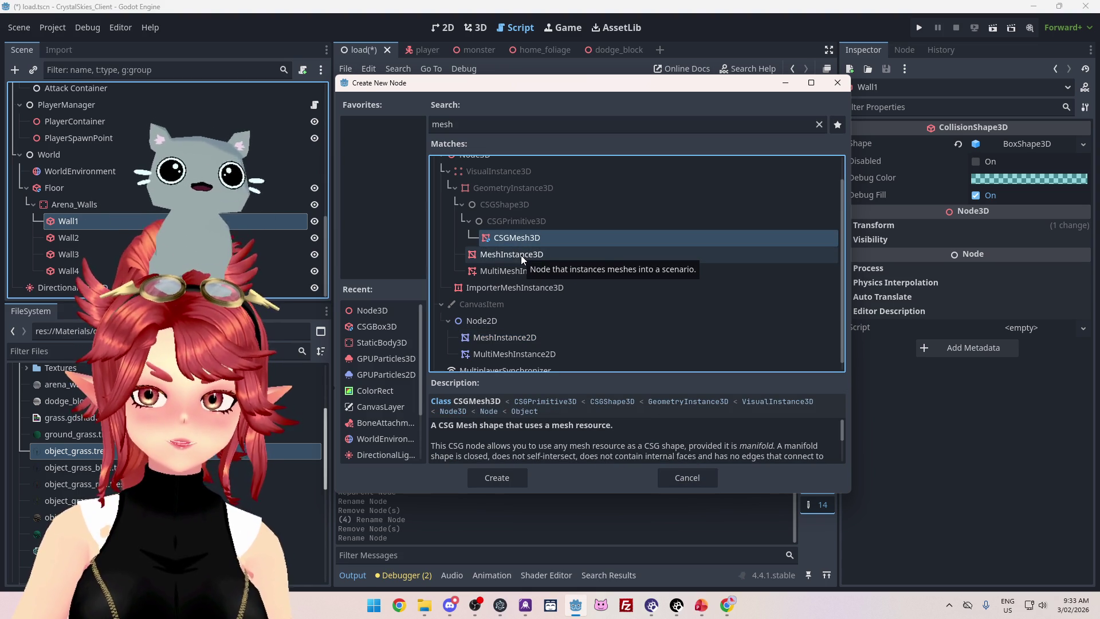
scroll(580, 444, "down", 1)
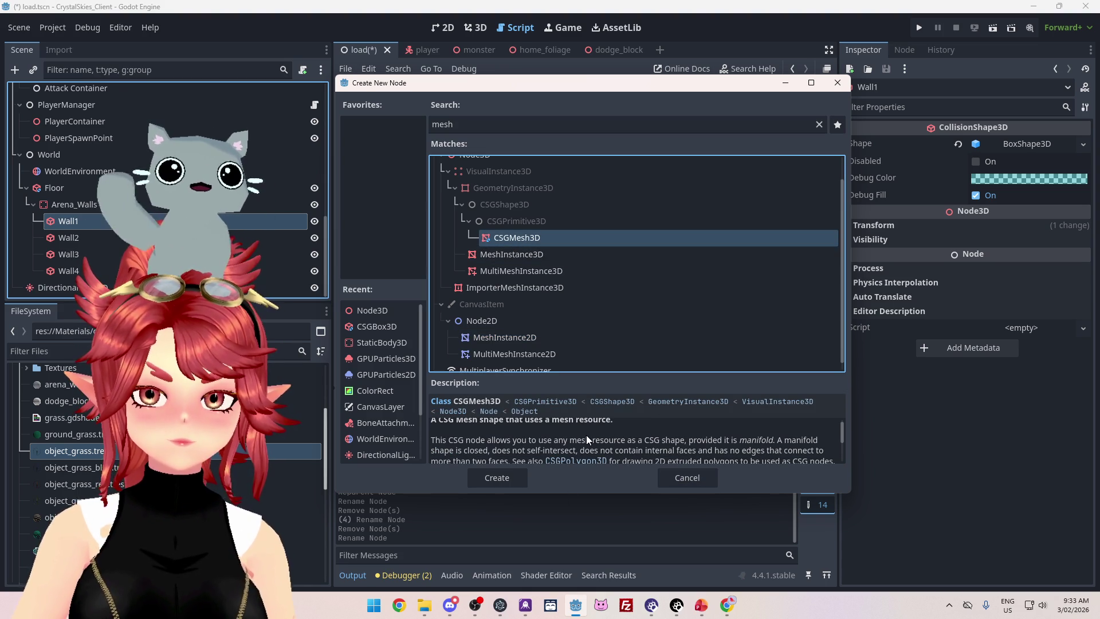
scroll(586, 434, "down", 1)
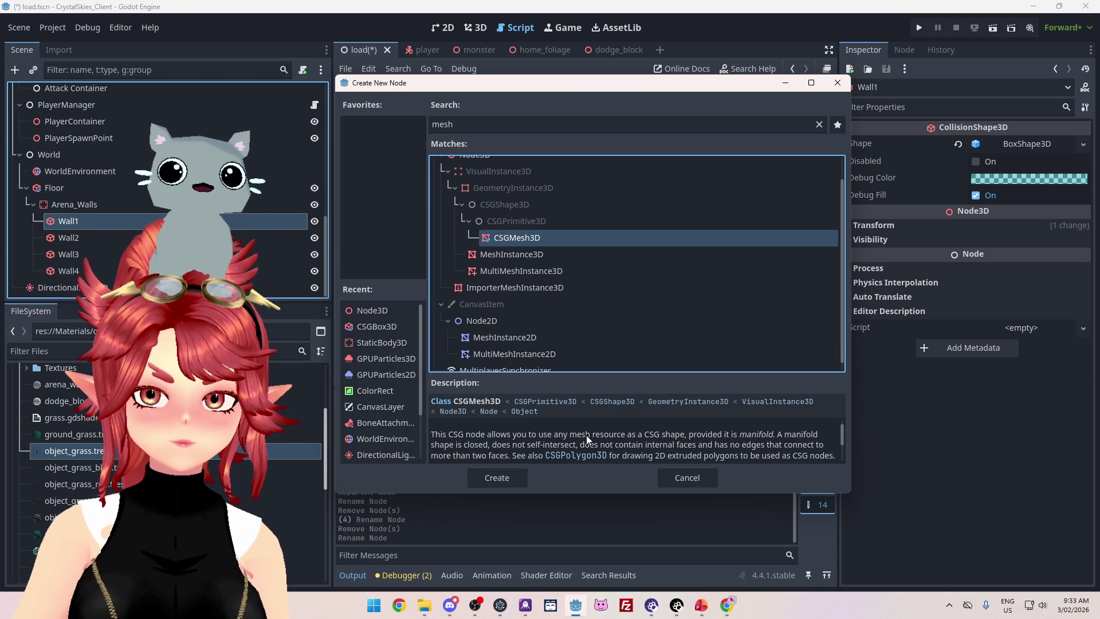
left_click(535, 254)
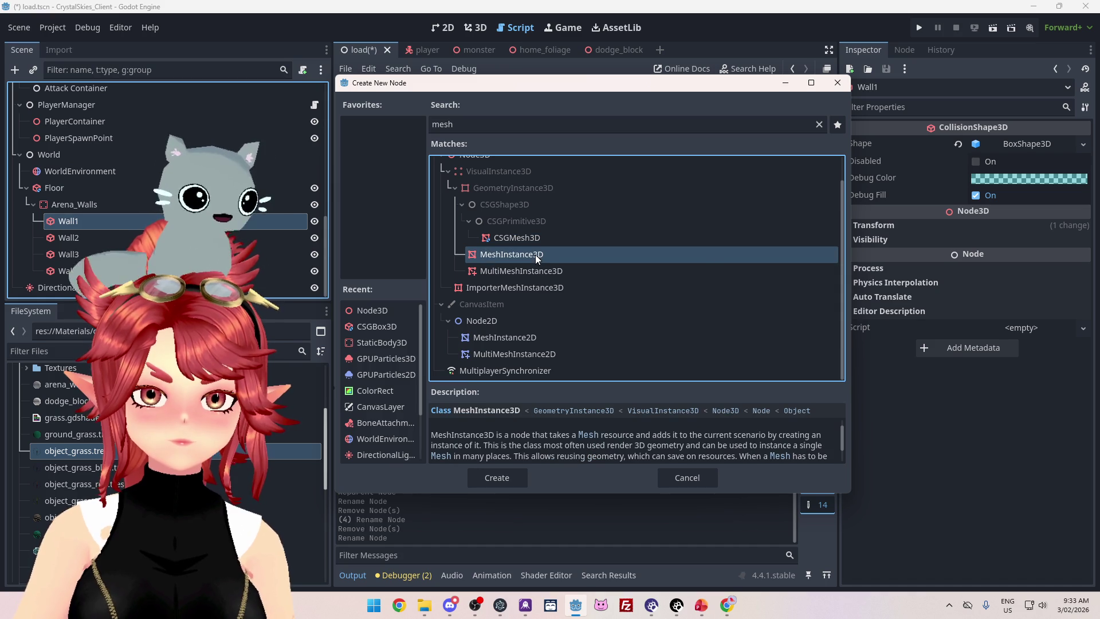
left_click(535, 239)
left_click(529, 256)
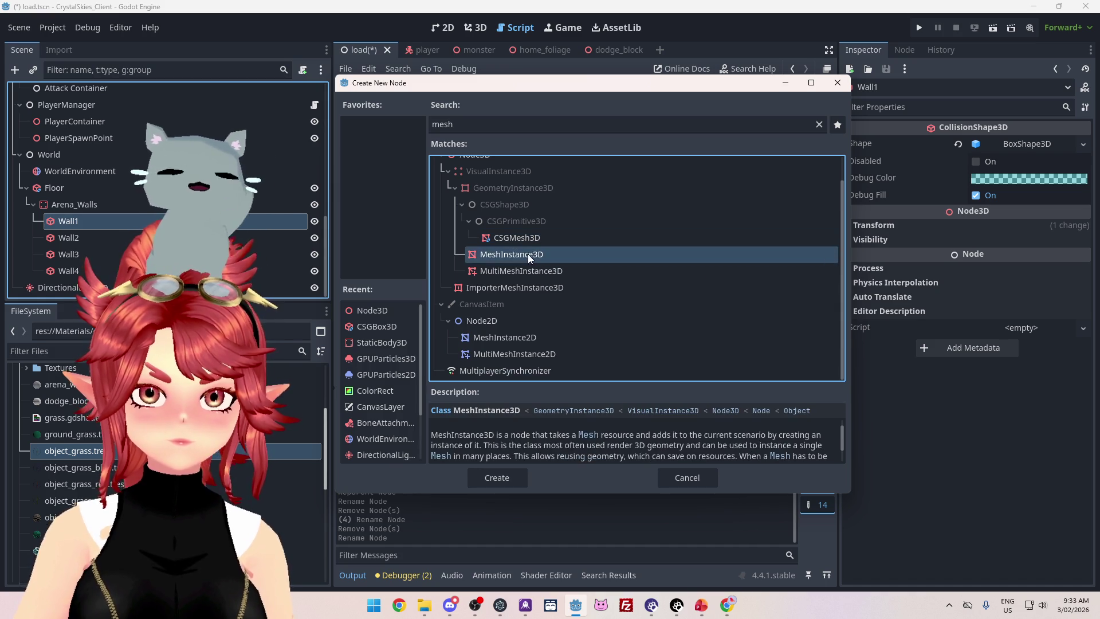
double_click(529, 256)
left_click(1082, 145)
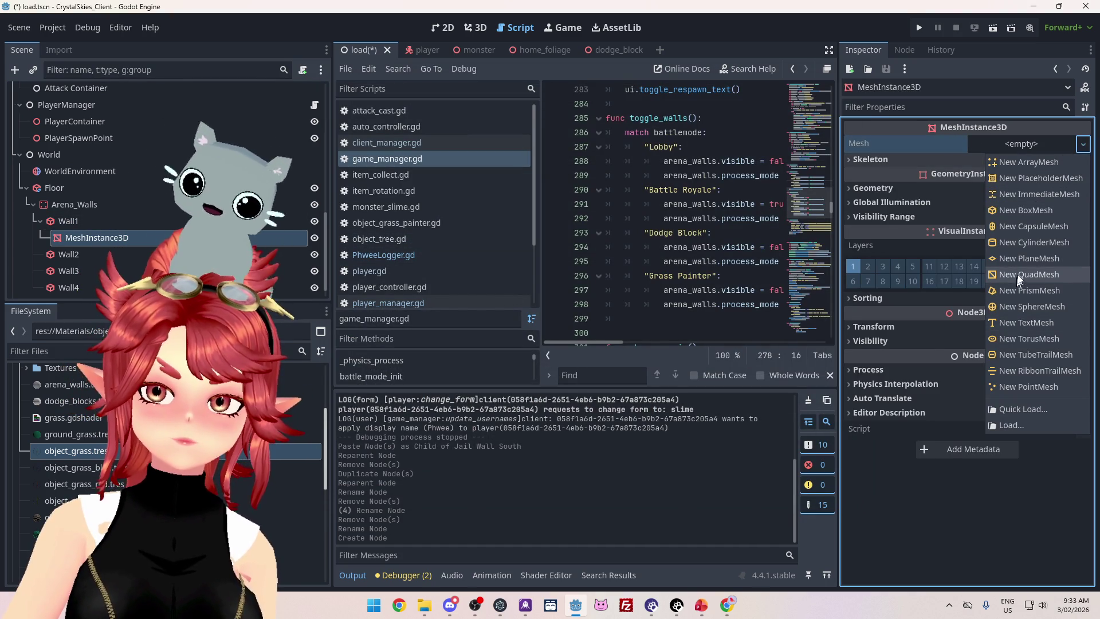
Assign a New BoxMesh to the MeshInstance3D and view it in the 3D viewport.
left_click(1023, 211)
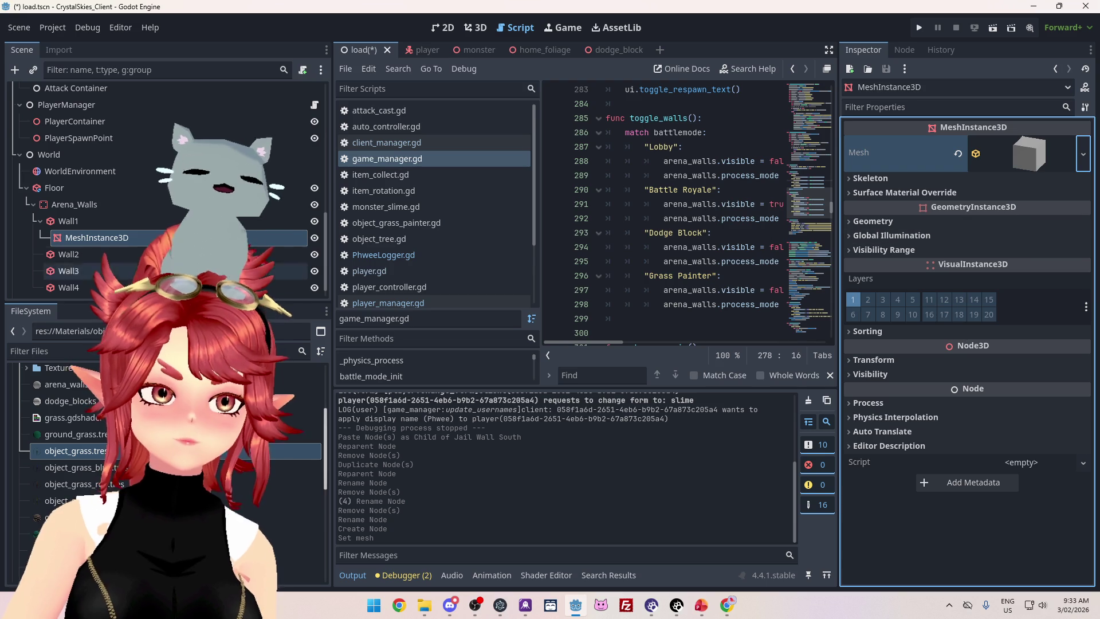
left_click(475, 28)
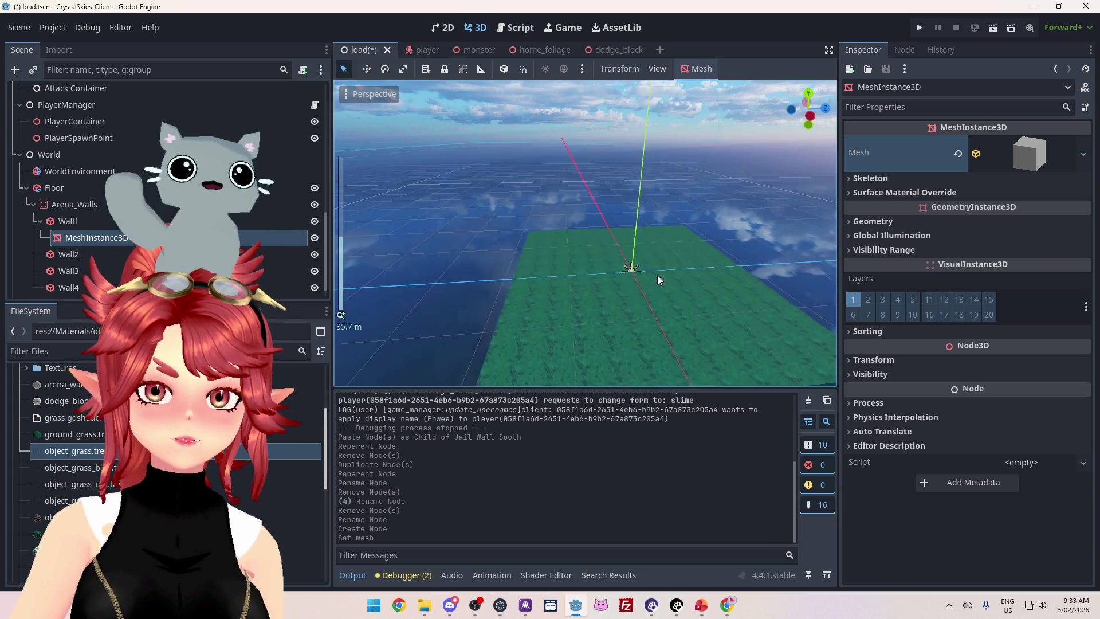
scroll(582, 205, "down", 5)
mouse_move(582, 228)
left_mouse_down()
mouse_move(659, 249)
mouse_move(343, 235)
left_mouse_up()
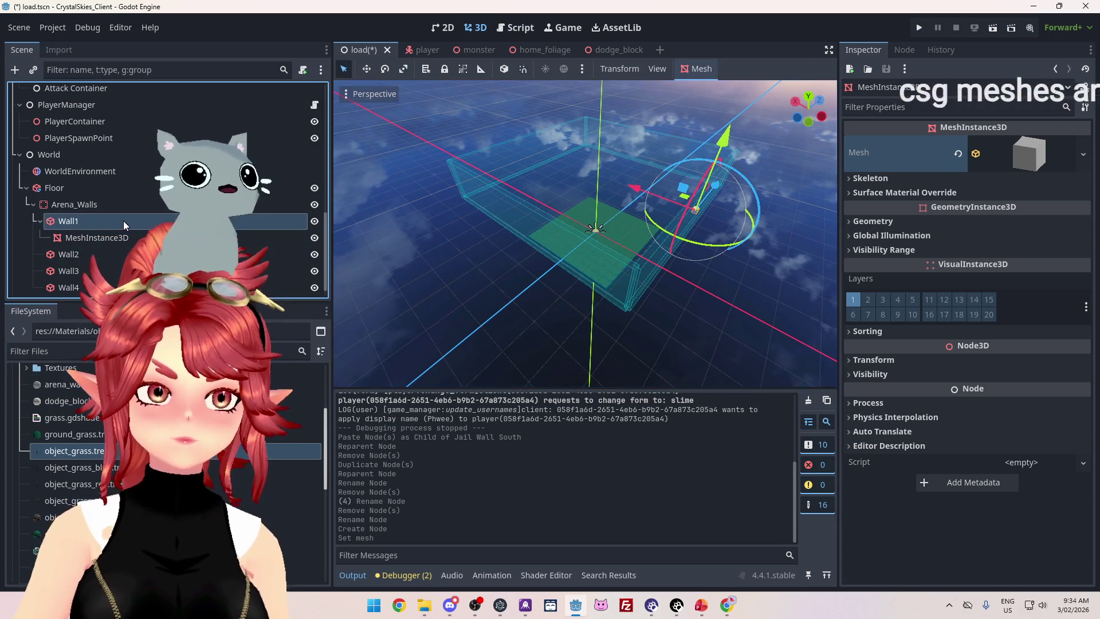
Compare Wall1's collision box size against the new default 1 m box mesh.
left_click(123, 221)
left_click_drag(537, 218, 558, 228)
left_click(122, 238)
left_click_drag(412, 229, 383, 171)
left_click(131, 221)
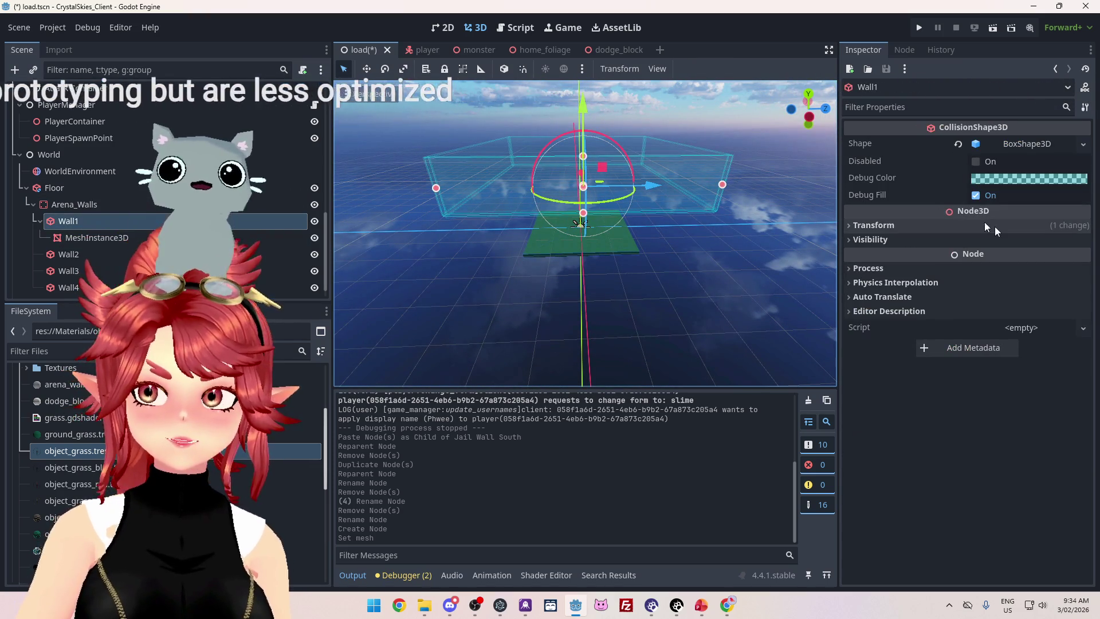
left_click(1026, 147)
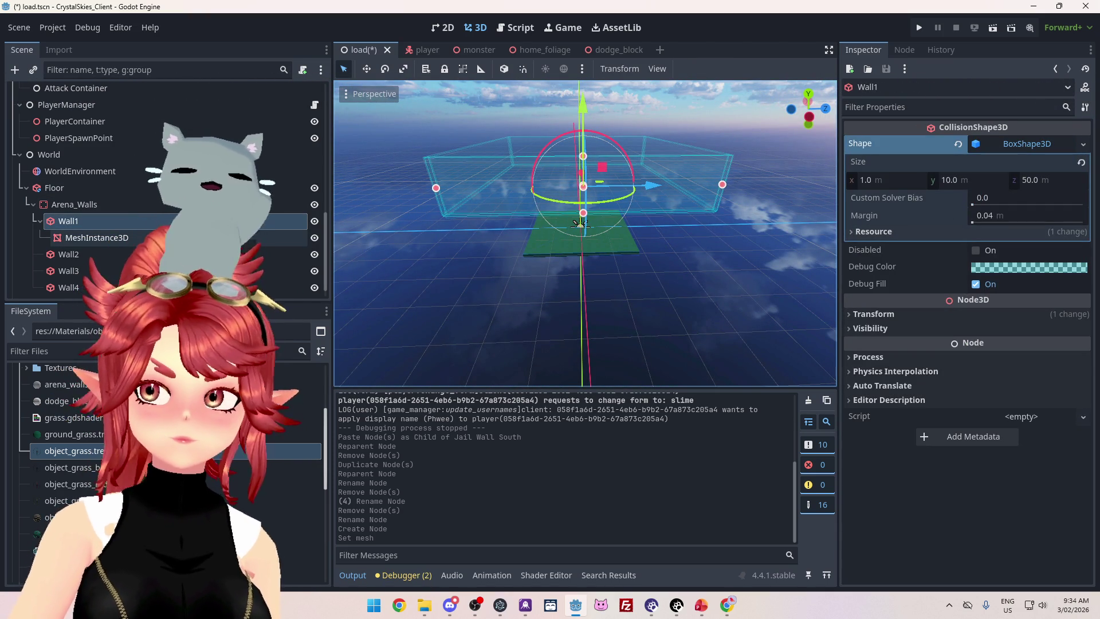
left_click(551, 260)
left_click_drag(552, 260, 624, 303)
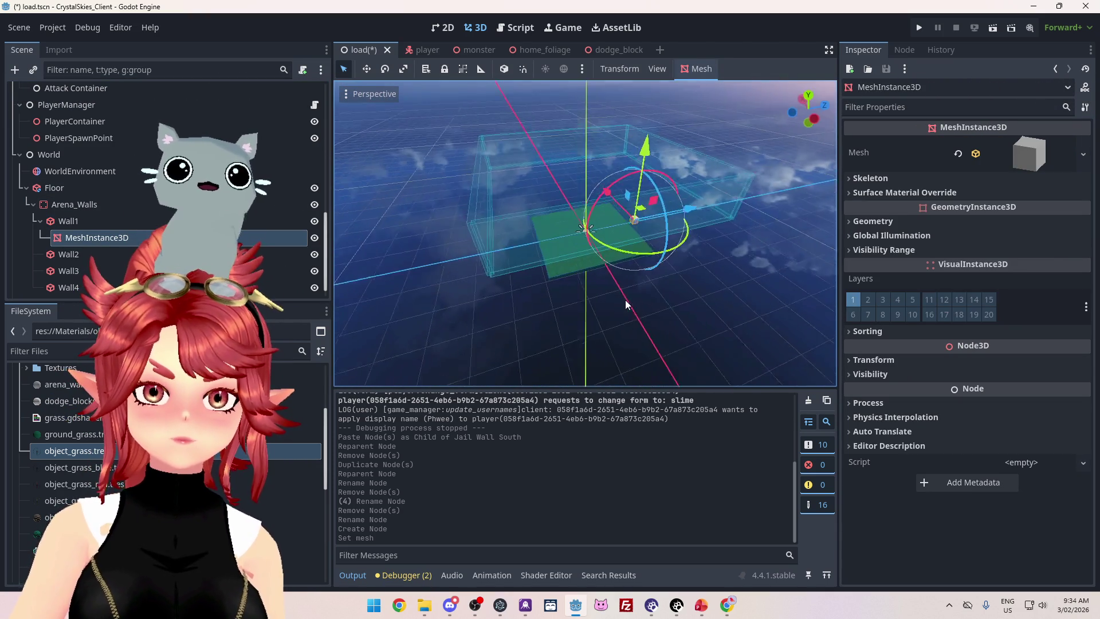
left_click(1026, 153)
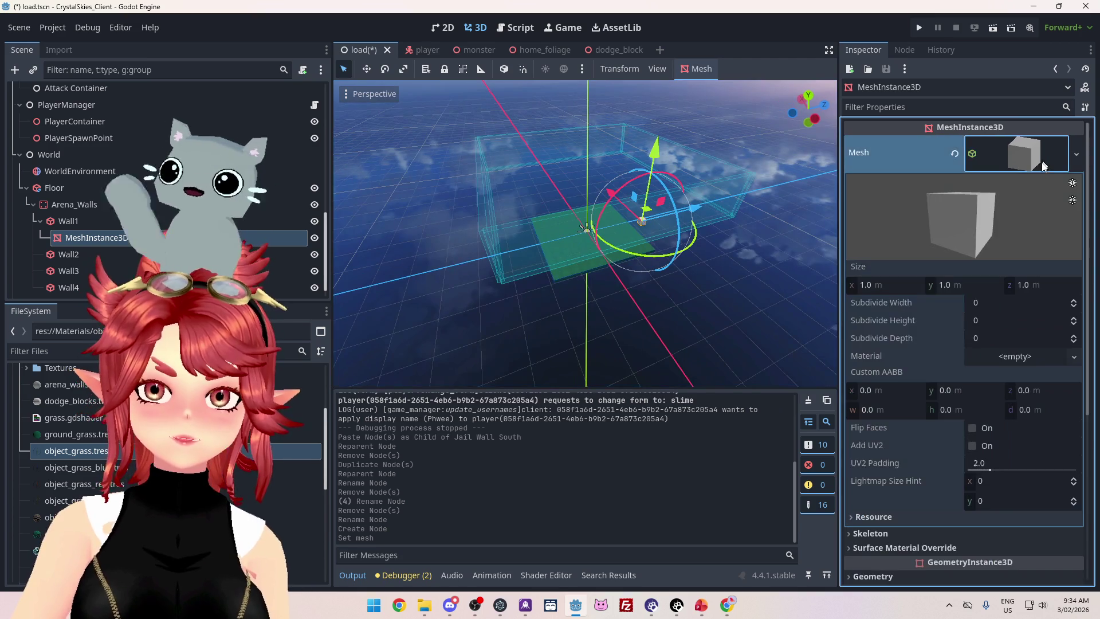
Set the BoxMesh size to y 10 and z 50.
left_click(971, 288)
type("10")
key("Tab")
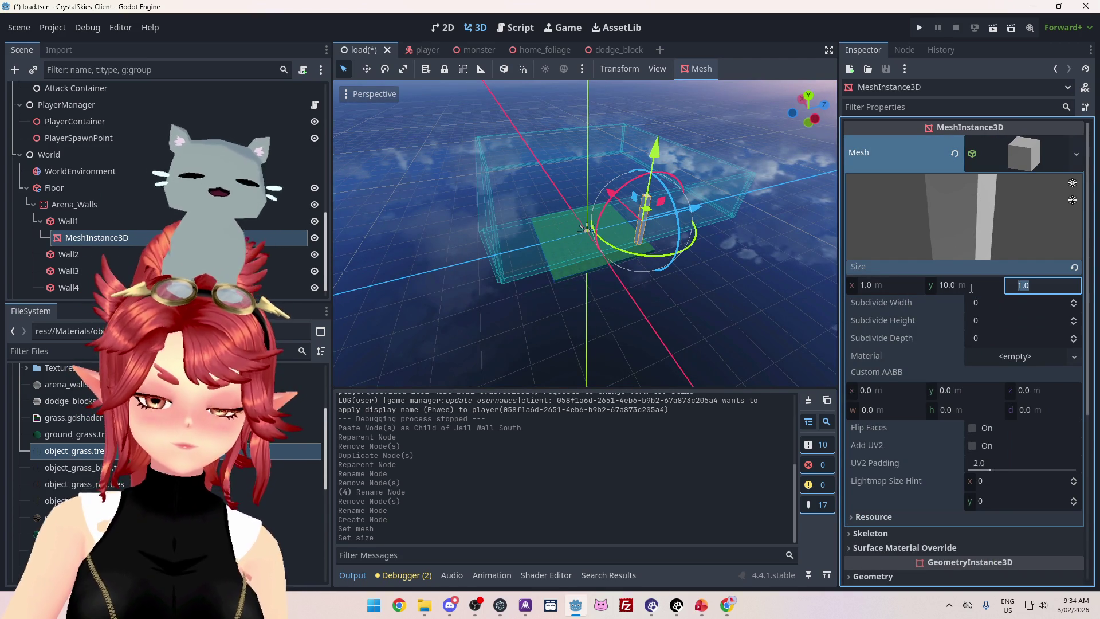
type("50")
key("Return")
Orbit around the long new wall and reselect Wall1 to compare its collision size.
mouse_move(496, 343)
left_mouse_down()
mouse_move(632, 300)
mouse_move(513, 341)
mouse_move(531, 324)
left_mouse_up()
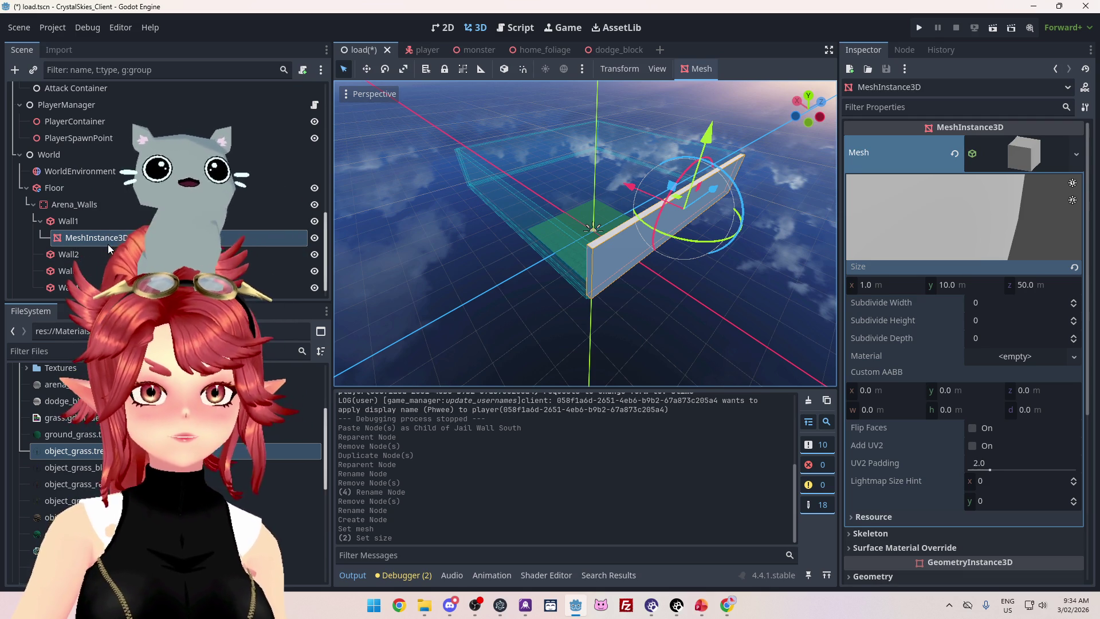
left_click_drag(573, 286, 489, 300)
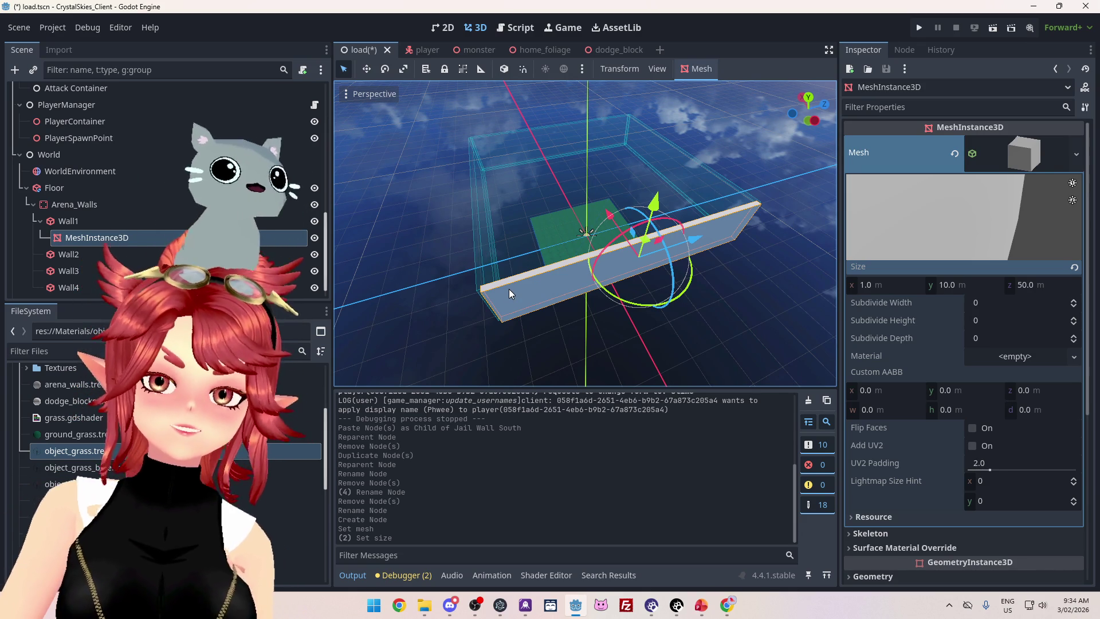
scroll(481, 284, "up", 5)
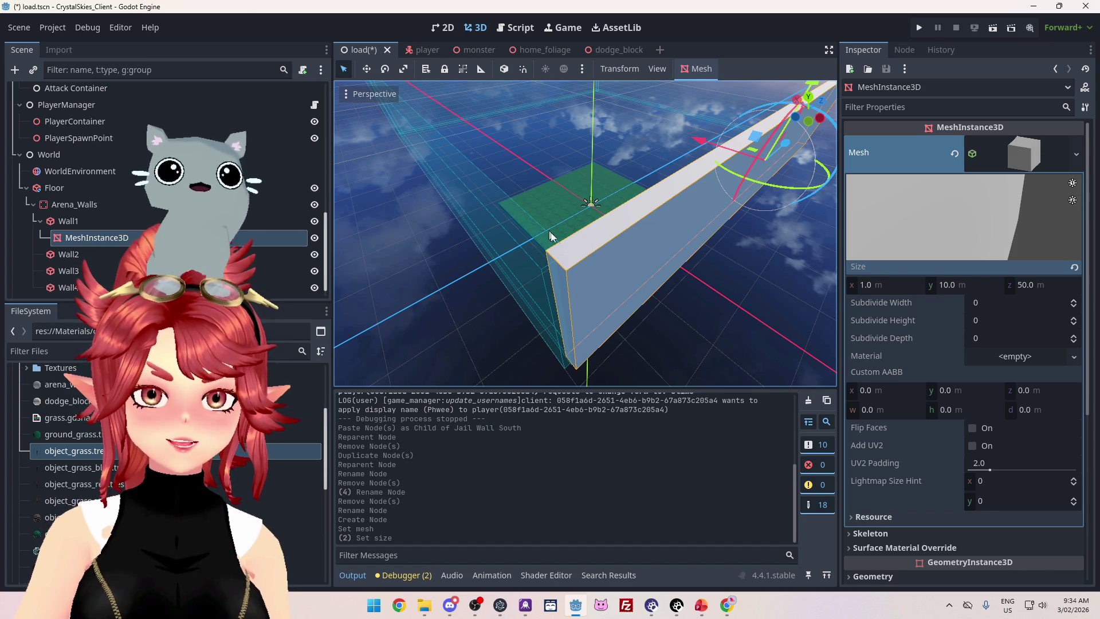
scroll(539, 252, "down", 5)
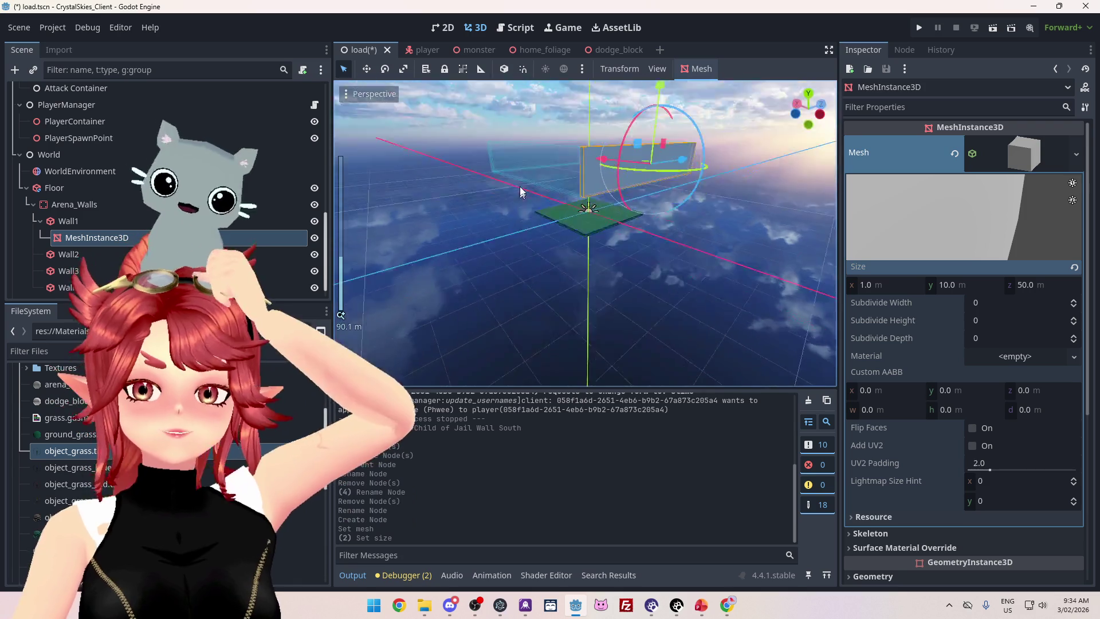
scroll(539, 232, "up", 5)
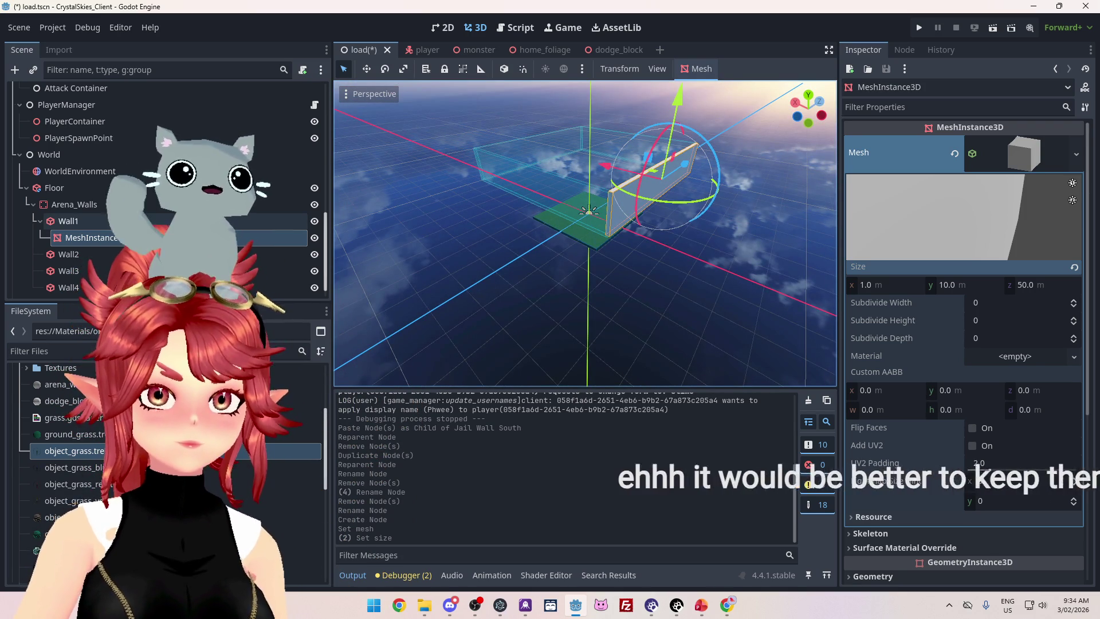
left_click(133, 222)
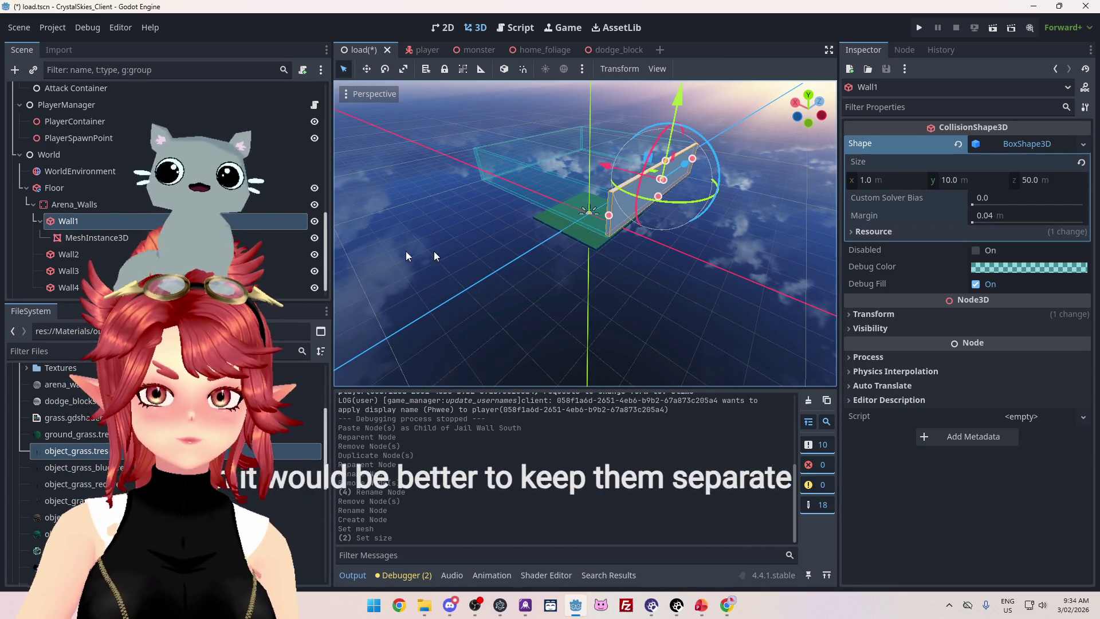
Move the Arena_Walls group to Position y 7.5, after trying and undoing 0.
left_click(119, 207)
scroll(485, 211, "down", 5)
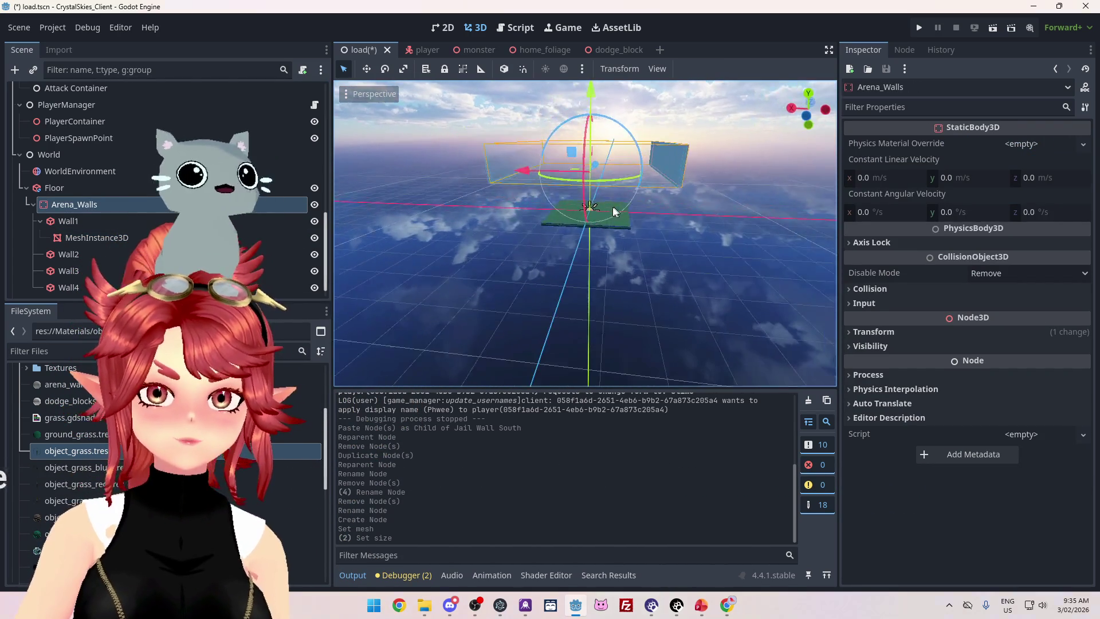
mouse_move(586, 201)
left_mouse_down()
mouse_move(587, 270)
mouse_move(604, 256)
mouse_move(632, 281)
left_mouse_up()
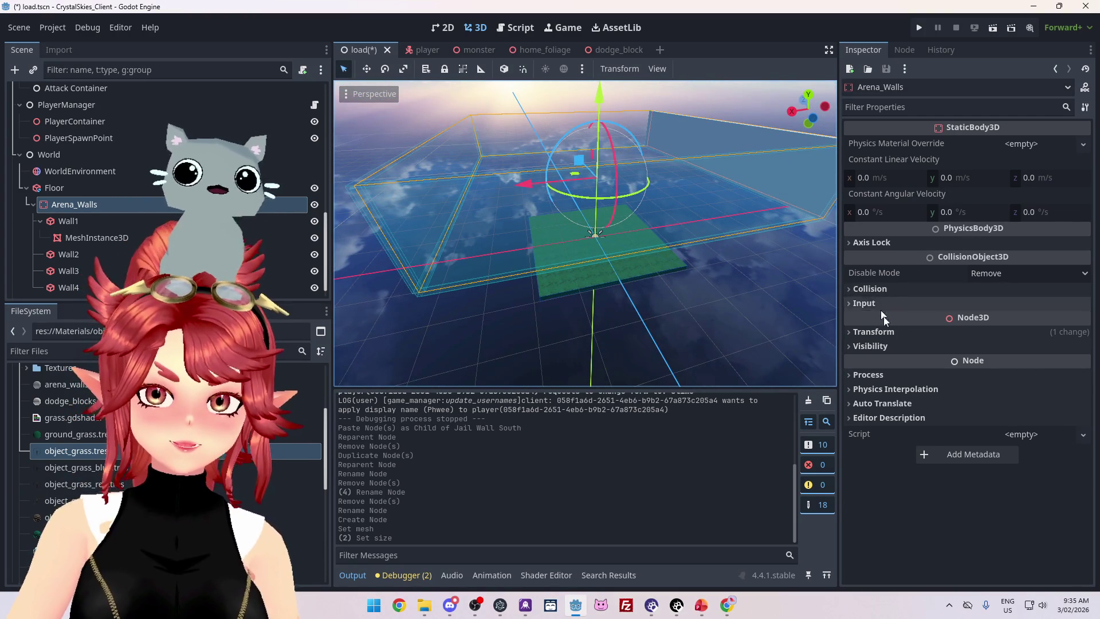
left_click(889, 333)
left_click(958, 367)
type("0")
key("Return")
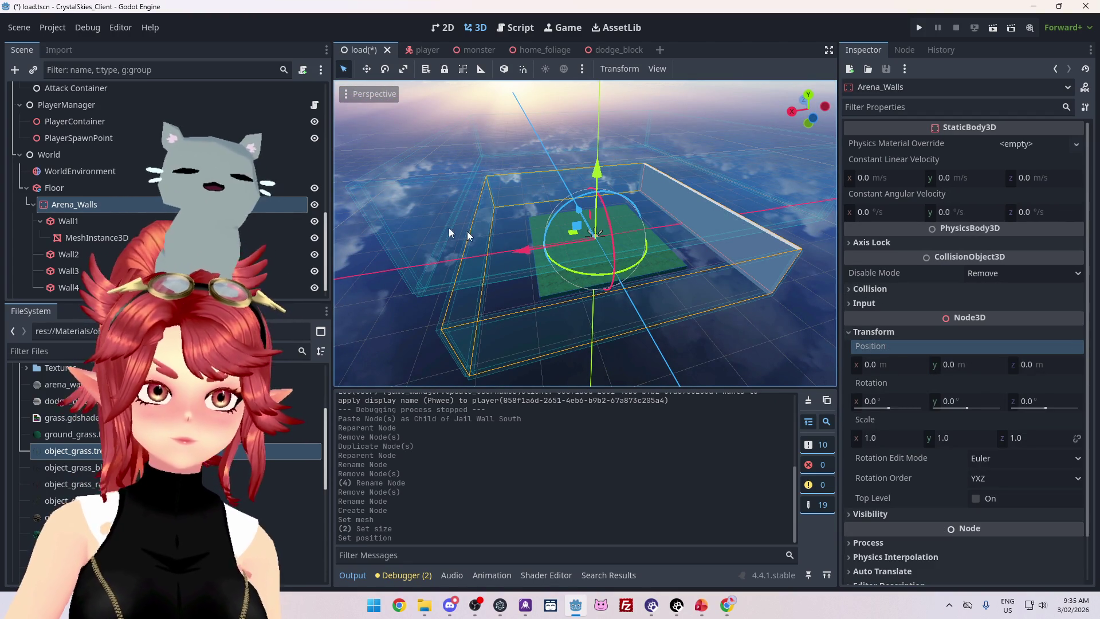
key("ctrl+z")
left_click(964, 367)
type("7.5")
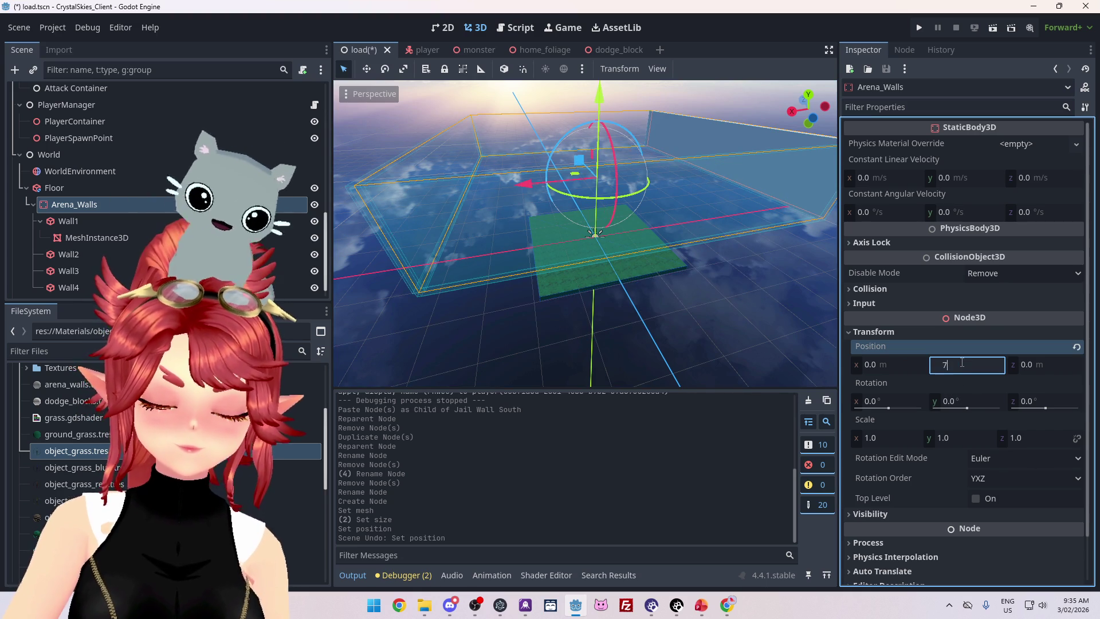
key("Return")
Collapse the Respawn Jail branch, toggle its visibility, and view the arena from above.
mouse_move(641, 265)
left_mouse_down()
mouse_move(663, 281)
mouse_move(631, 294)
left_mouse_up()
scroll(229, 220, "up", 5)
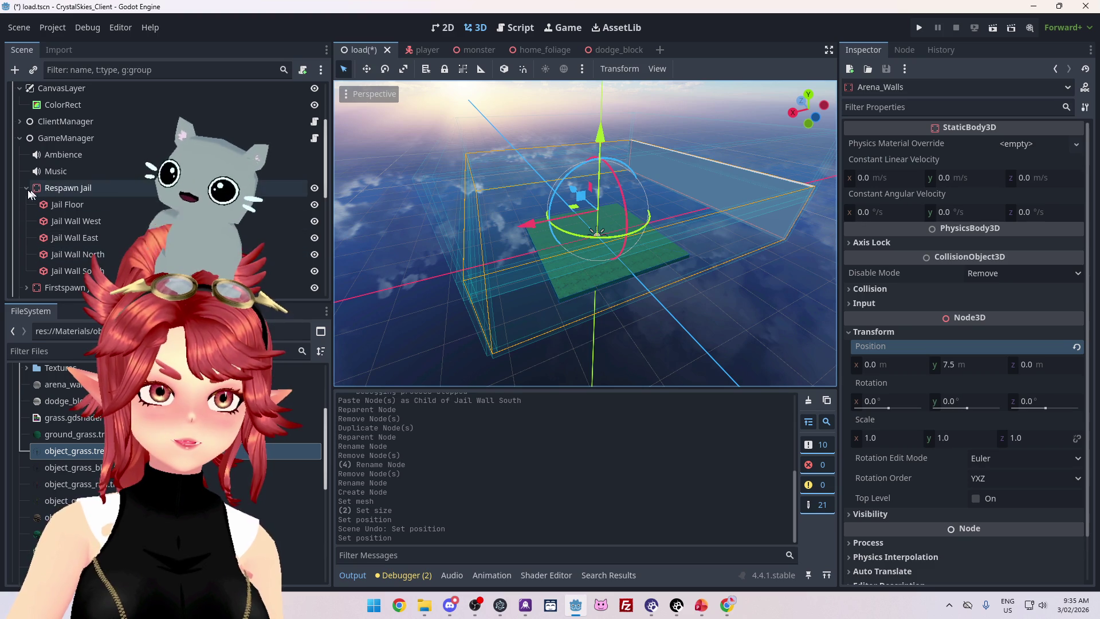
left_click(23, 189)
left_click(314, 188)
left_click(315, 188)
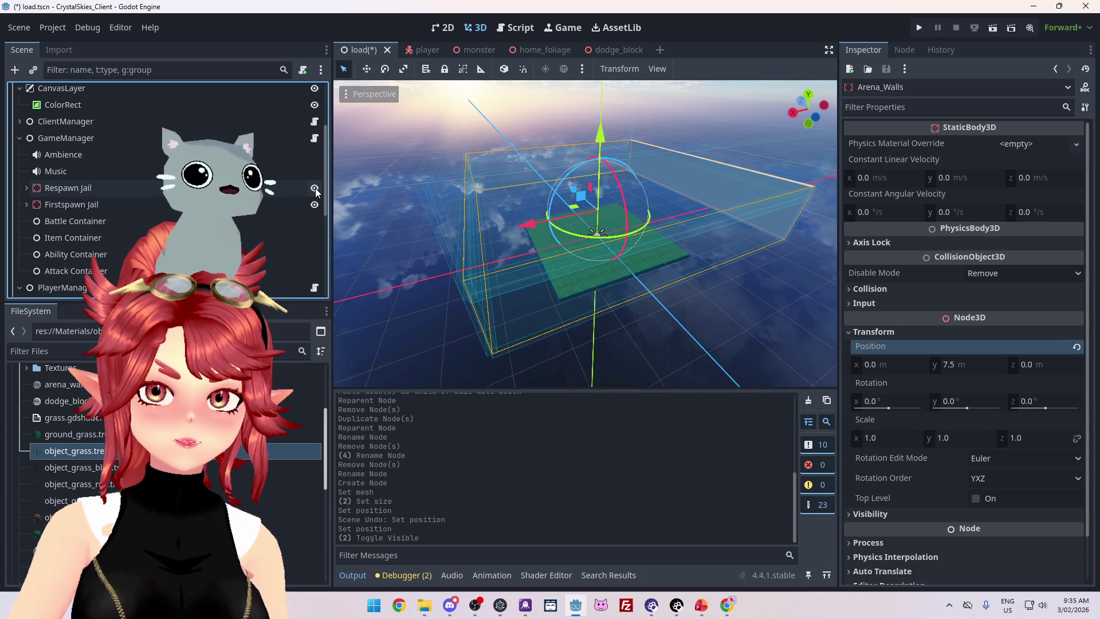
scroll(254, 221, "down", 3)
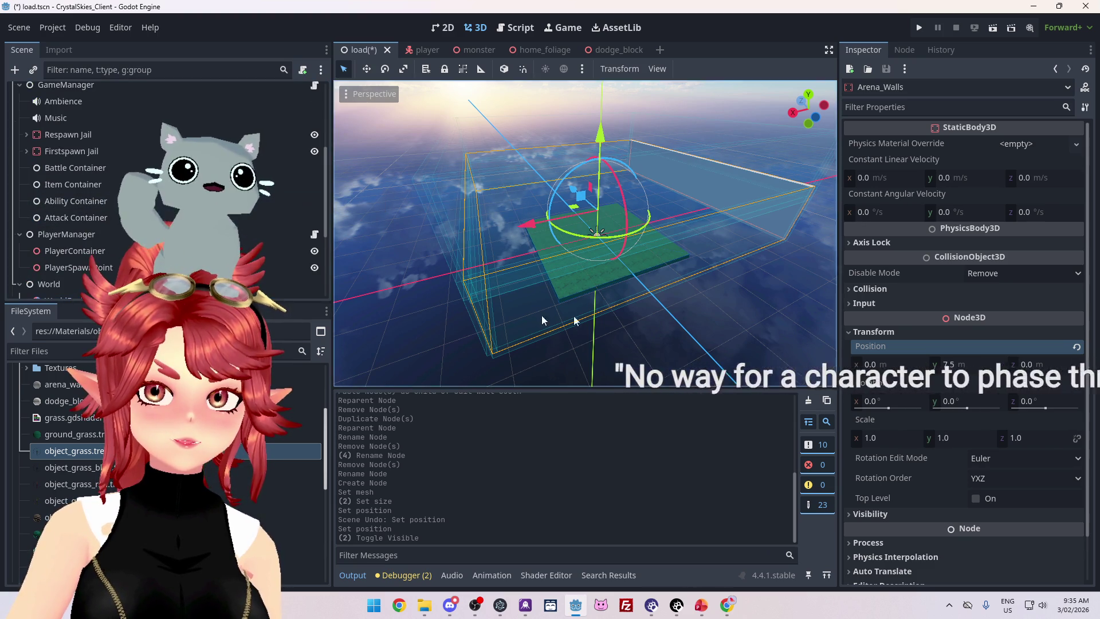
scroll(255, 221, "down", 3)
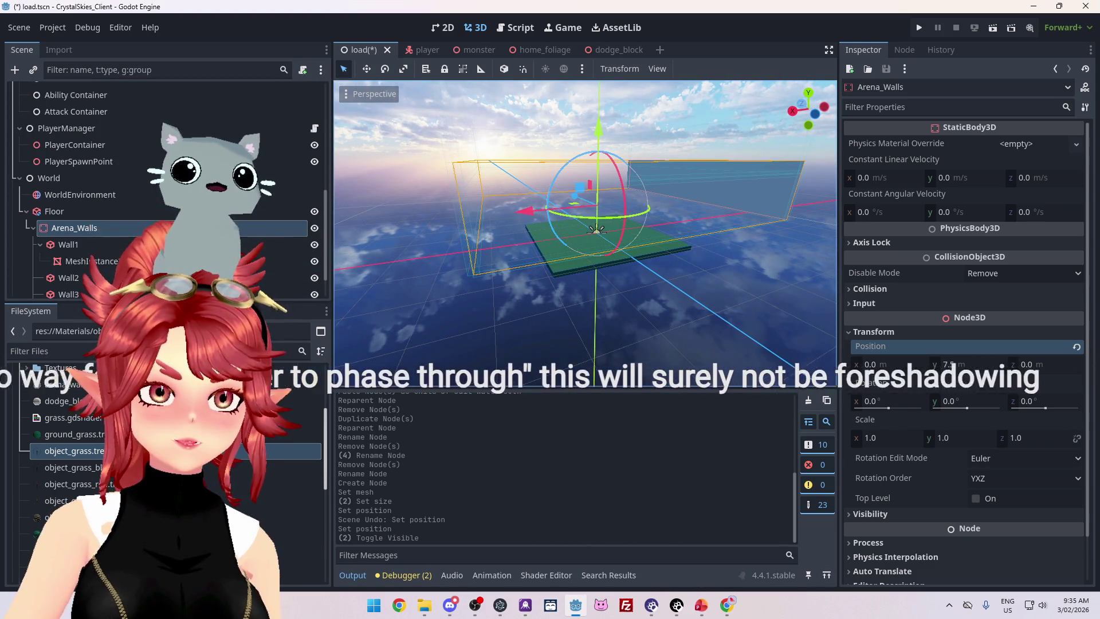
mouse_move(501, 283)
left_mouse_down()
mouse_move(548, 308)
mouse_move(510, 306)
mouse_move(500, 270)
mouse_move(518, 292)
left_mouse_up()
scroll(166, 229, "down", 1)
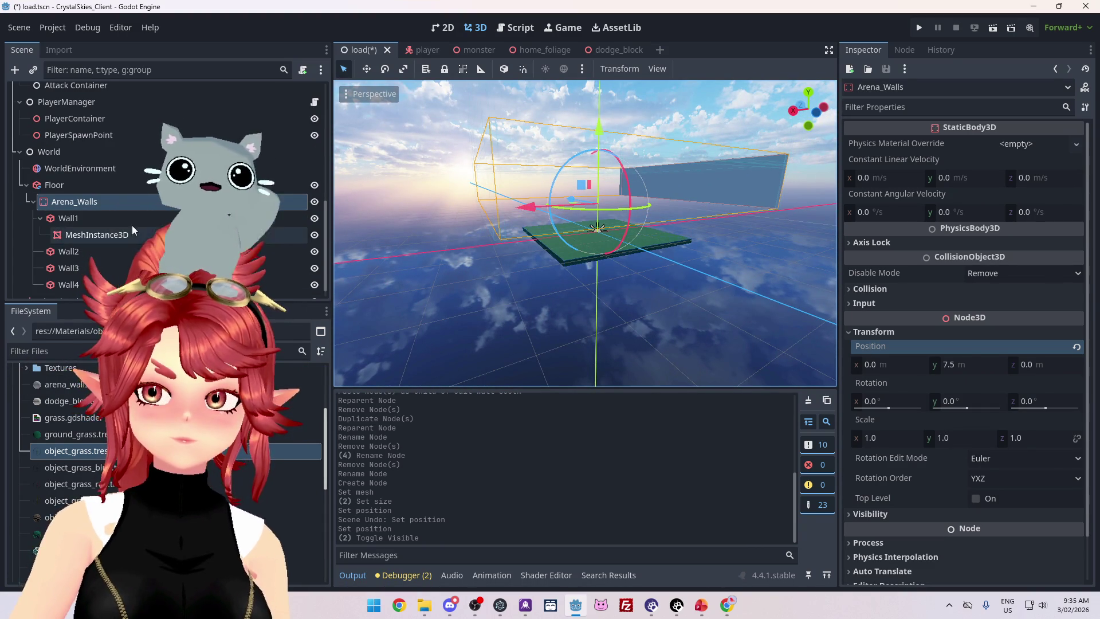
Resize Wall1's BoxShape3D collision box to y 15 and z 30.
left_click(270, 218)
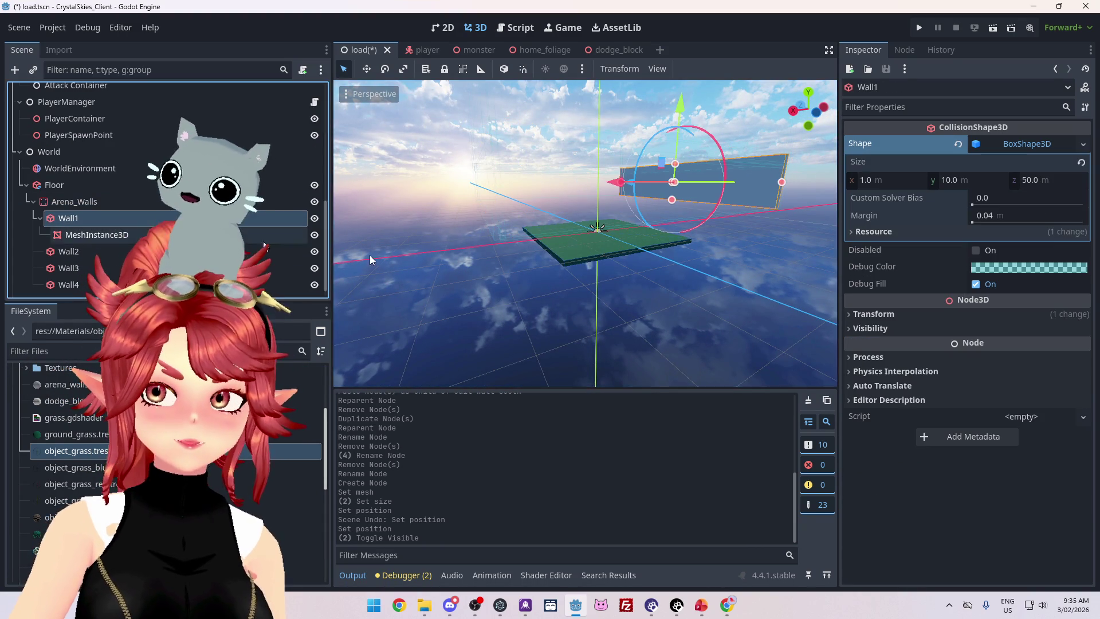
left_click(967, 181)
type("15")
key("Return")
mouse_move(629, 230)
left_mouse_down()
mouse_move(641, 274)
mouse_move(632, 291)
left_mouse_up()
left_click(1039, 180)
type("30")
key("Return")
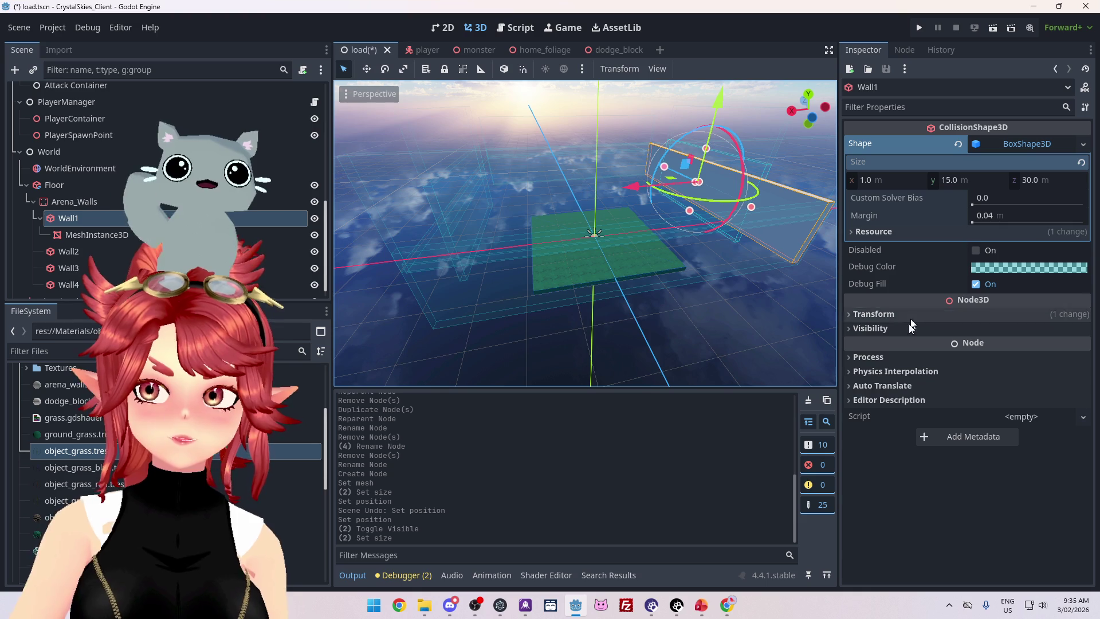
Position Wall1 at x -15 and y 0.
left_click(912, 314)
left_click(888, 347)
type("-15")
key("Return")
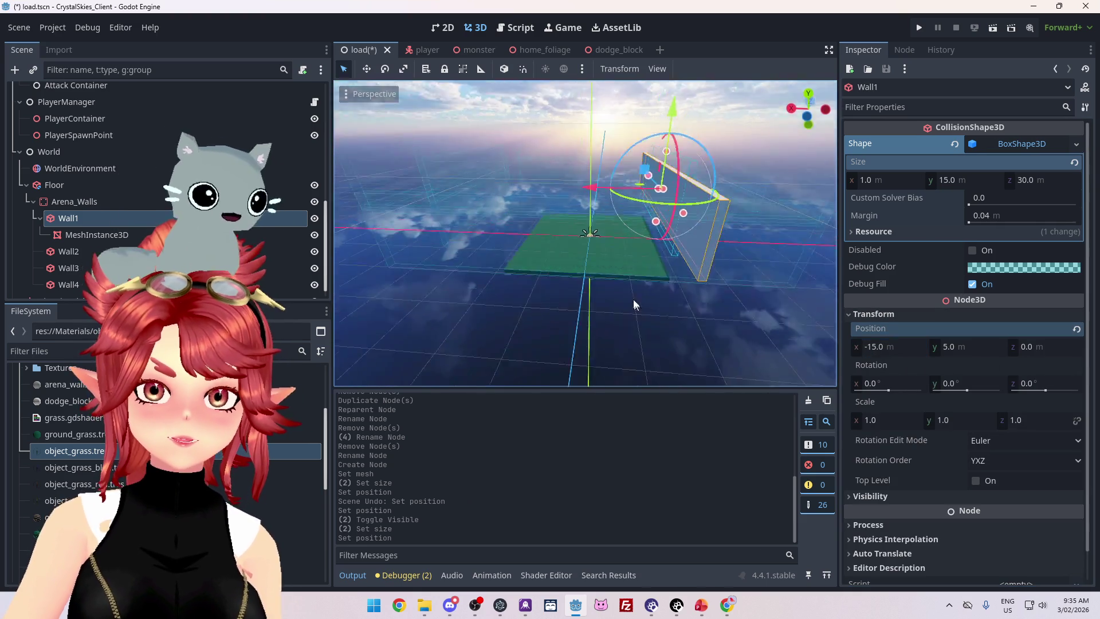
scroll(663, 303, "up", 3)
mouse_move(794, 317)
left_mouse_down()
mouse_move(628, 292)
mouse_move(706, 321)
mouse_move(646, 284)
left_mouse_up()
left_click(951, 347)
type("0")
key("Return")
Set the Arena_Walls Position y to 0, lowering the wall beside the grass floor.
left_click_drag(570, 284, 290, 235)
left_click(113, 199)
mouse_move(445, 278)
left_mouse_down()
mouse_move(558, 289)
mouse_move(580, 277)
left_mouse_up()
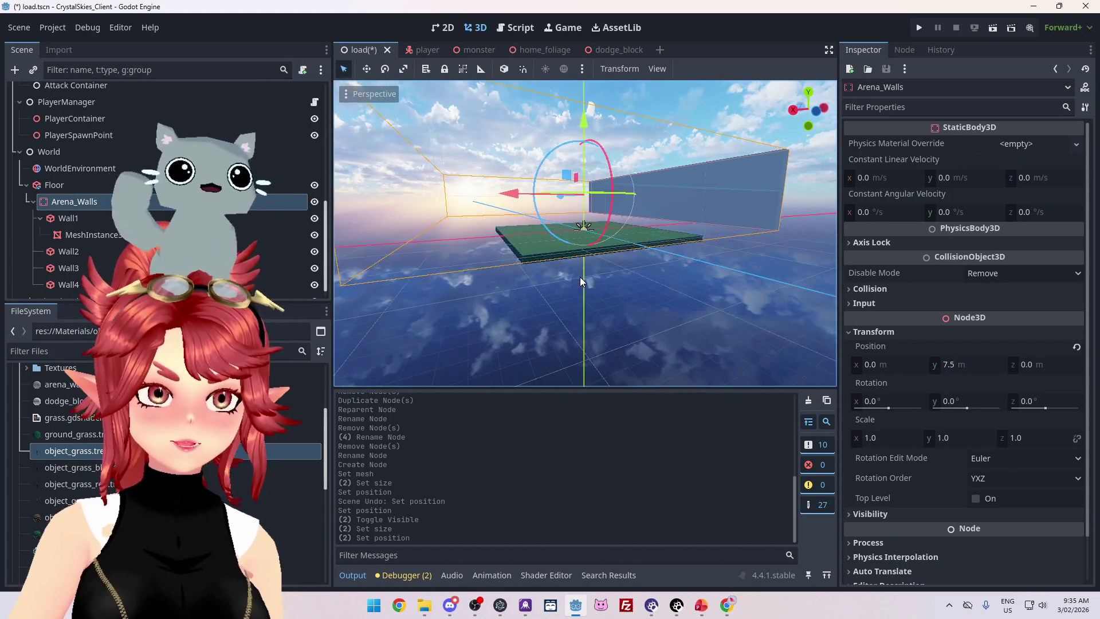
left_click(953, 365)
type("0")
key("Return")
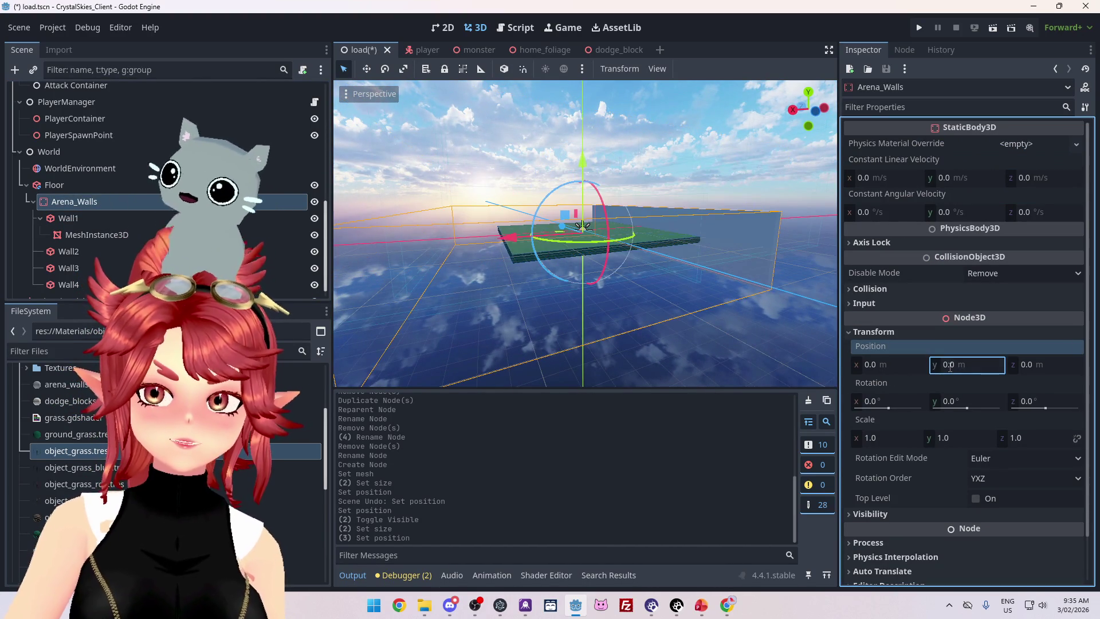
mouse_move(590, 321)
left_mouse_down()
mouse_move(609, 319)
mouse_move(545, 208)
left_mouse_up()
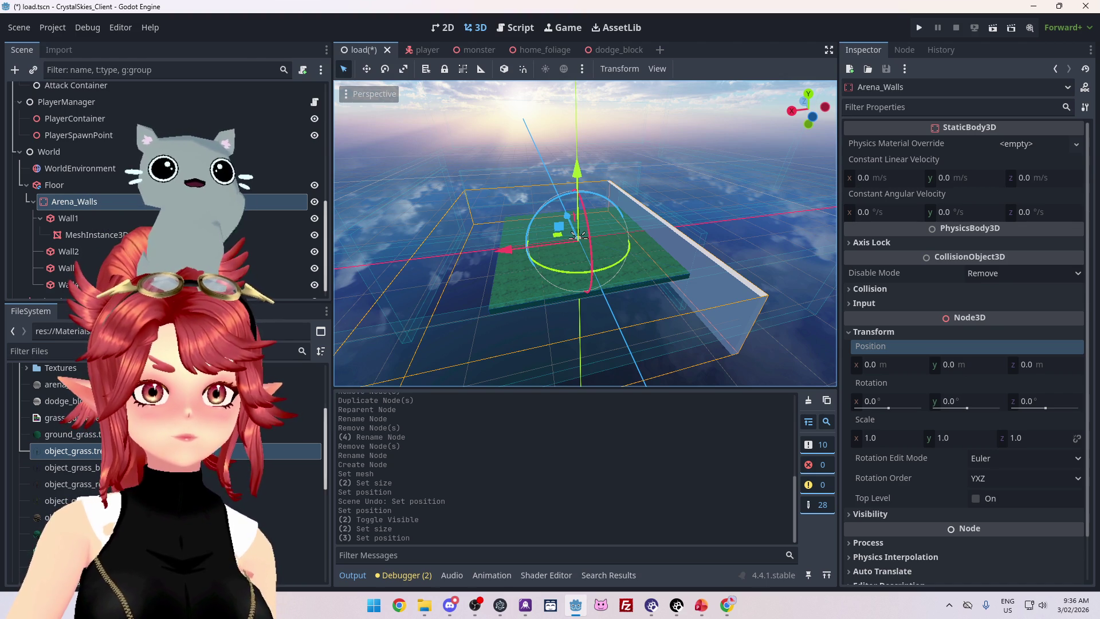
left_click(68, 217)
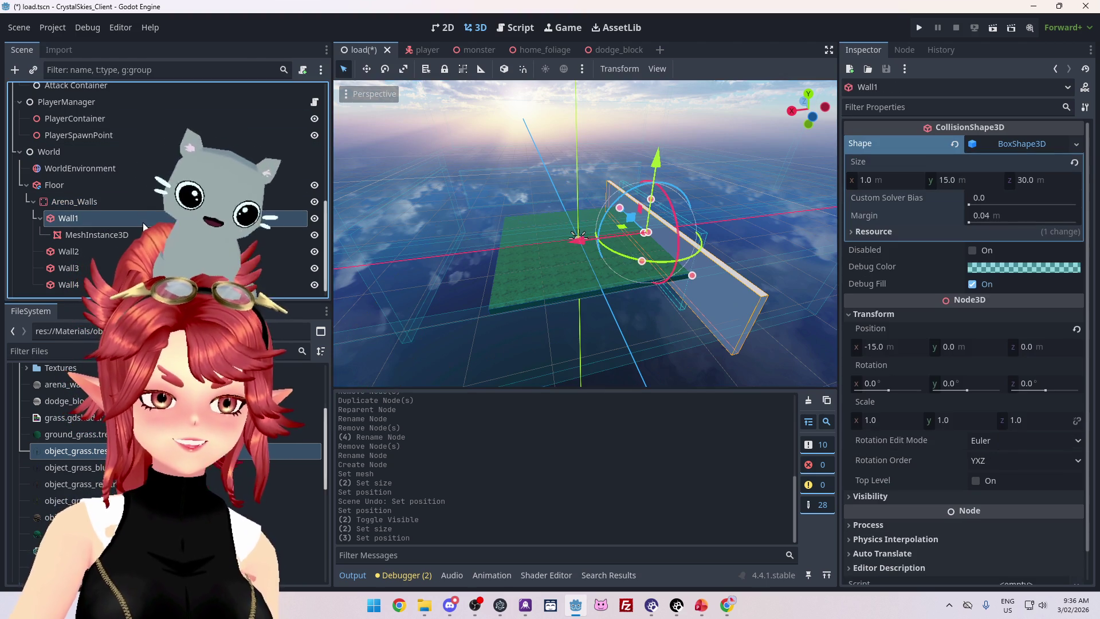
Raise Wall1 to Position y 7.5 and select its MeshInstance3D child.
left_click_drag(616, 263, 590, 235)
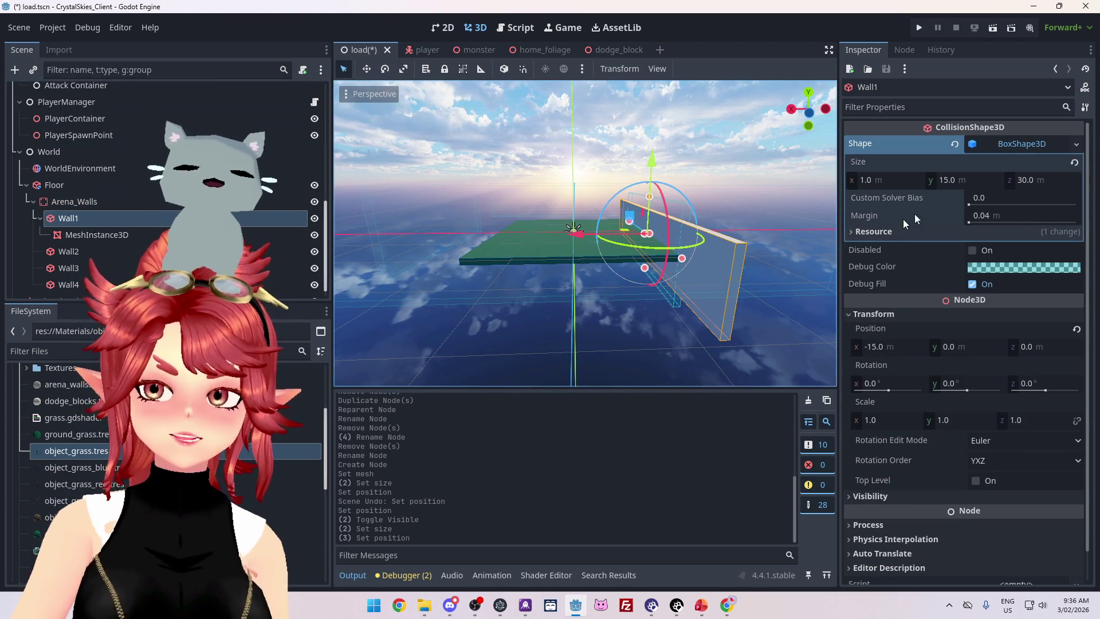
mouse_move(676, 275)
left_mouse_down()
mouse_move(639, 297)
mouse_move(651, 331)
mouse_move(598, 325)
mouse_move(592, 349)
mouse_move(594, 324)
mouse_move(588, 358)
mouse_move(644, 336)
mouse_move(734, 348)
mouse_move(641, 327)
left_mouse_up()
left_click_drag(623, 317, 589, 274)
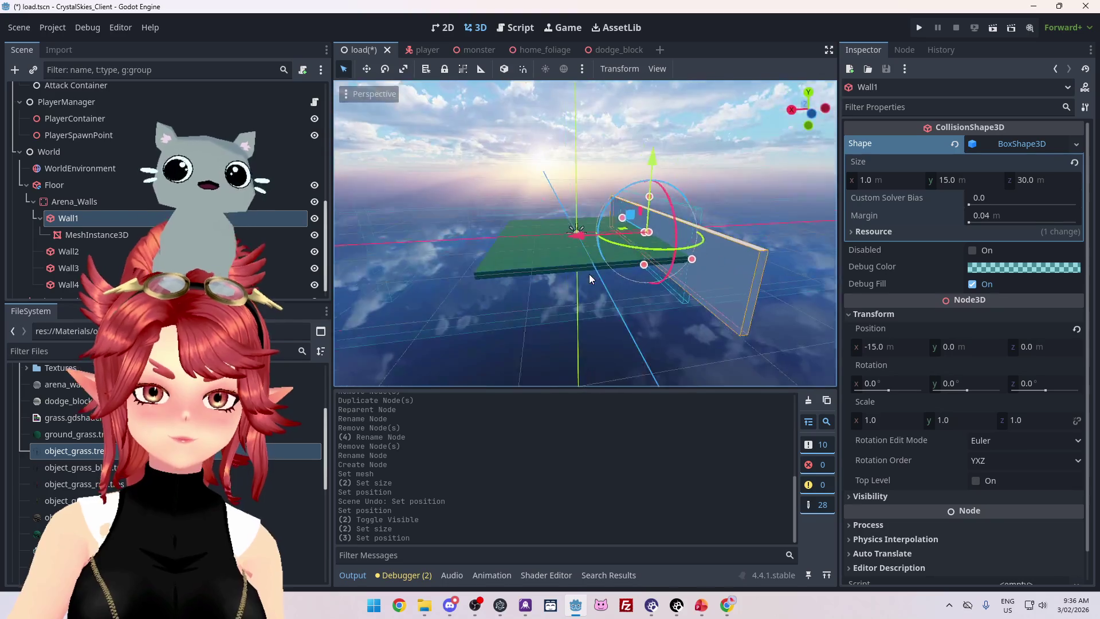
left_click(960, 345)
type("7.5")
key("Return")
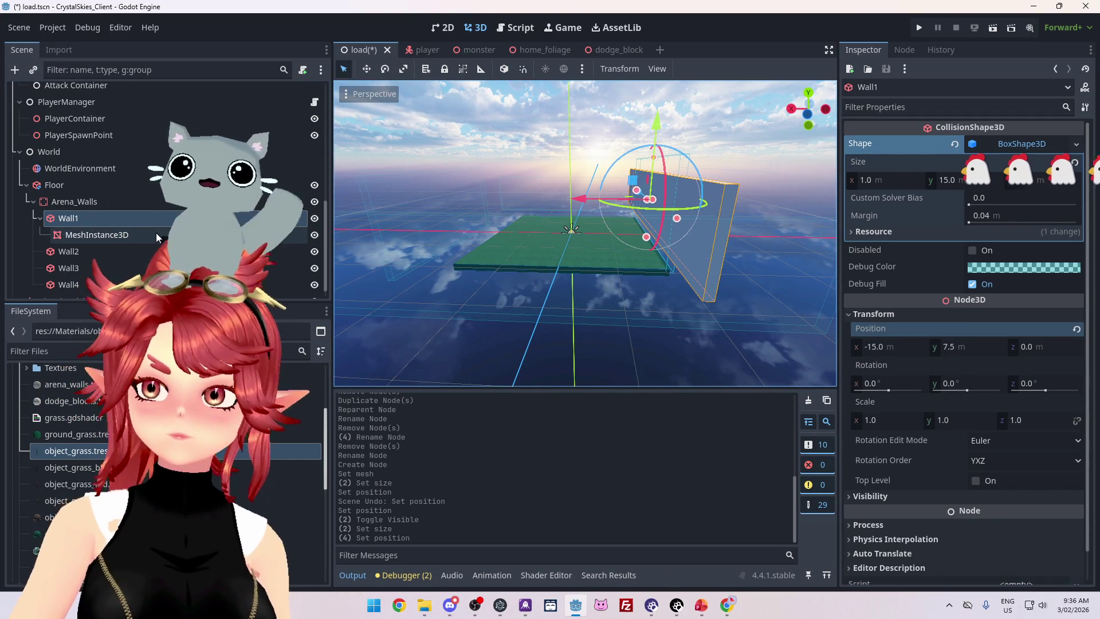
left_click(156, 233)
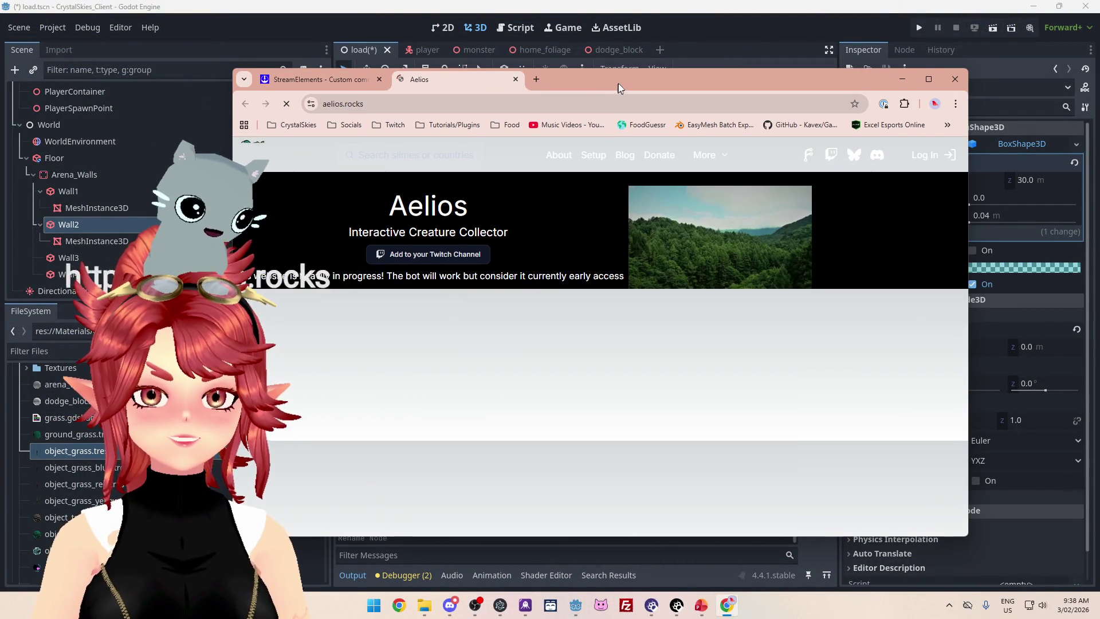
Add the Aelios bot to the Twitch channel and return to the Aelios settings page.
left_click_drag(618, 88, 627, 82)
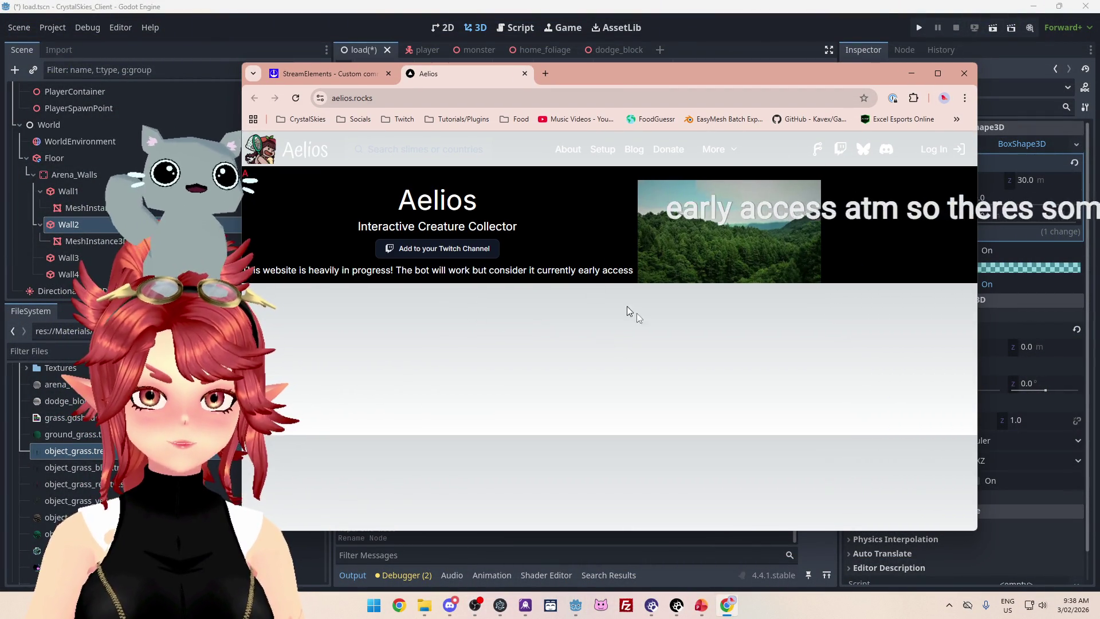
left_click(471, 253)
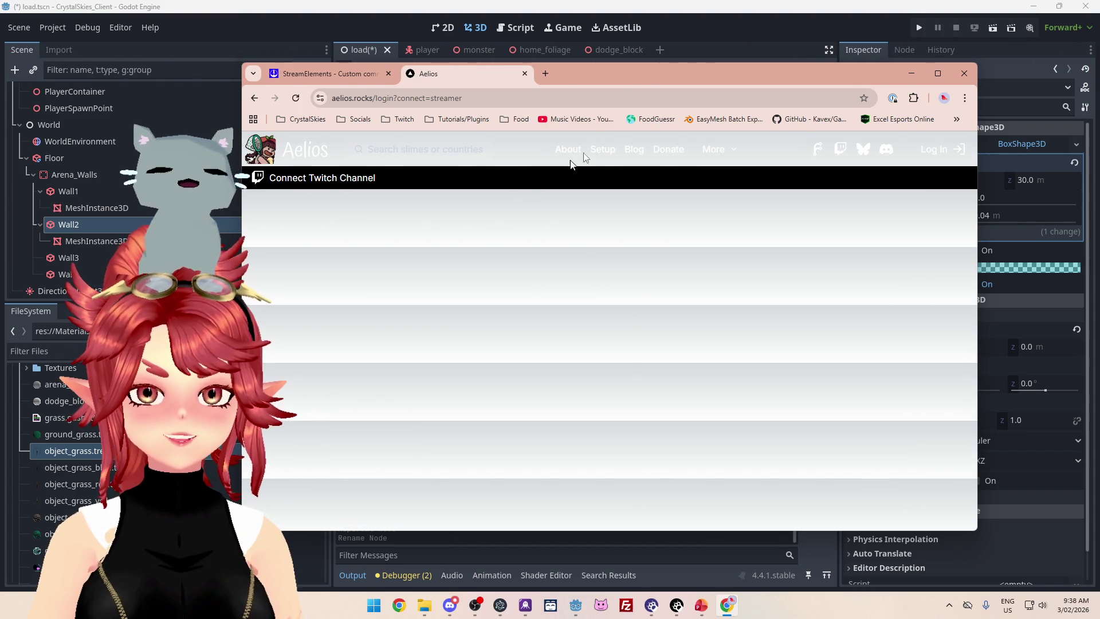
left_click_drag(639, 73, 613, 62)
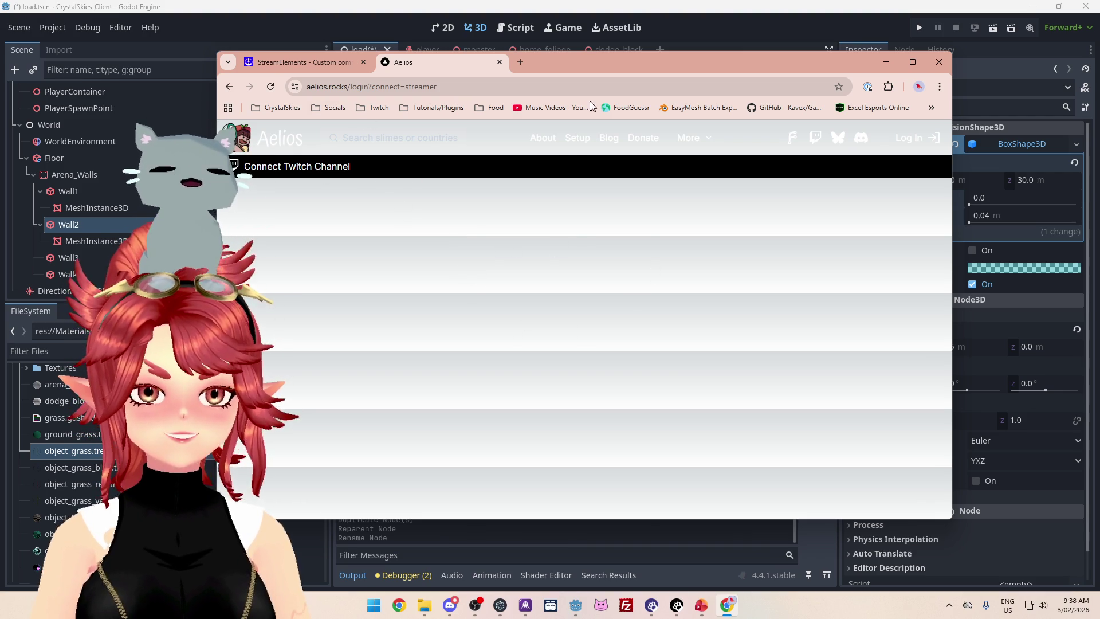
left_click_drag(599, 67, 1099, 63)
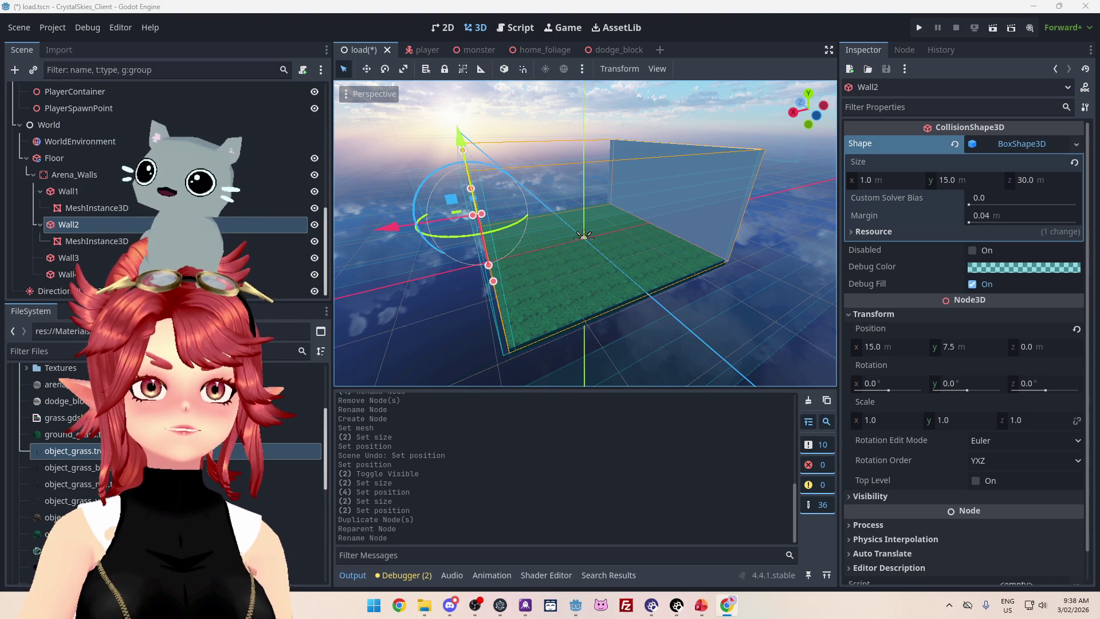
key("alt+Tab")
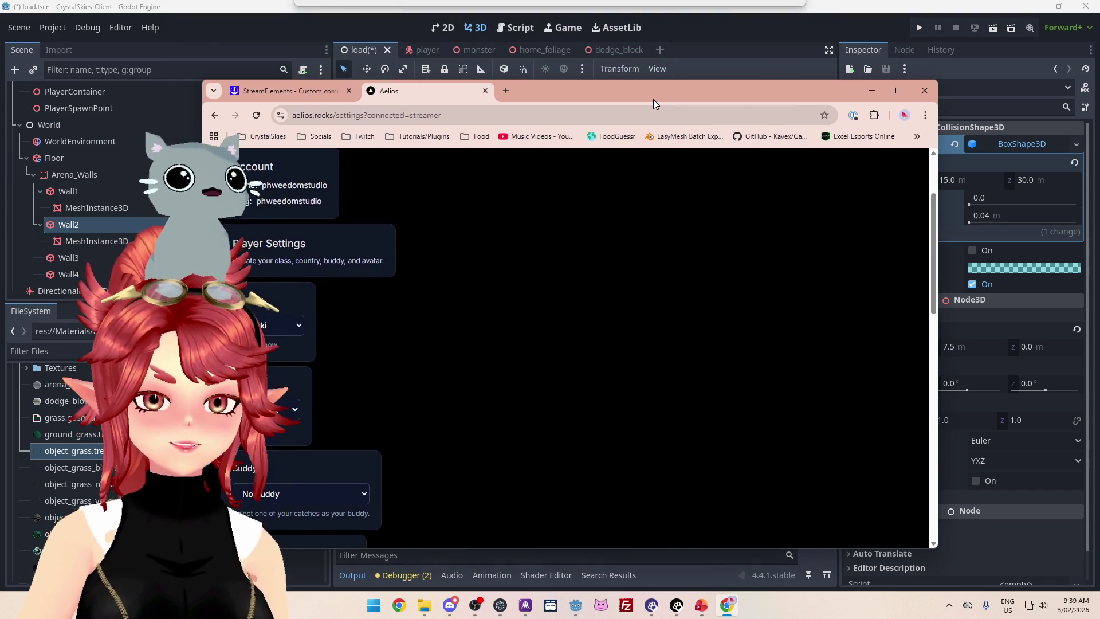
Change the Country in Aelios Player Settings.
left_click(276, 330)
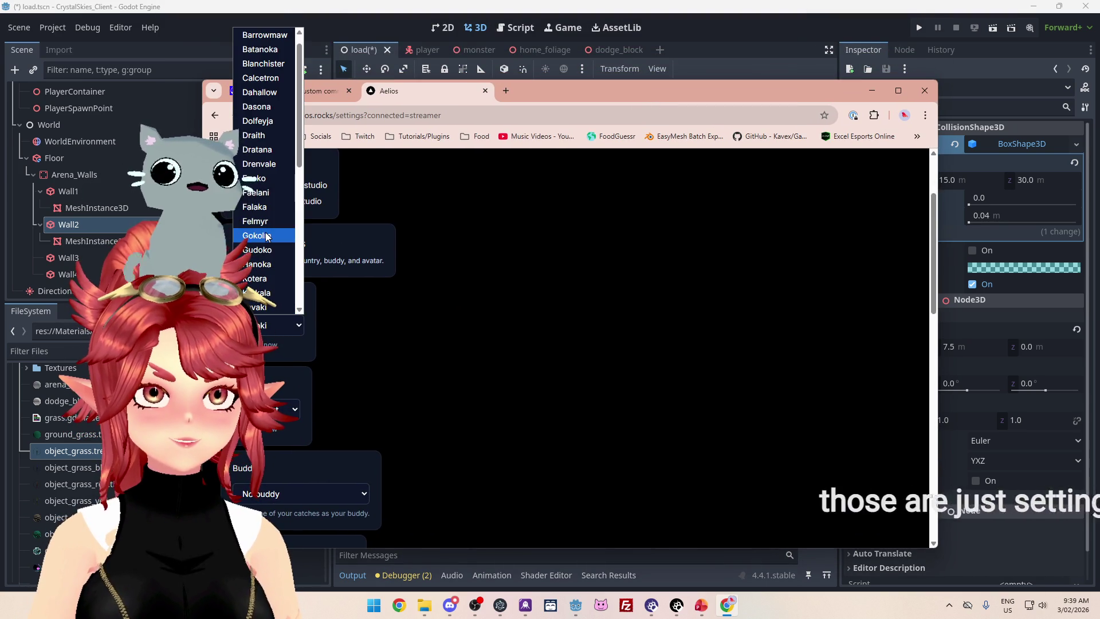
scroll(266, 237, "down", 5)
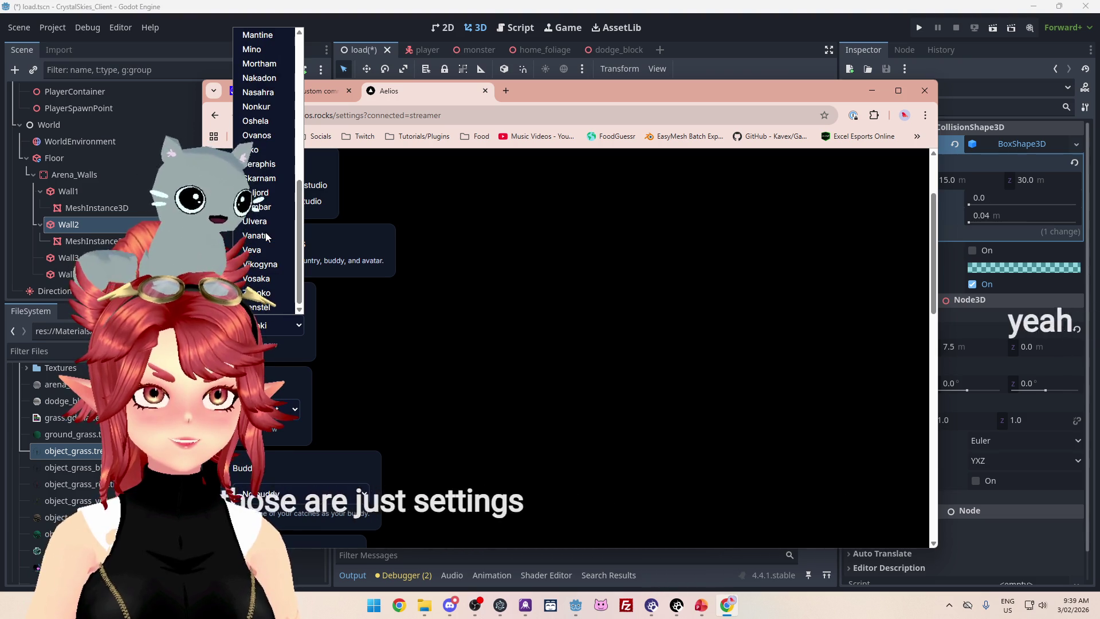
left_click(263, 249)
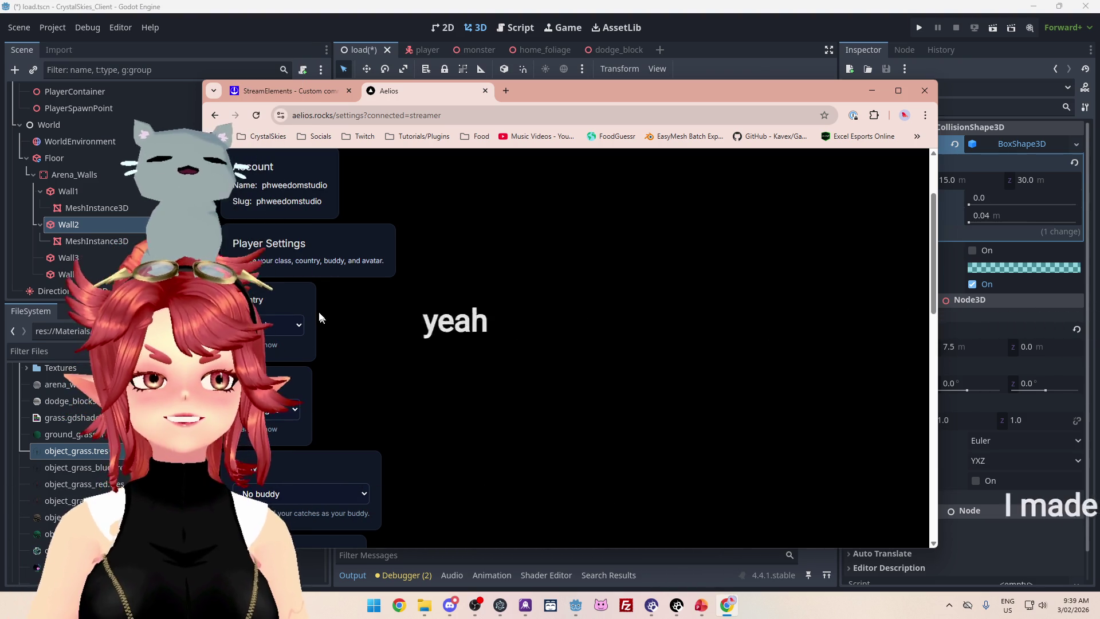
left_click(270, 326)
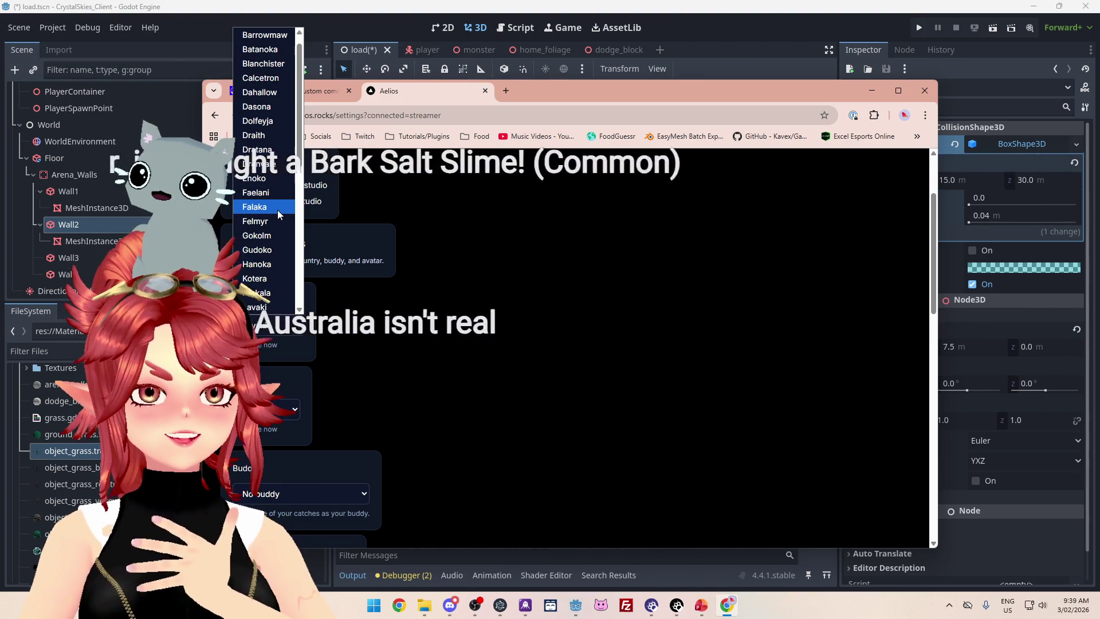
left_click(401, 330)
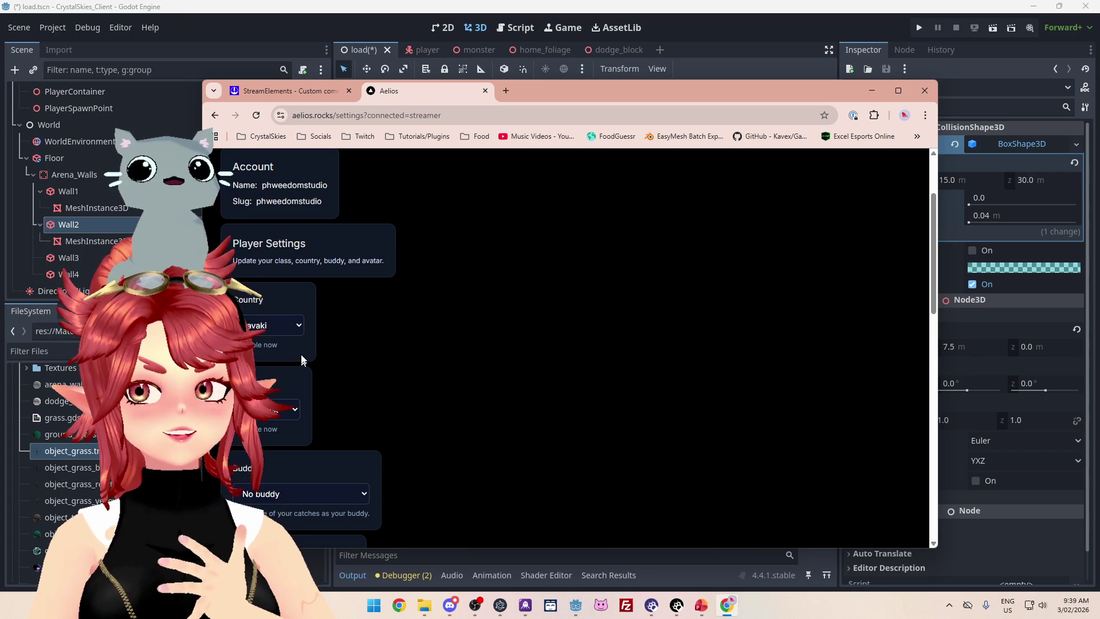
Open the Twitch channel page in a new tab from the Twitch bookmarks folder.
left_click(506, 90)
left_click(364, 135)
left_click(396, 160)
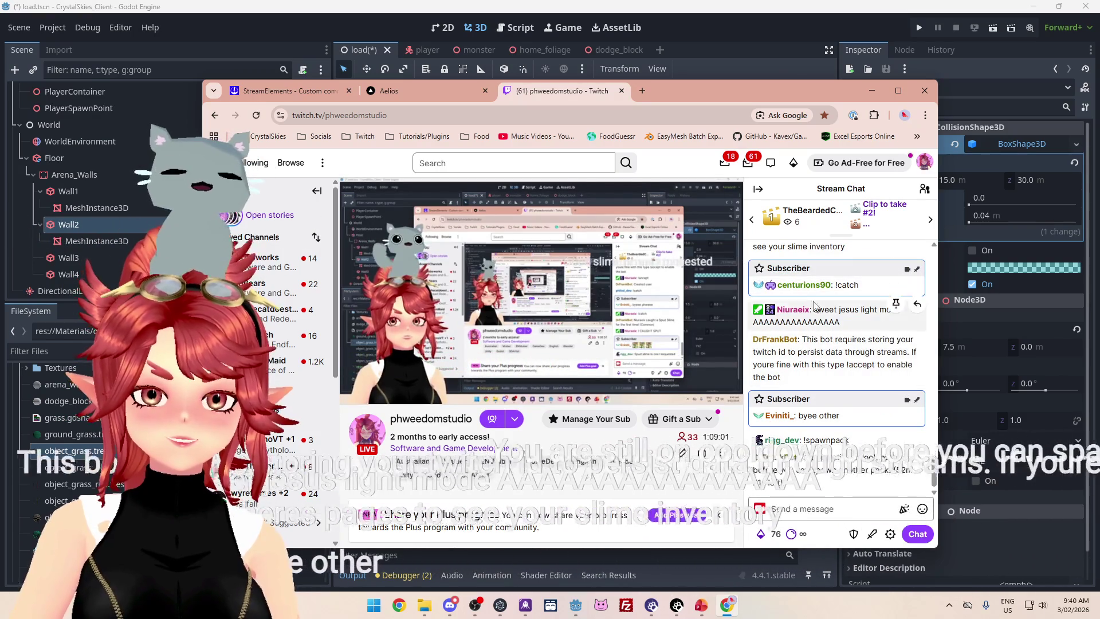
Switch from the Twitch stream back to the Aelios settings page.
mouse_move(532, 285)
mouse_move(883, 424)
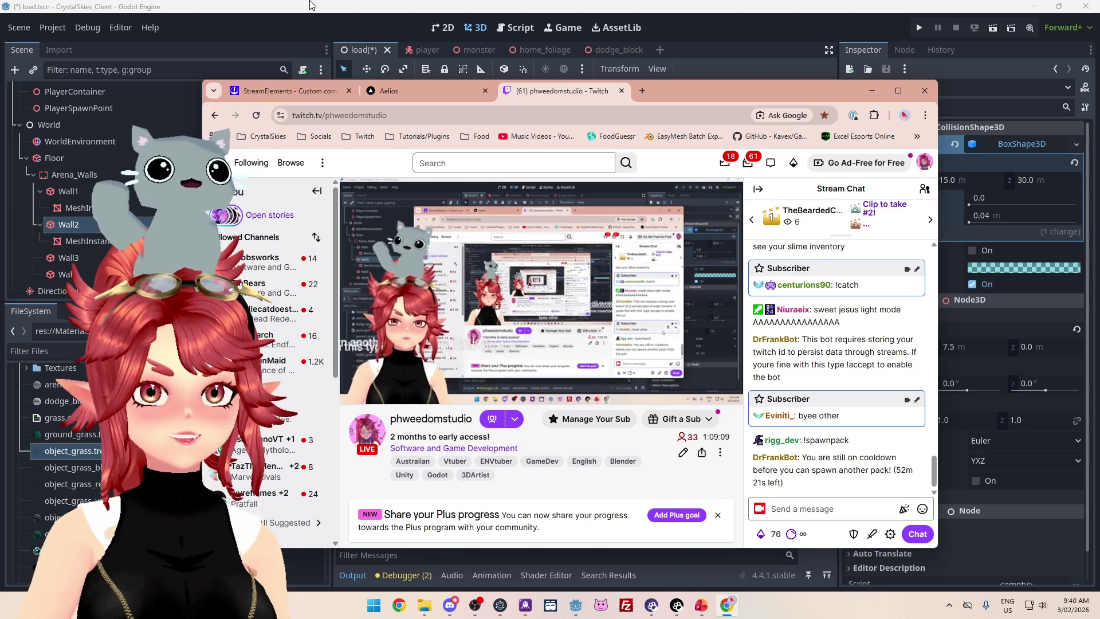
left_click(417, 90)
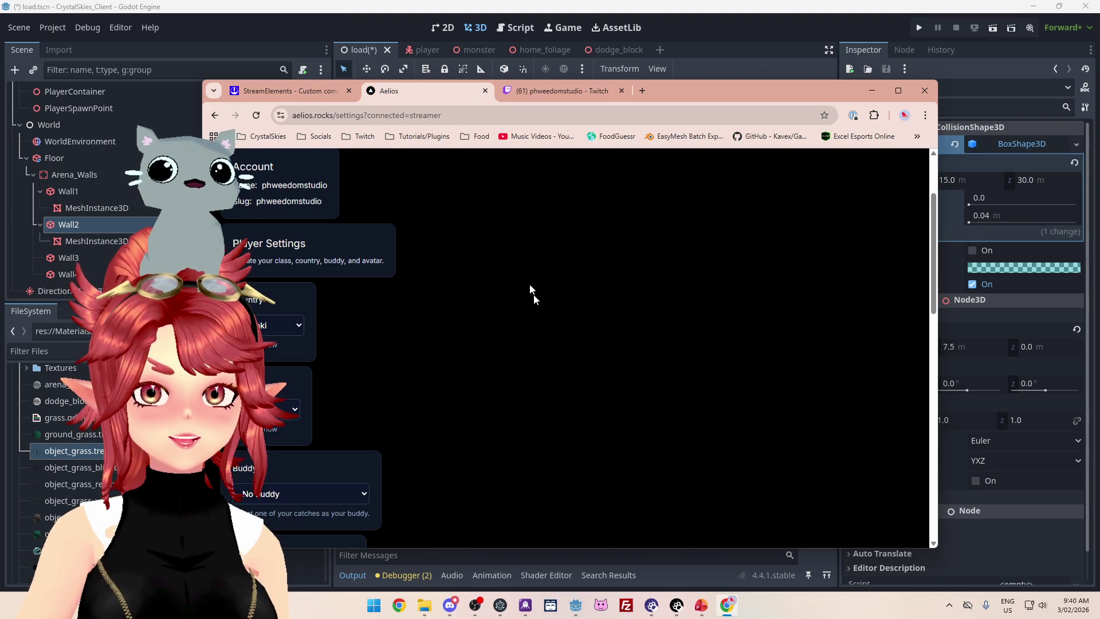
Review the Aelios settings, checking the Buddy and Avatar dropdowns and keeping Avatar at Seeded (default).
scroll(549, 322, "up", 3)
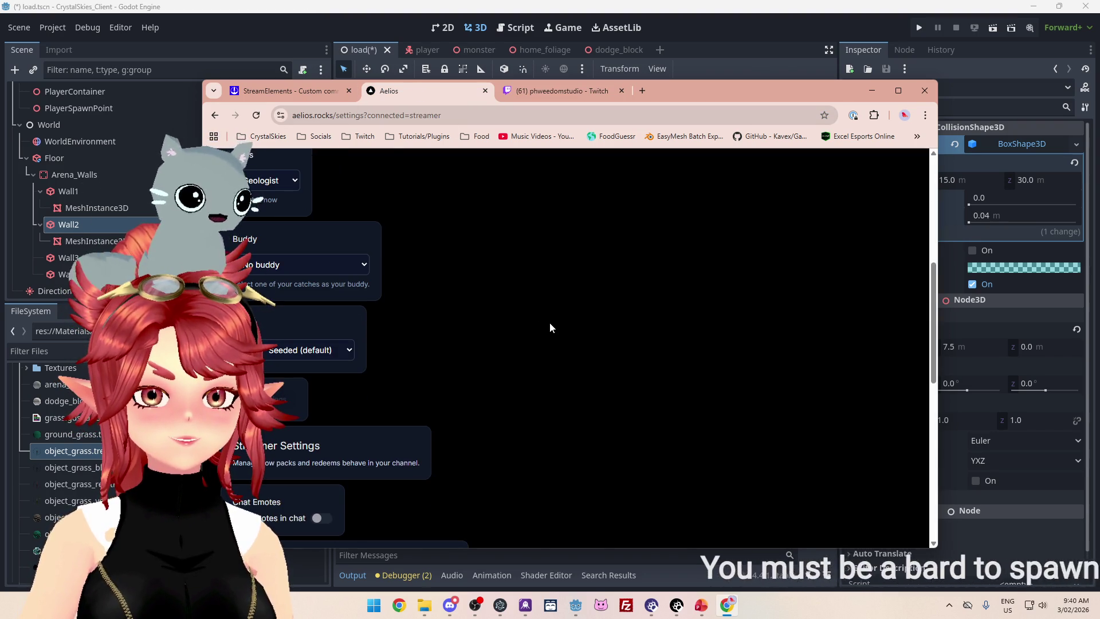
scroll(550, 321, "up", 5)
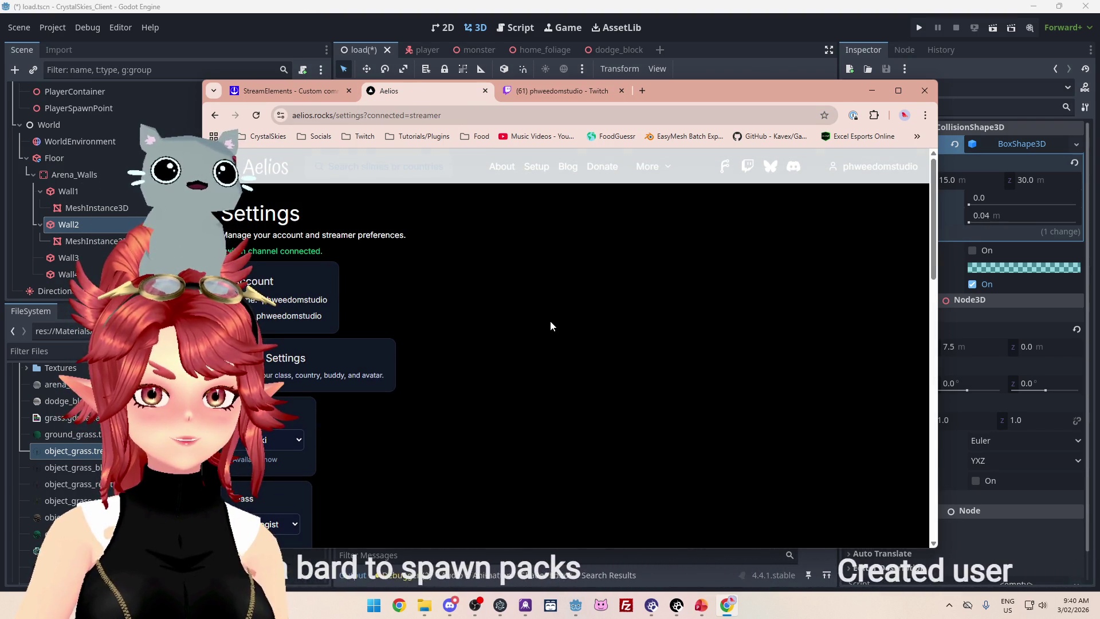
scroll(550, 326, "down", 5)
left_click(328, 376)
left_click(351, 377)
scroll(487, 397, "down", 1)
left_click(342, 408)
left_click(332, 422)
Reload the Aelios settings page and switch to the Twitch stream page.
scroll(448, 430, "down", 6)
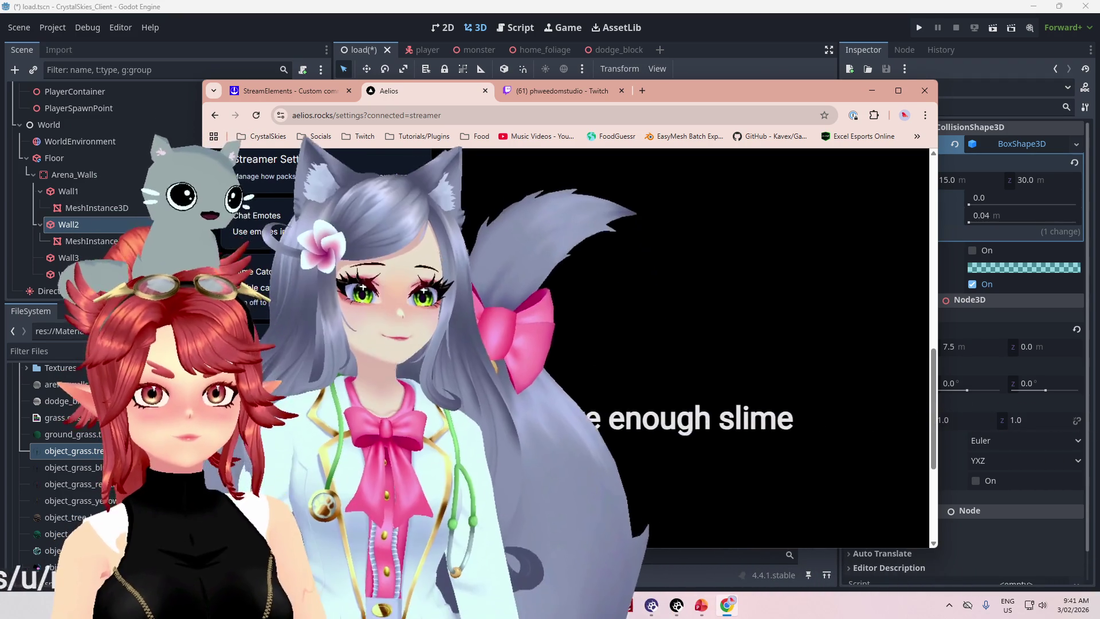
key("F5")
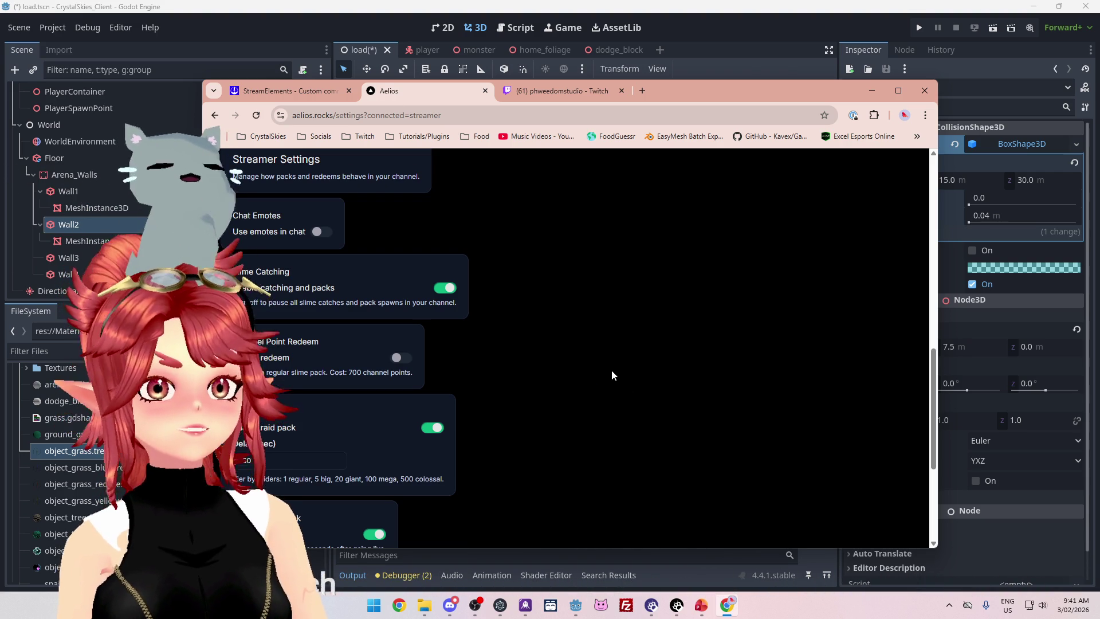
left_click(573, 91)
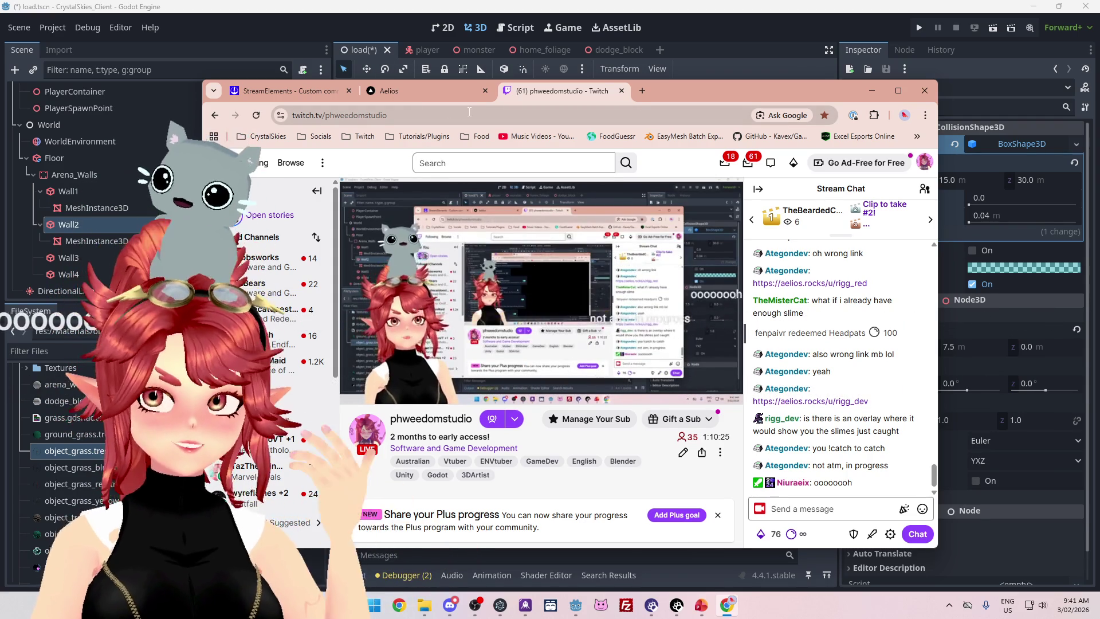
Move the Chrome window up and left, then return to the Aelios settings tab.
mouse_move(698, 89)
left_mouse_down()
mouse_move(658, 59)
mouse_move(676, 68)
left_mouse_up()
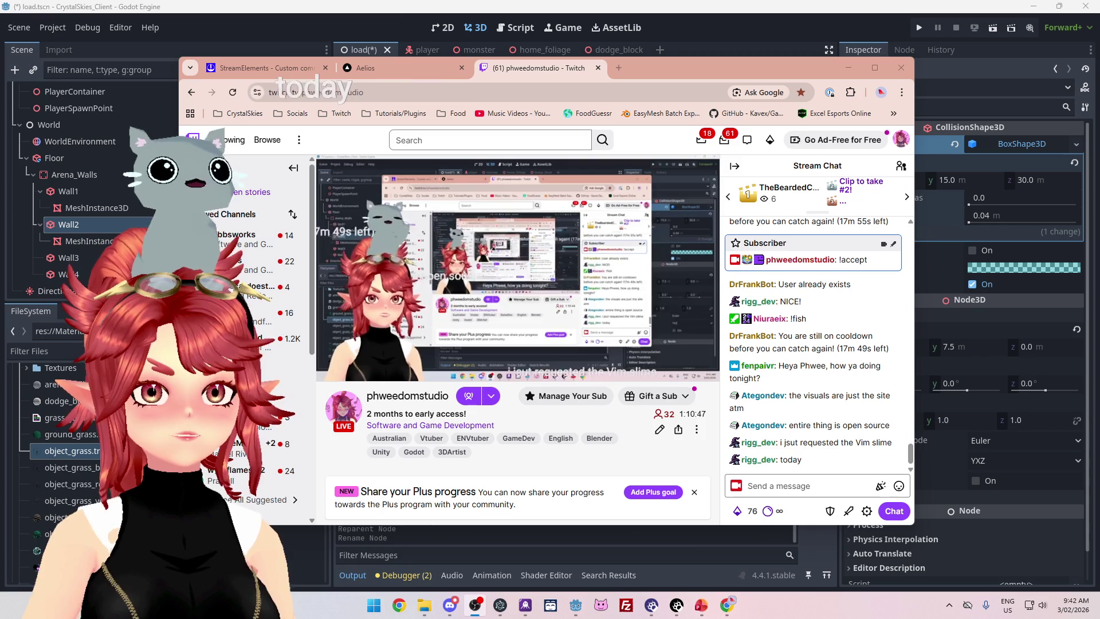
left_click(414, 68)
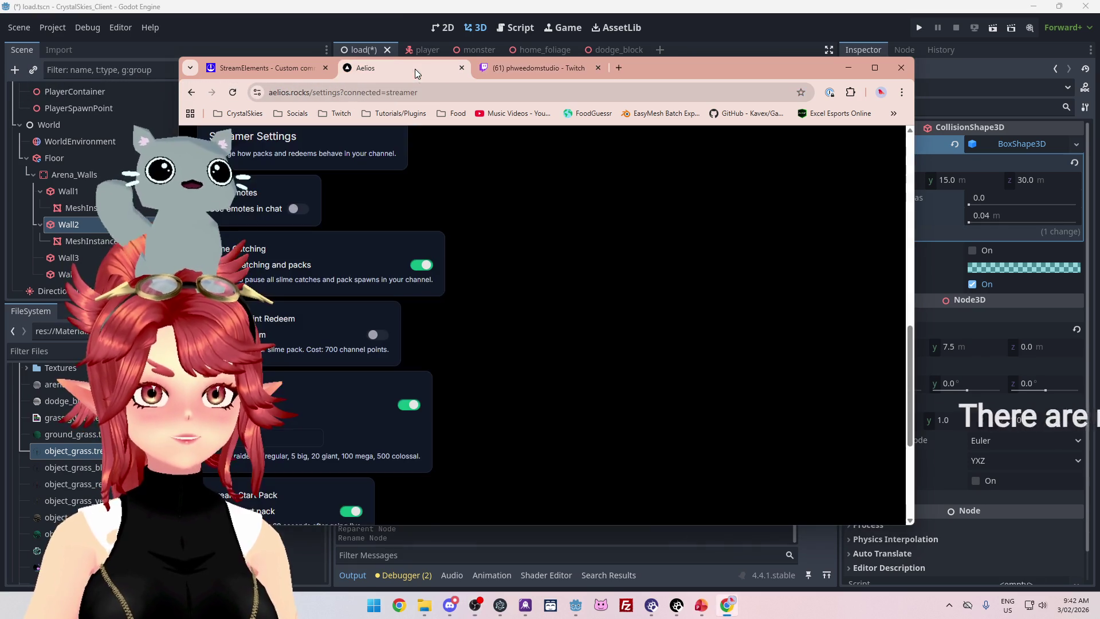
Scroll through the Aelios settings and close the open option list without changing anything.
scroll(405, 206, "up", 5)
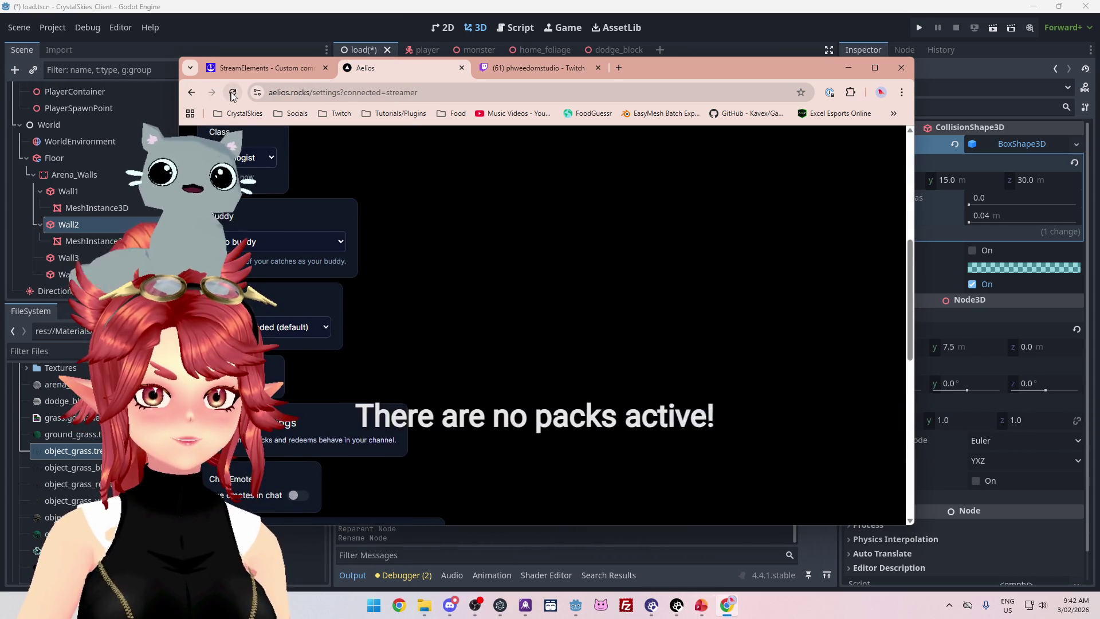
scroll(445, 279, "down", 2)
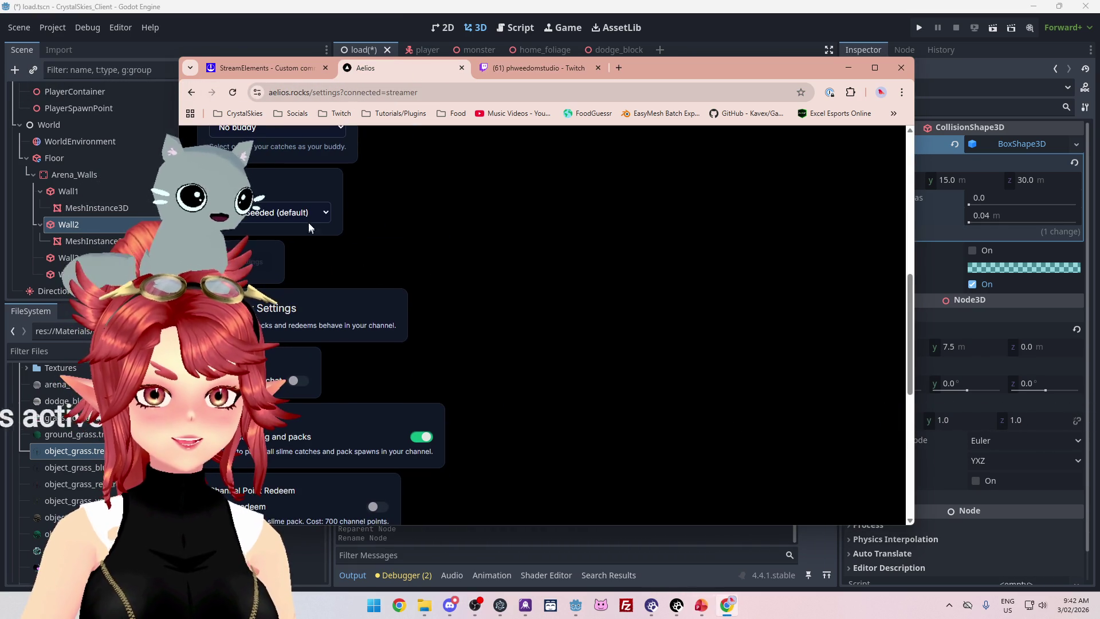
scroll(439, 290, "down", 5)
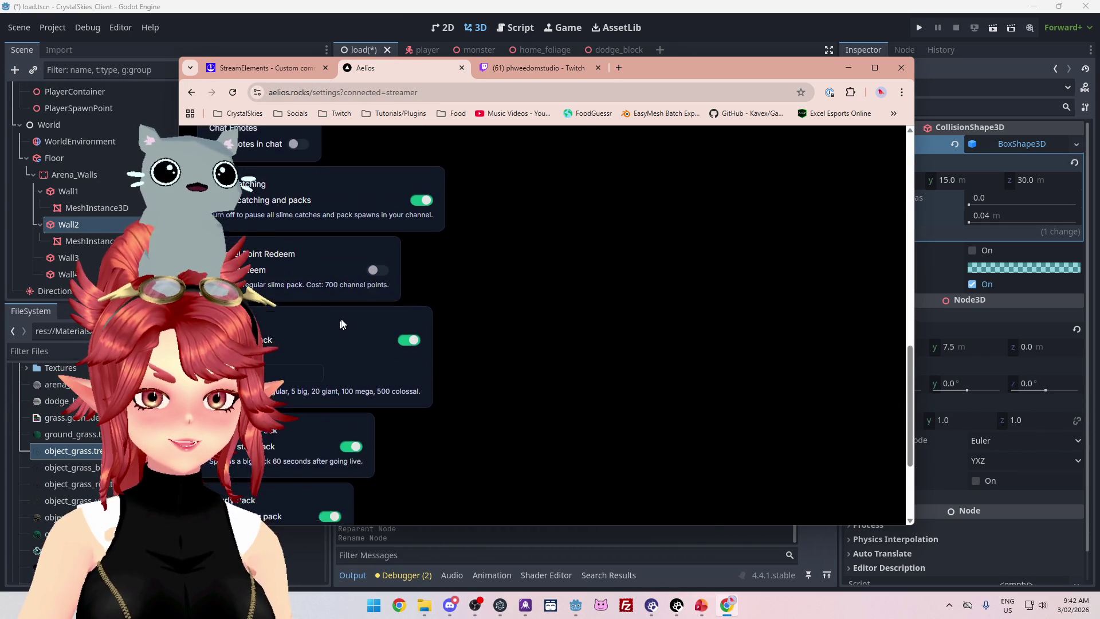
scroll(541, 383, "down", 2)
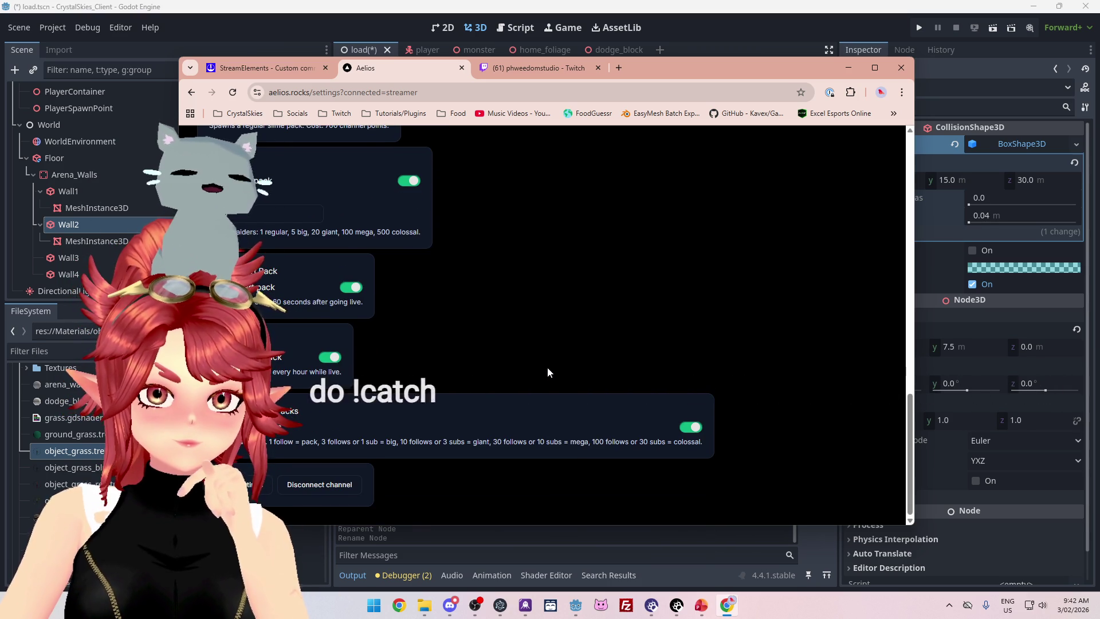
scroll(547, 372, "up", 1)
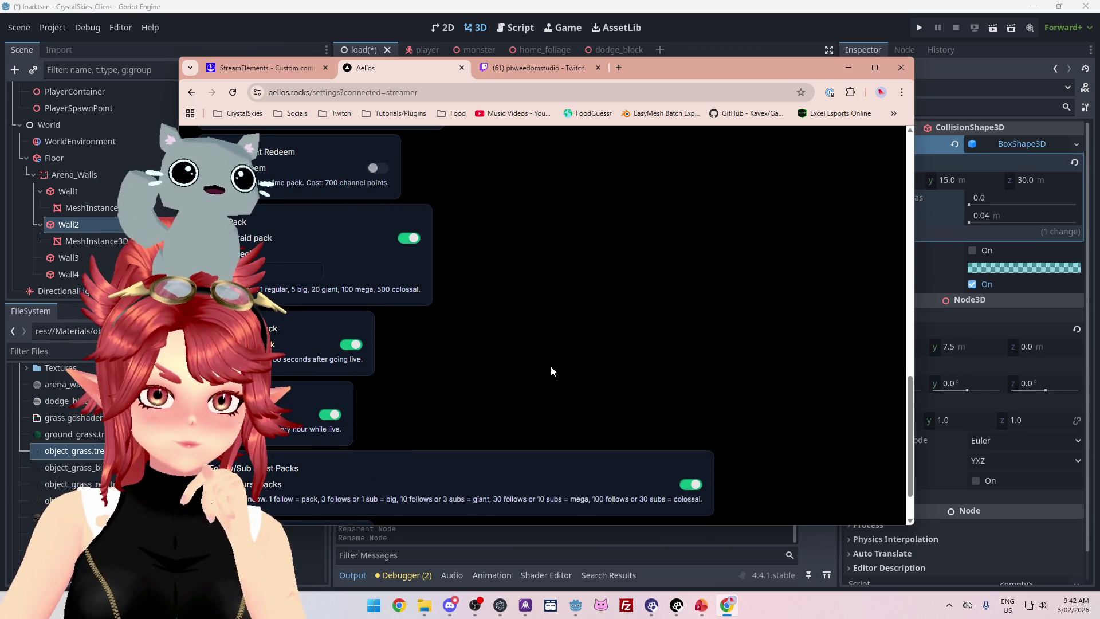
scroll(551, 367, "up", 1)
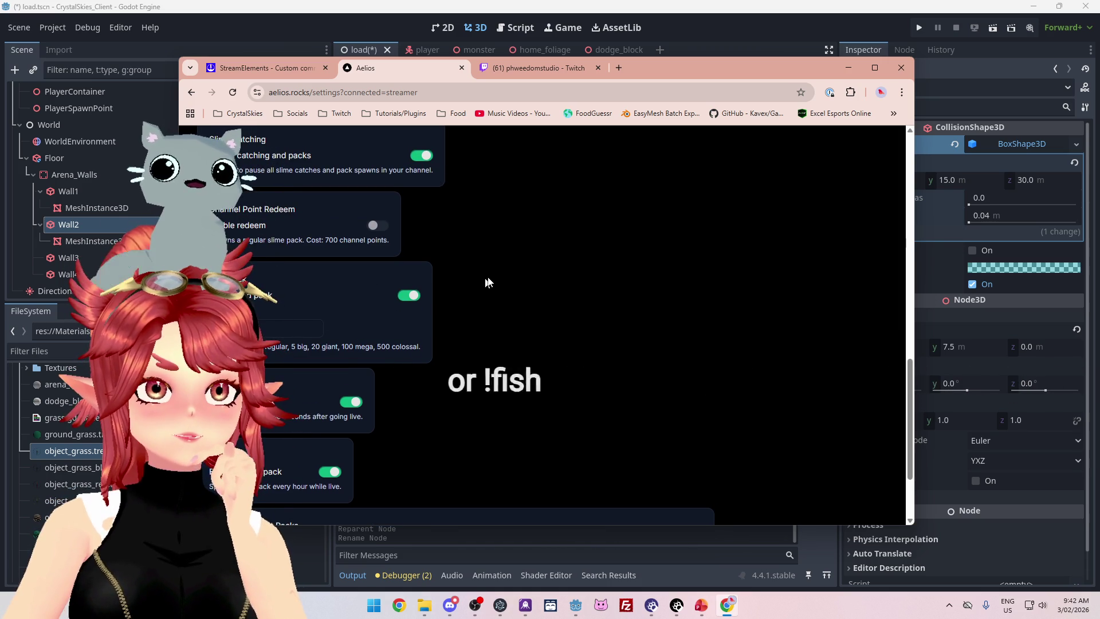
scroll(493, 279, "up", 1)
scroll(495, 279, "up", 1)
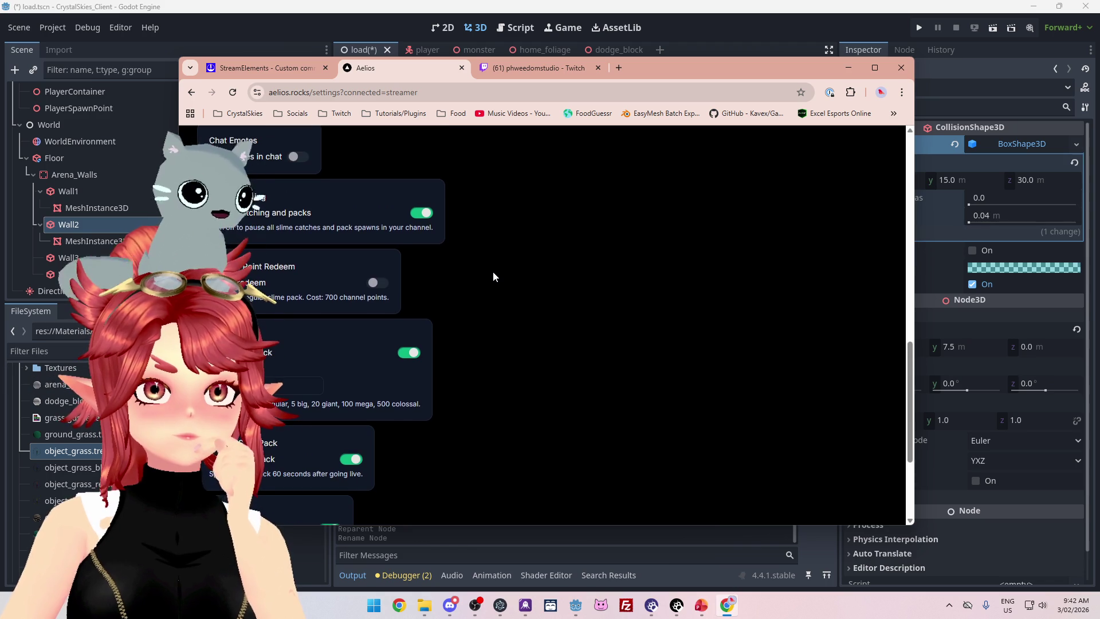
scroll(493, 274, "up", 3)
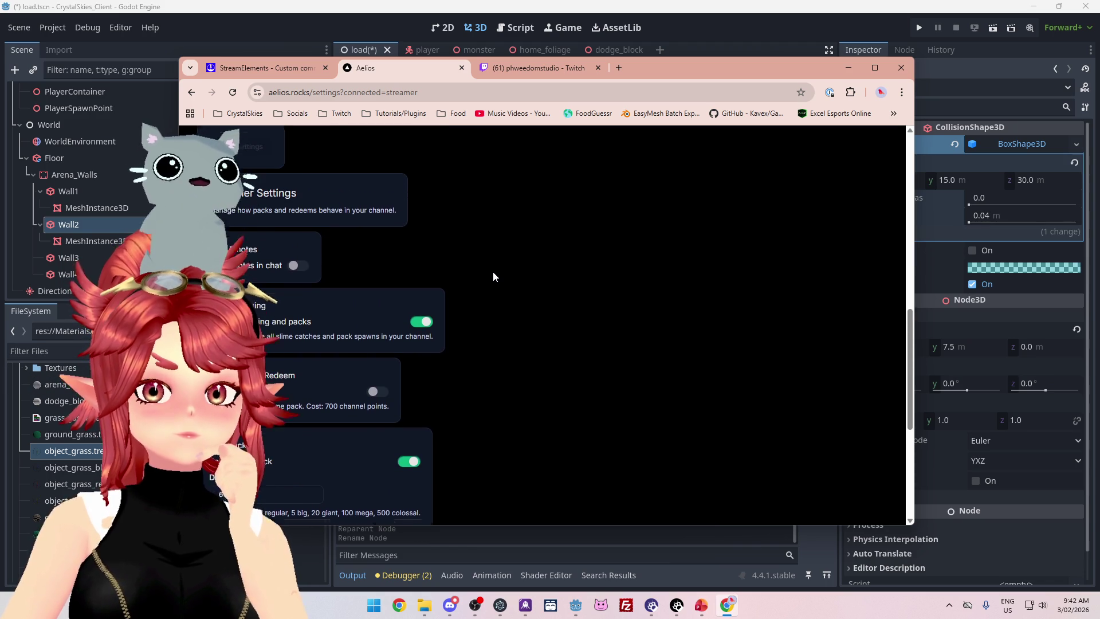
scroll(493, 277, "up", 2)
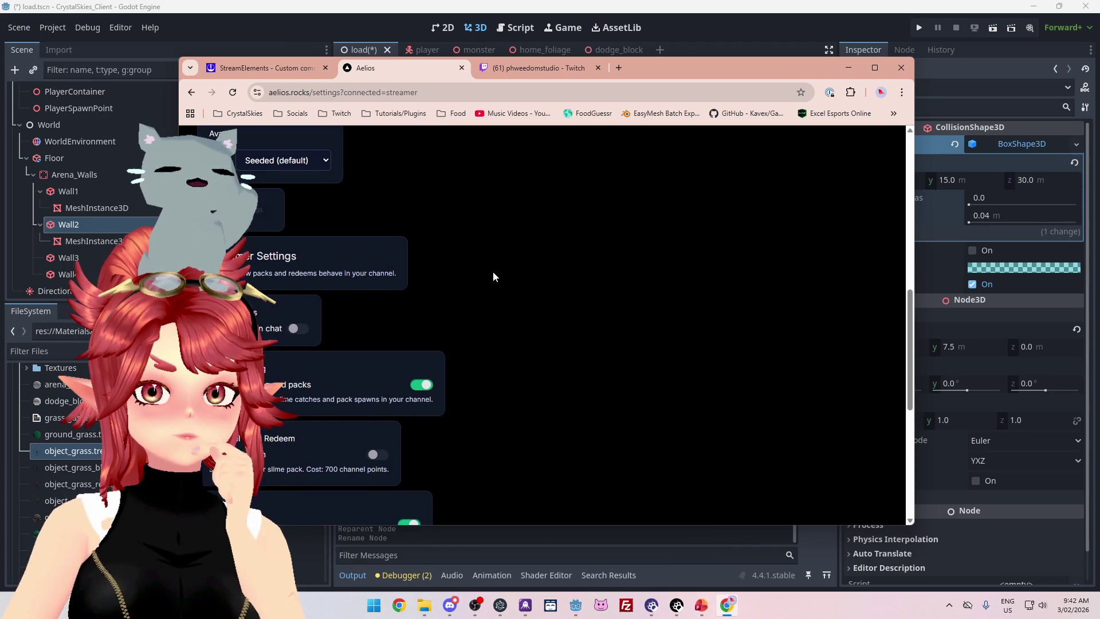
scroll(492, 277, "up", 6)
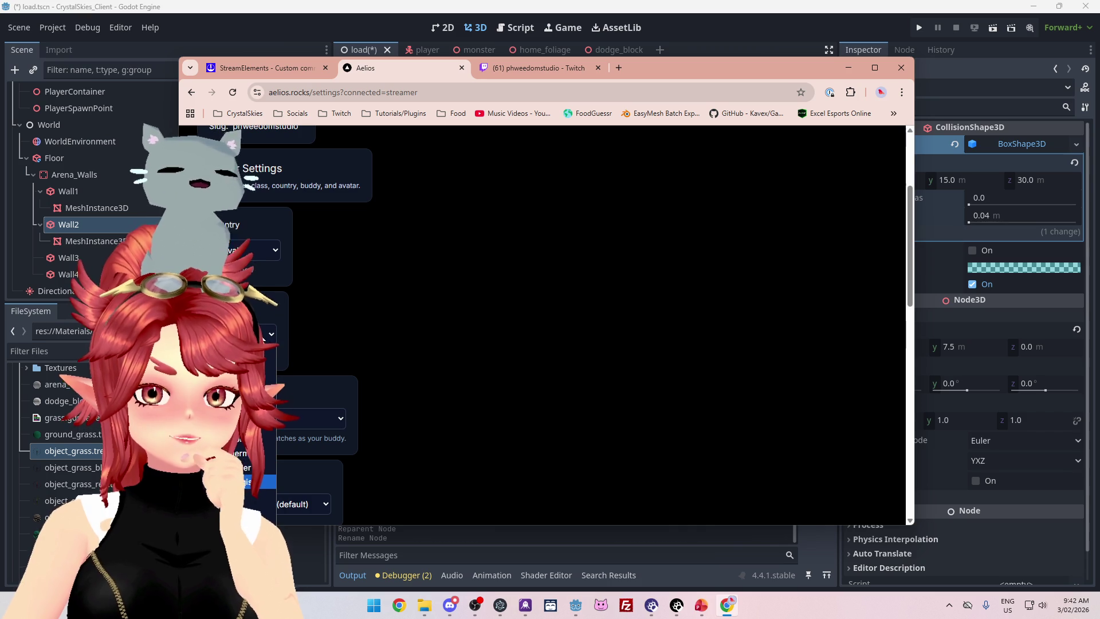
left_click(271, 330)
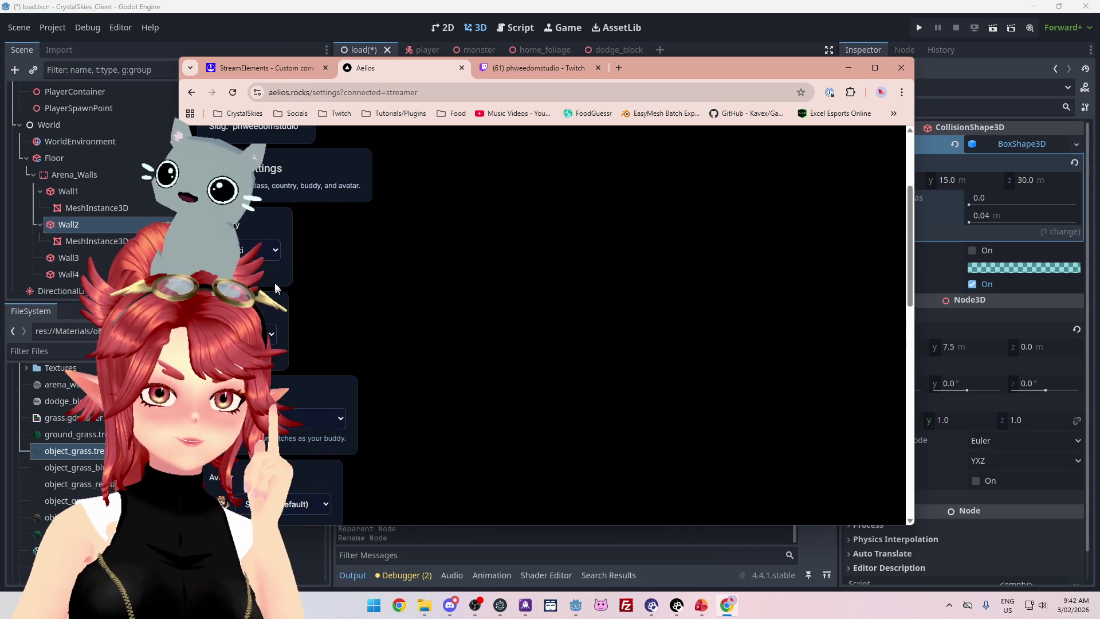
Close the Twitch stream tab and move the browser window up and right.
scroll(390, 296, "up", 2)
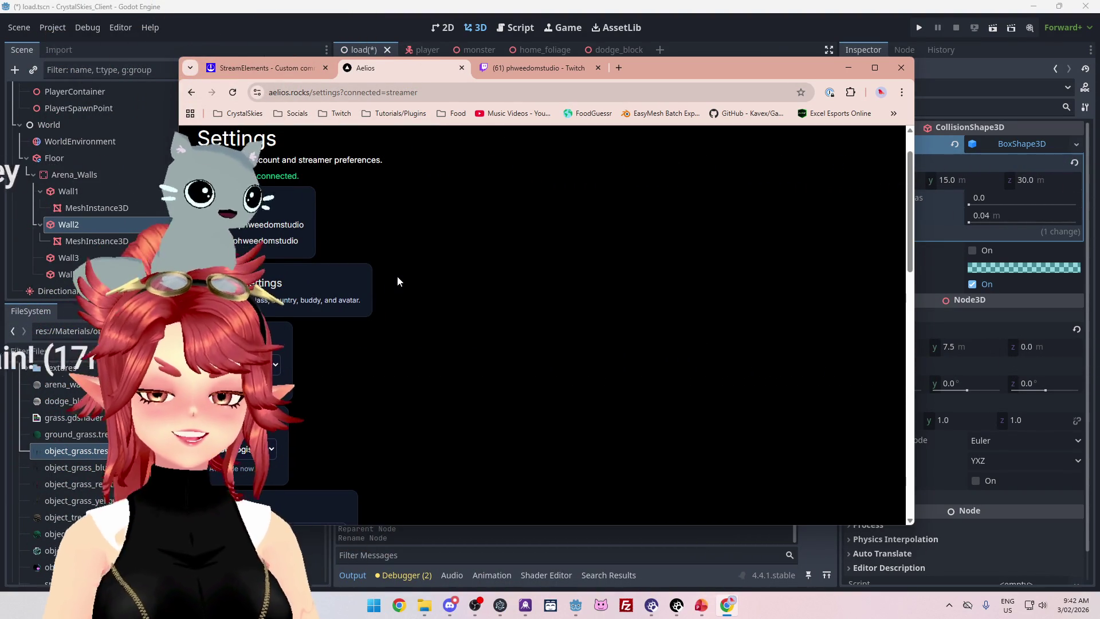
left_click(572, 71)
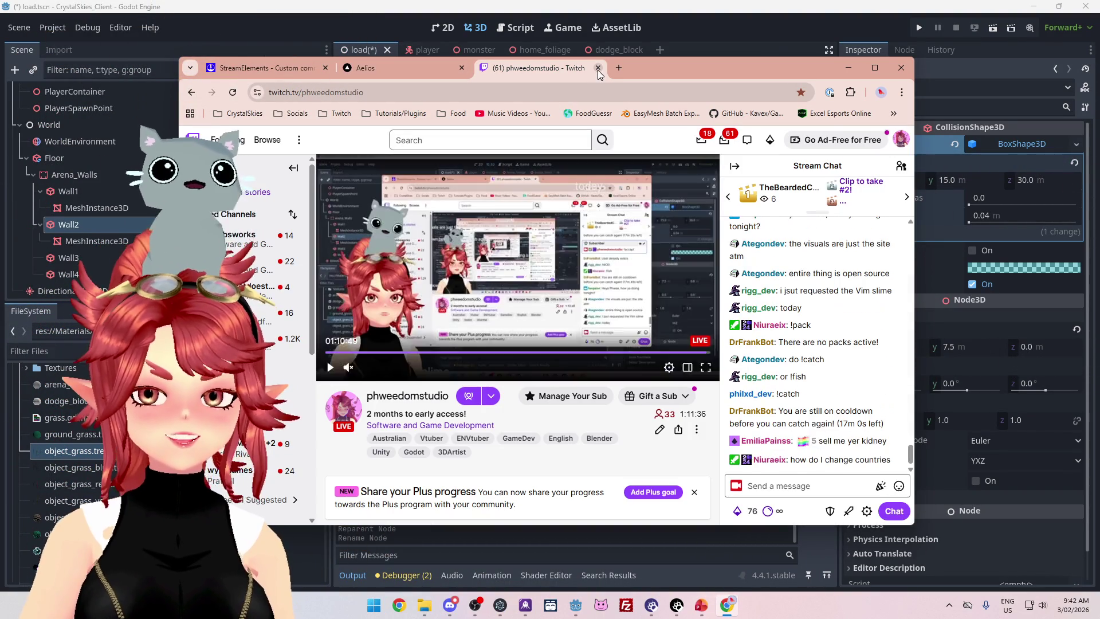
left_click(597, 67)
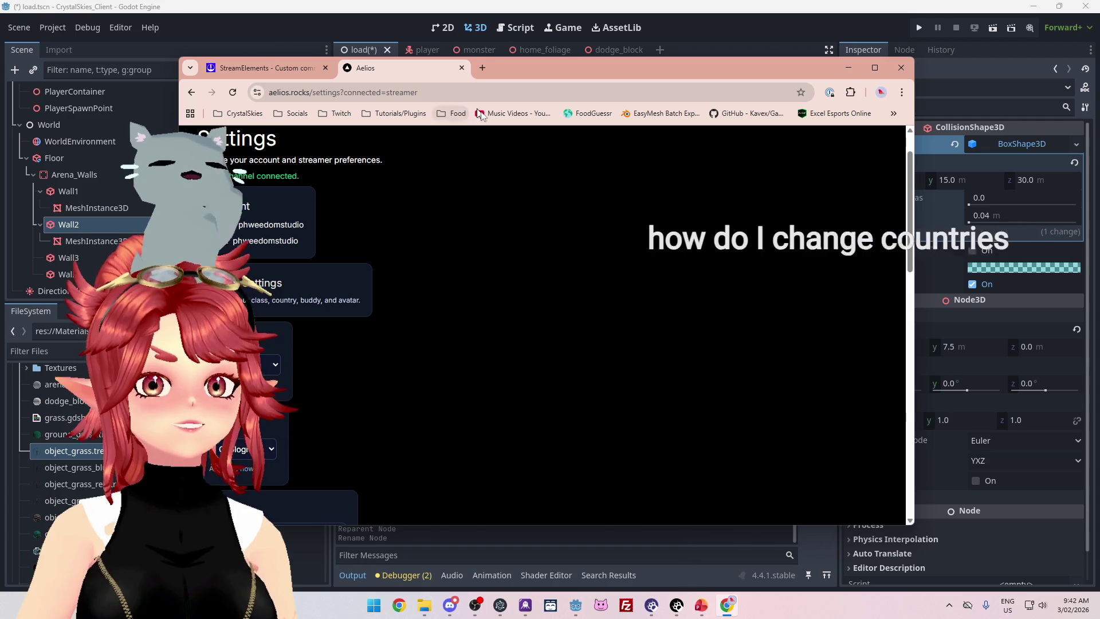
left_click_drag(616, 76, 676, 55)
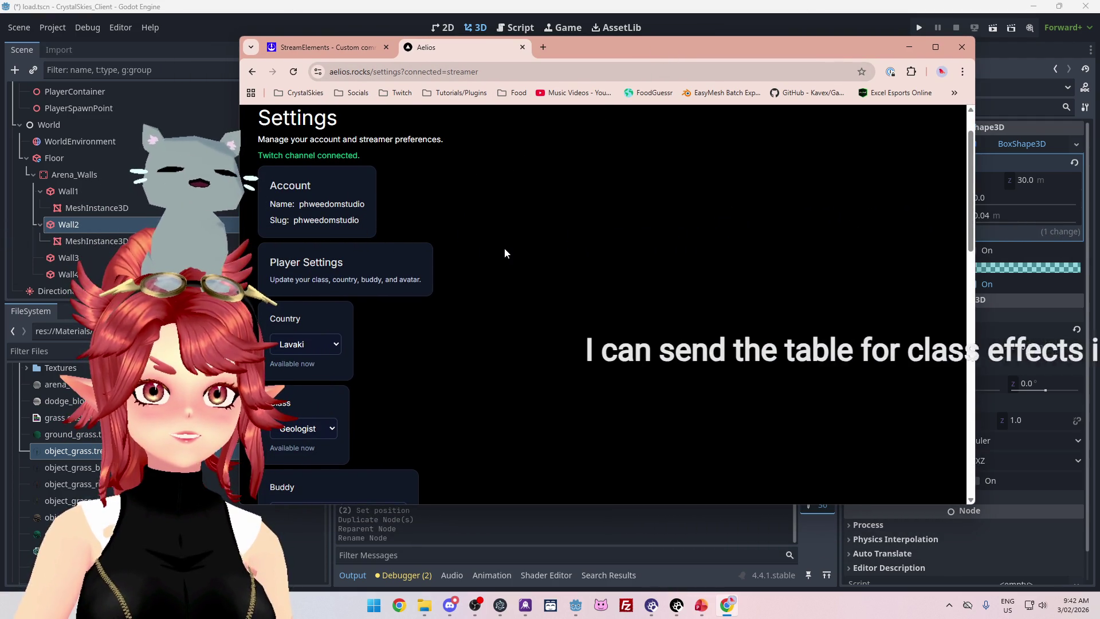
Open the list of other Aelios site pages to reach the Countries page.
scroll(505, 250, "down", 15)
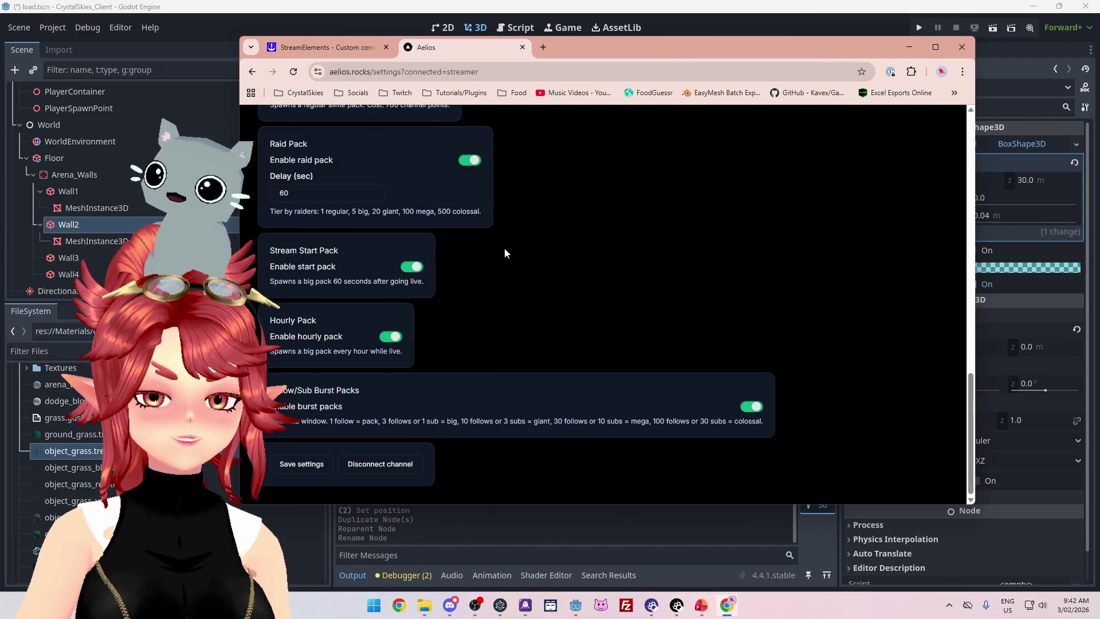
scroll(504, 249, "up", 15)
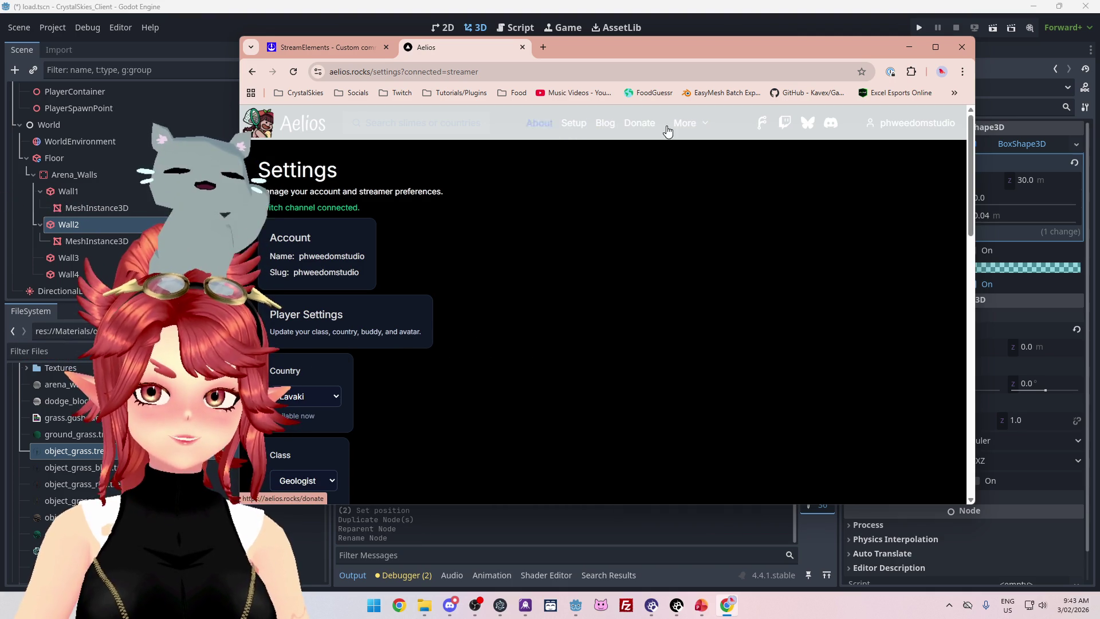
left_click(703, 127)
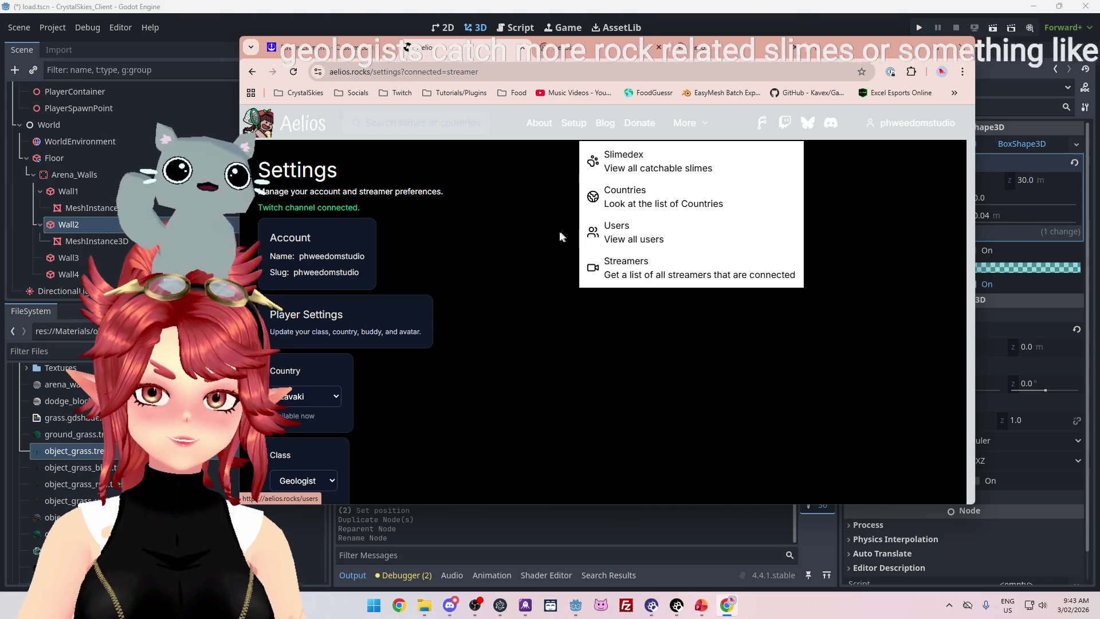
Browse the Slimedex of all 216 slimes, then close the lxtIXH.png image tab.
left_click(565, 47)
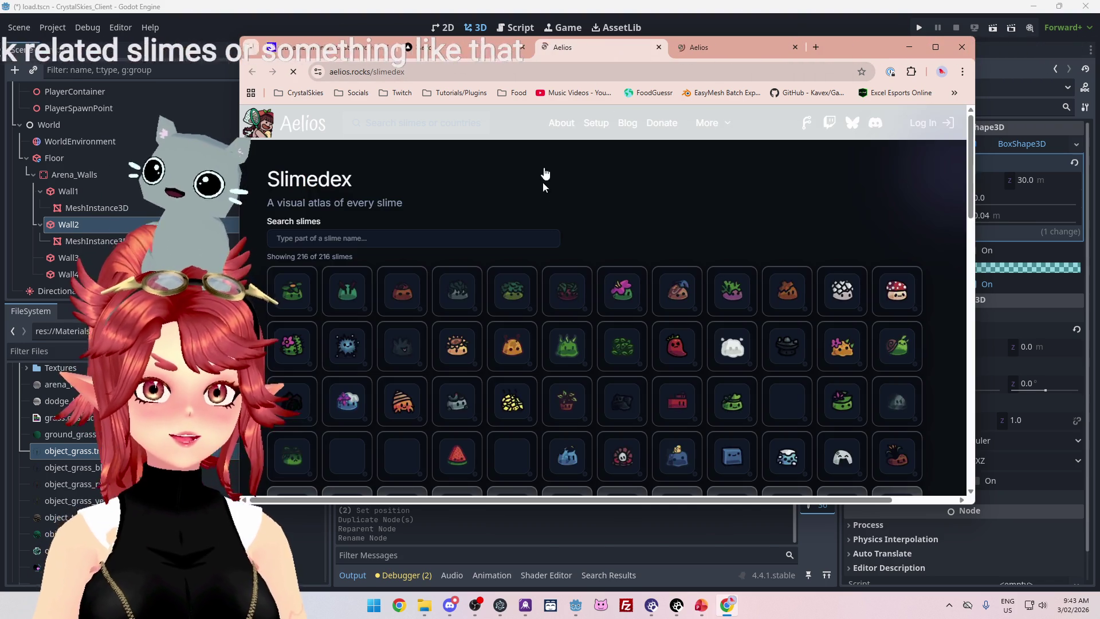
scroll(672, 185, "down", 2)
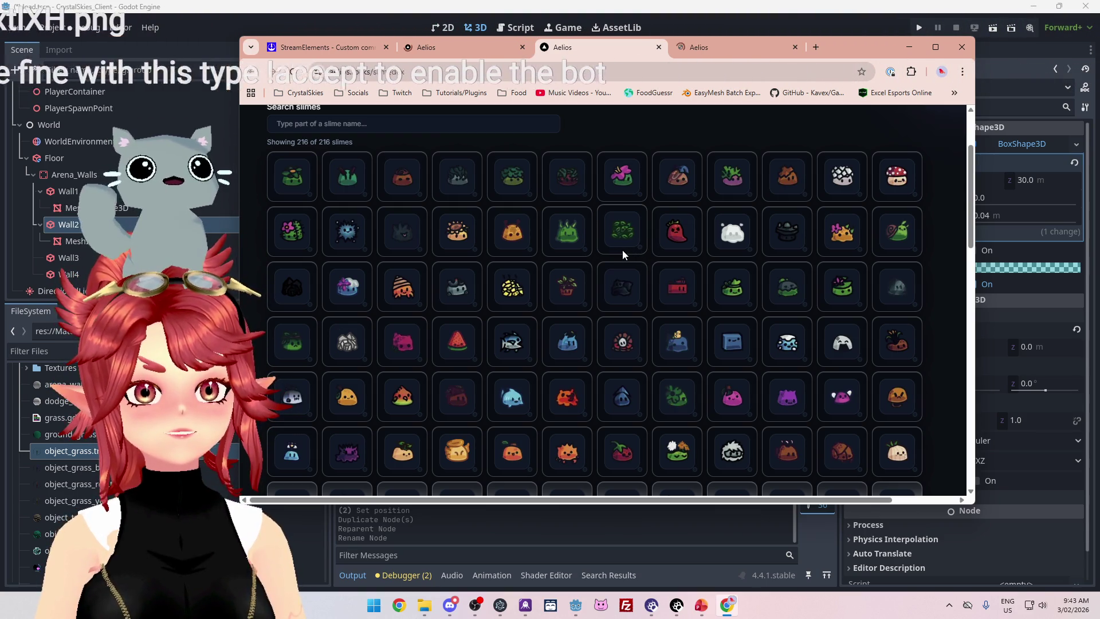
scroll(622, 249, "down", 1)
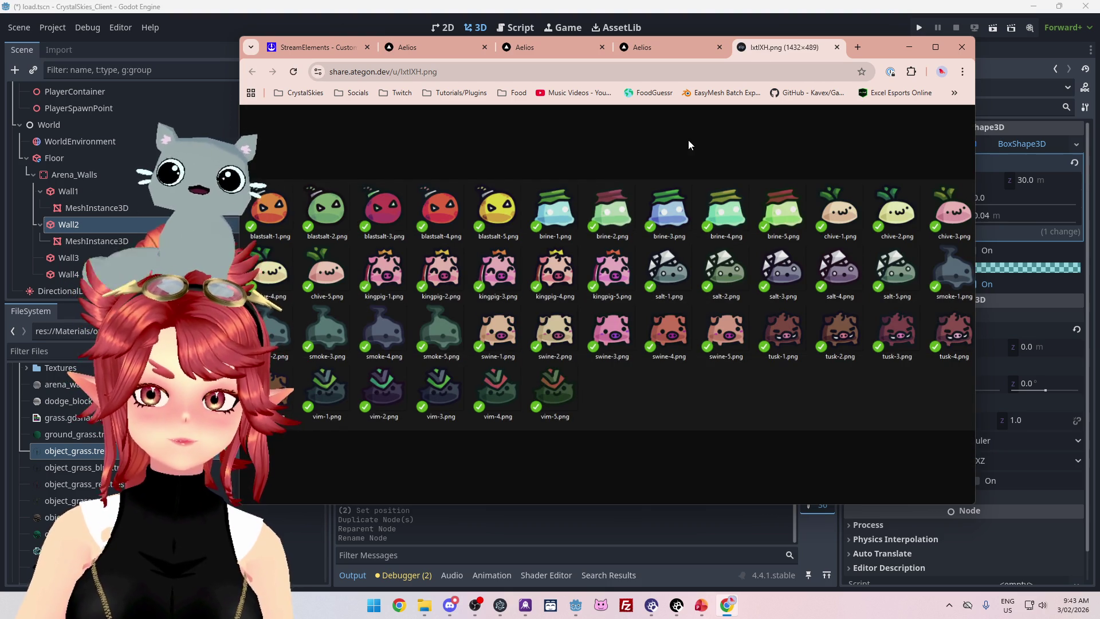
left_click(836, 47)
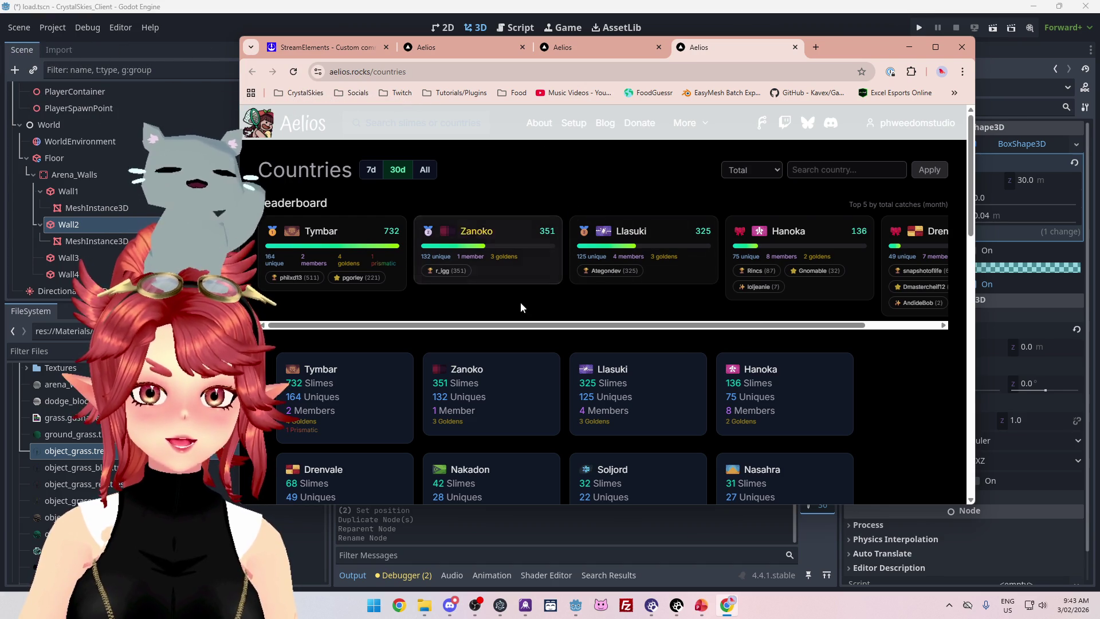
mouse_move(523, 325)
left_mouse_down()
mouse_move(596, 336)
mouse_move(463, 324)
left_mouse_up()
scroll(525, 351, "down", 6)
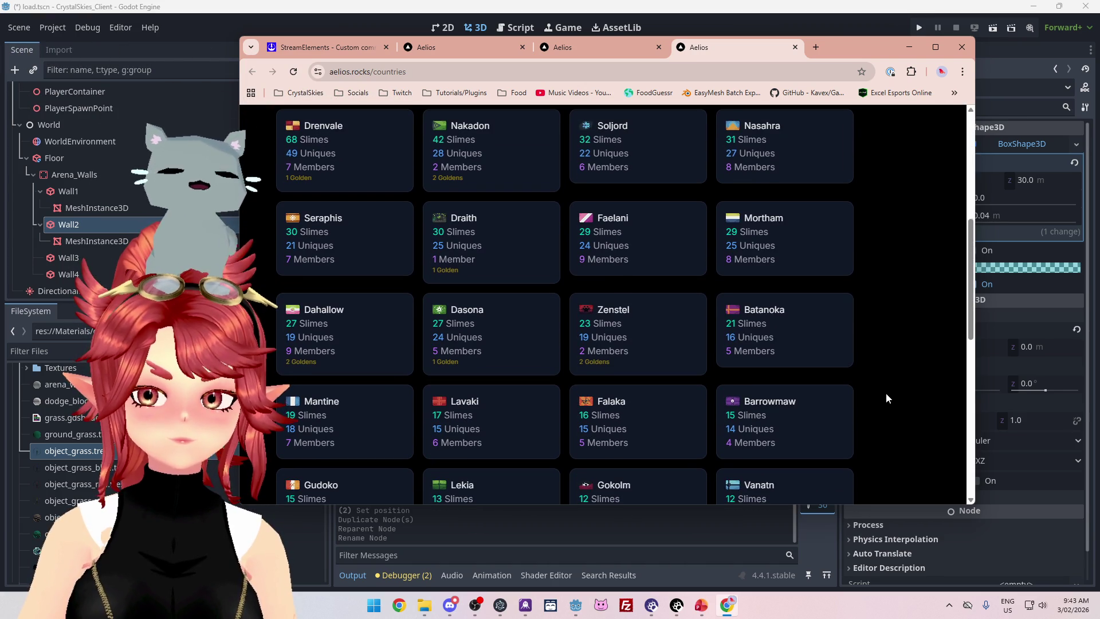
scroll(885, 393, "up", 2)
left_click(569, 50)
left_click(478, 50)
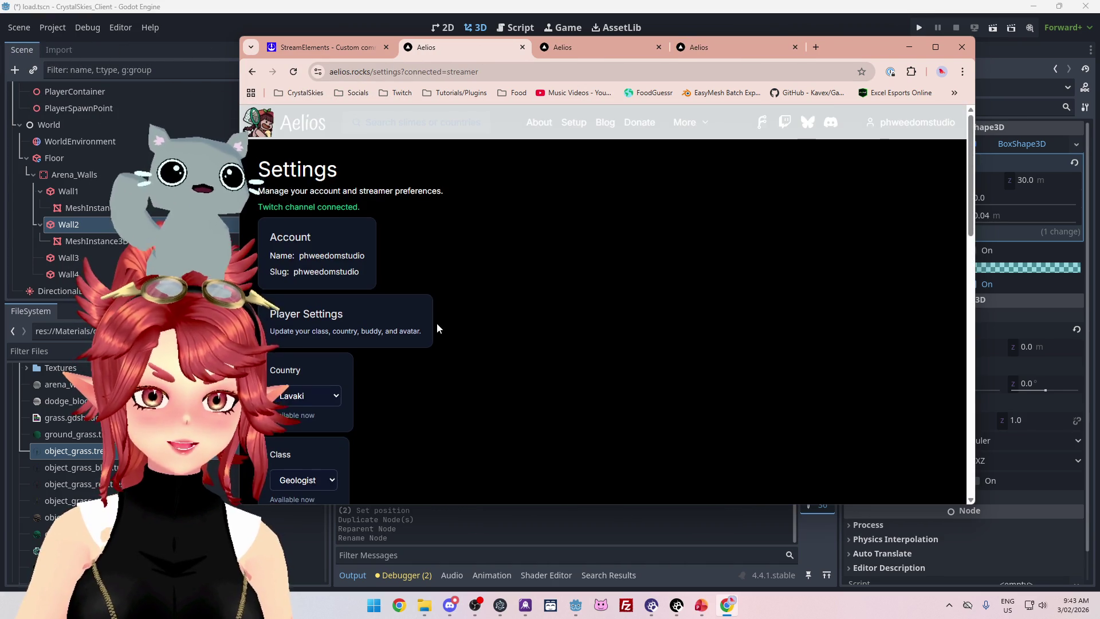
scroll(437, 327, "down", 3)
left_click(714, 47)
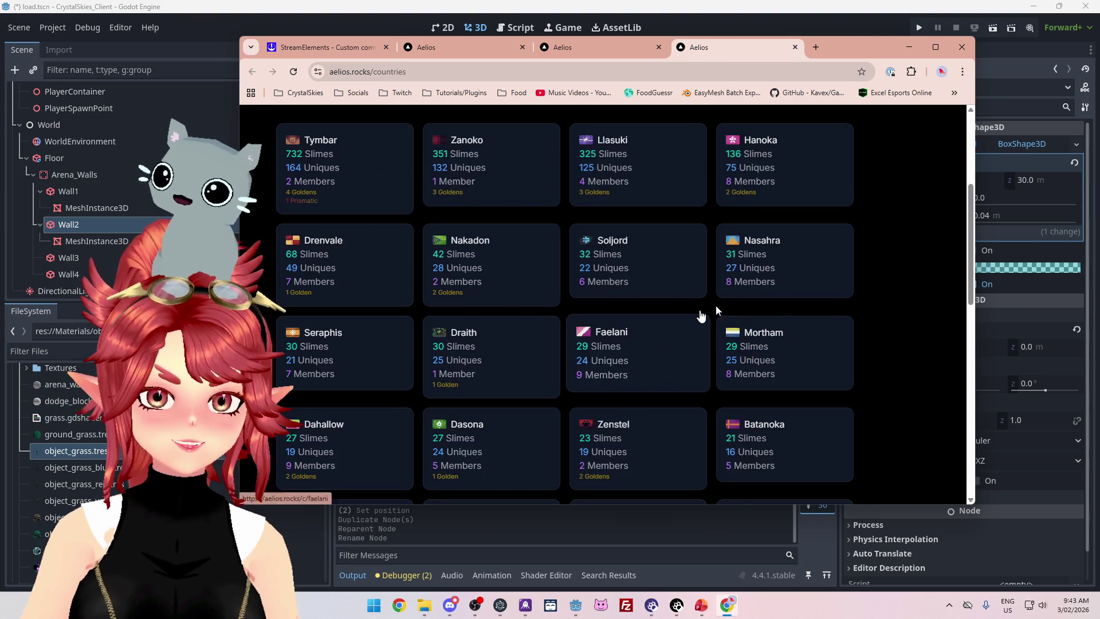
scroll(658, 326, "down", 4)
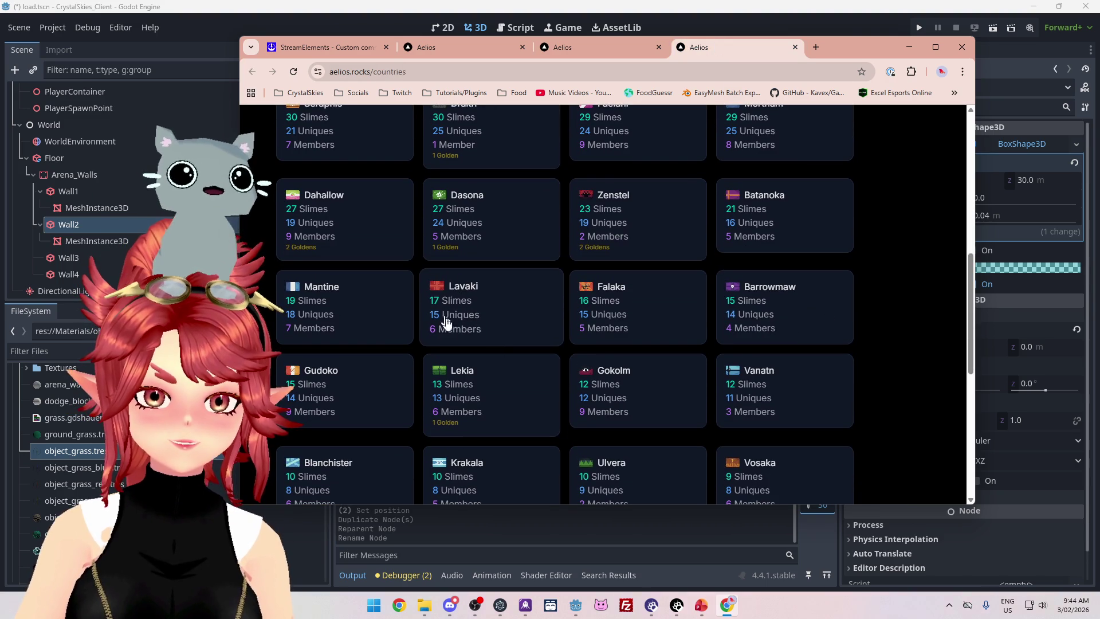
scroll(801, 334, "down", 4)
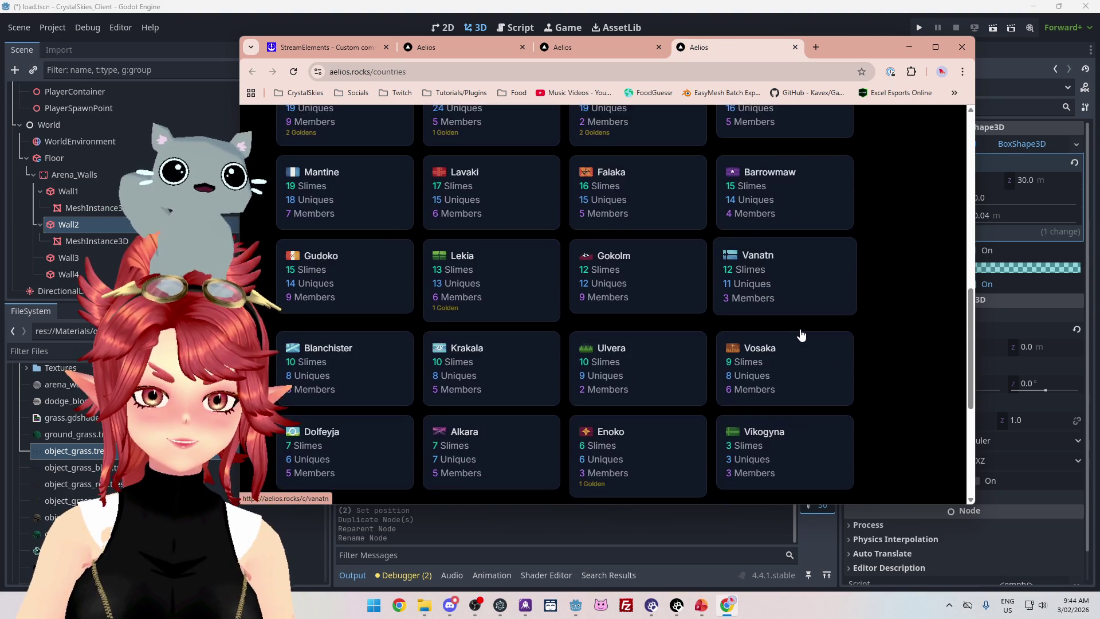
scroll(800, 334, "down", 3)
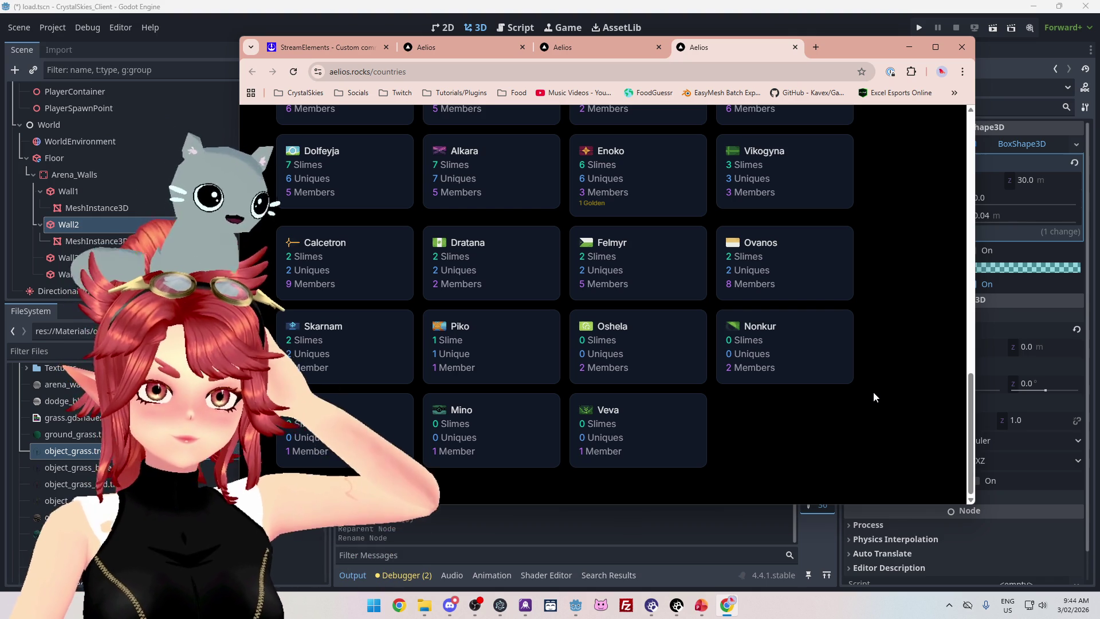
scroll(873, 391, "up", 3)
scroll(873, 397, "up", 3)
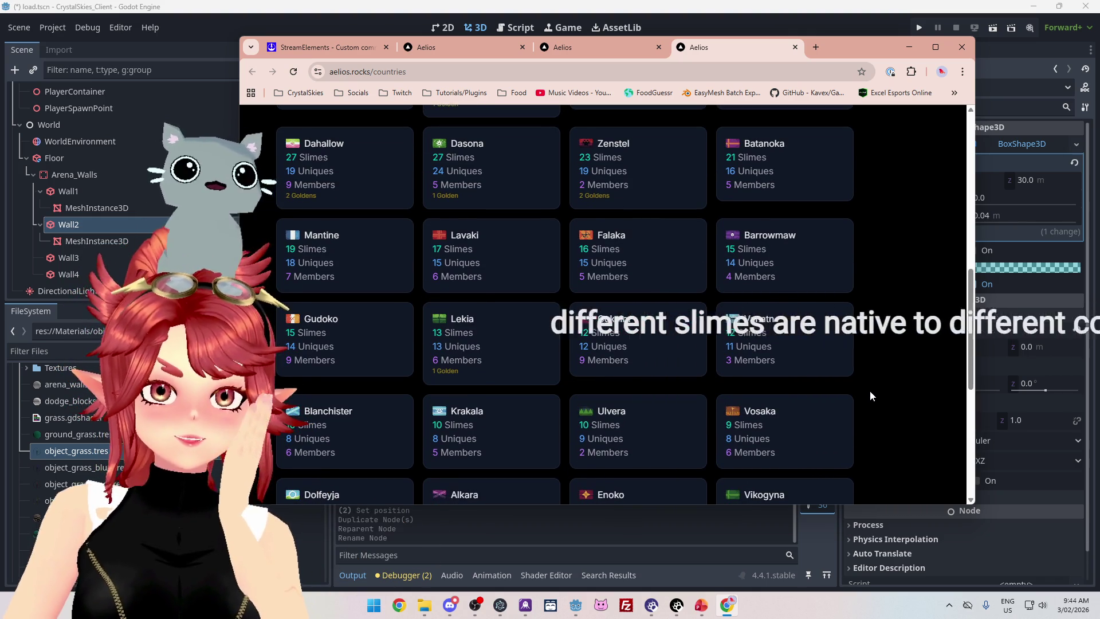
scroll(865, 394, "up", 4)
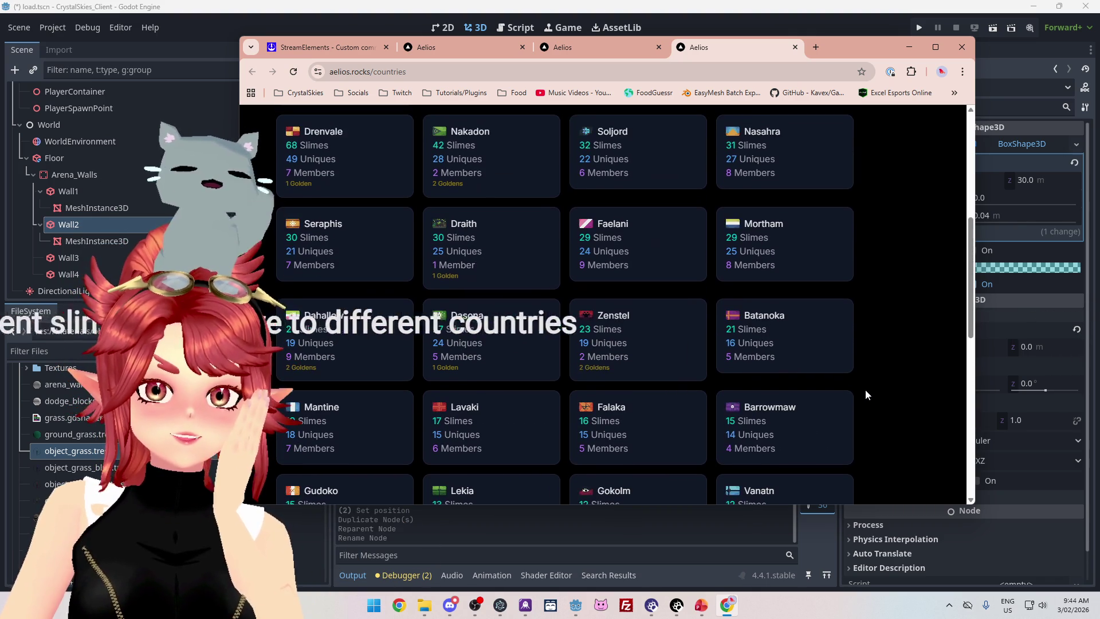
scroll(865, 391, "up", 3)
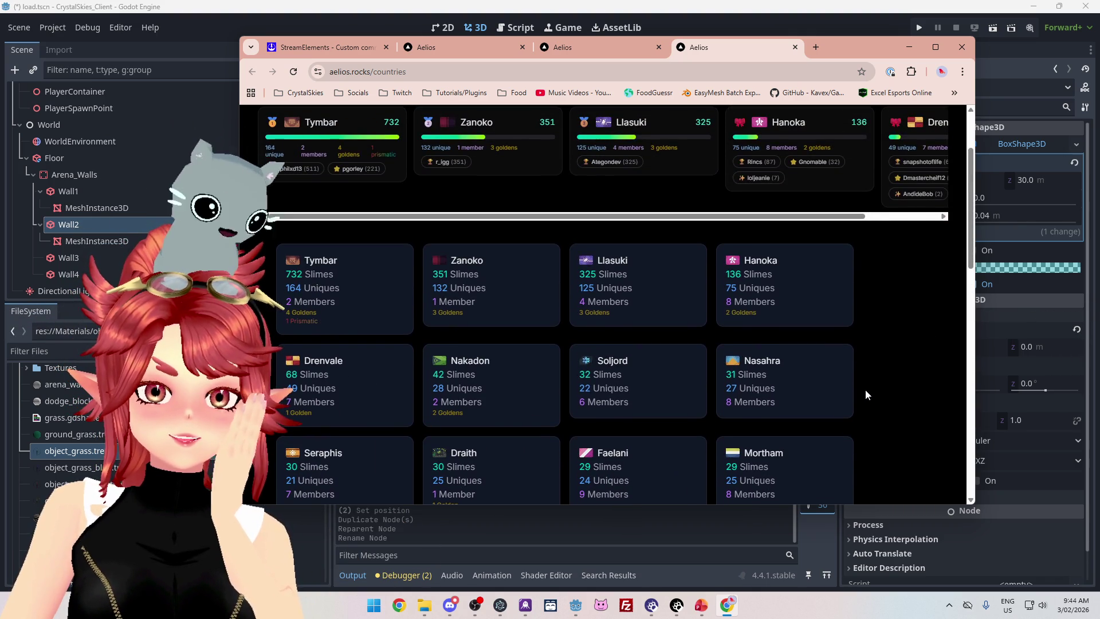
scroll(865, 390, "up", 2)
scroll(865, 390, "down", 1)
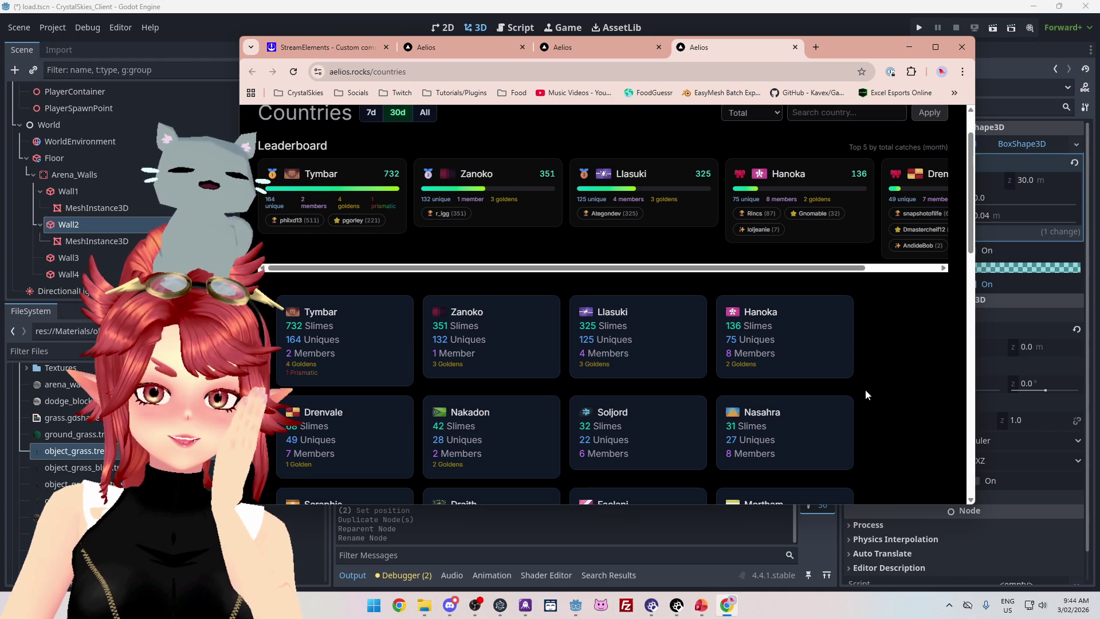
scroll(865, 391, "down", 2)
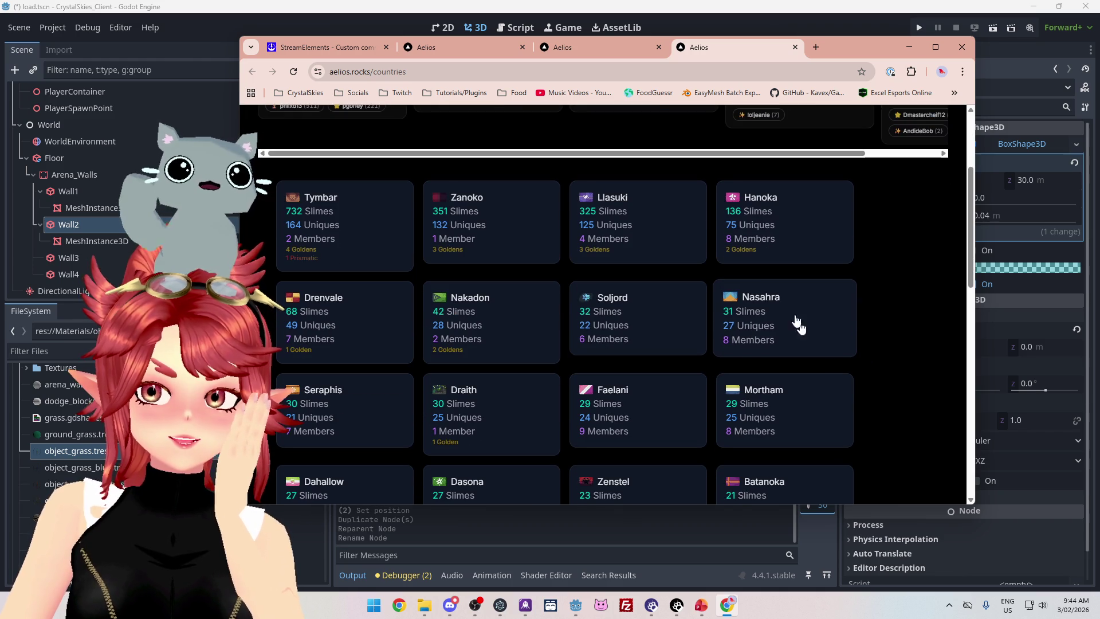
scroll(682, 293, "down", 1)
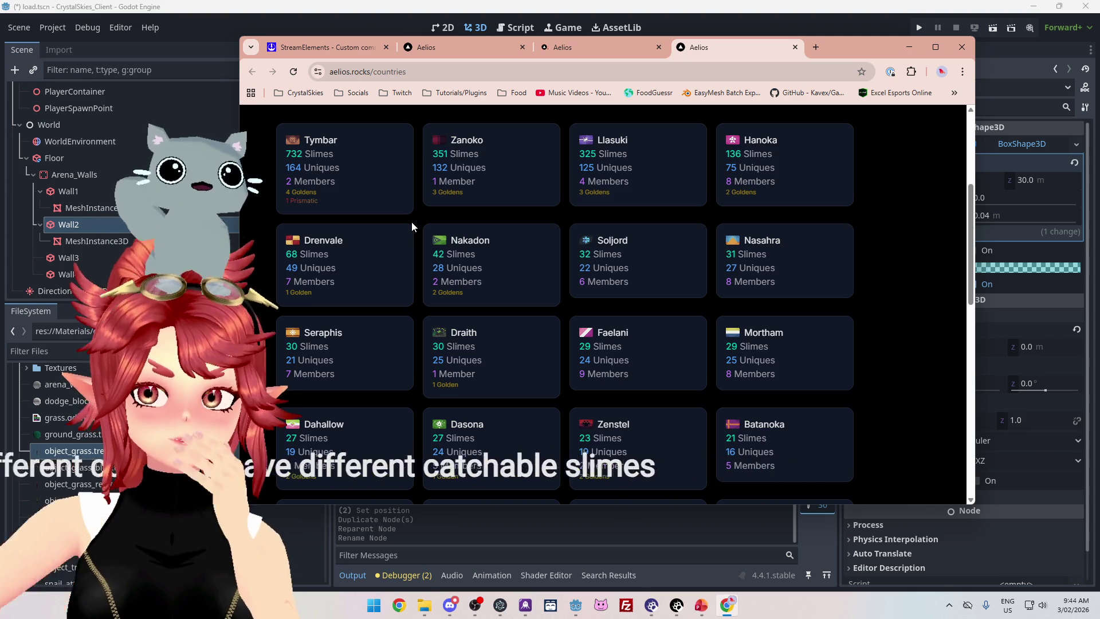
scroll(411, 222, "down", 2)
left_click(411, 222)
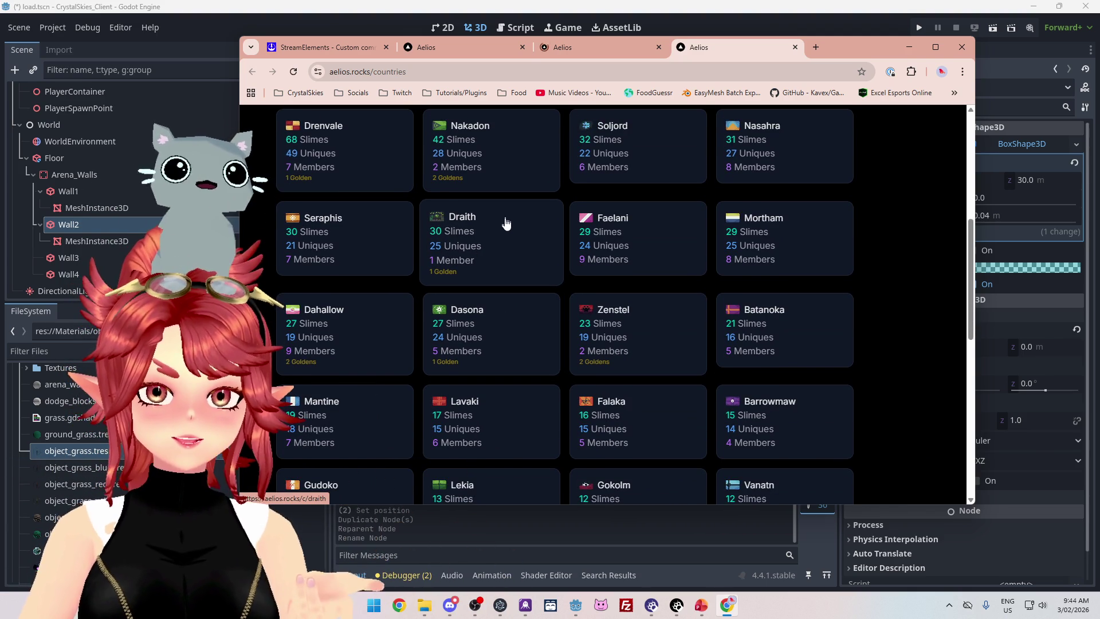
scroll(504, 226, "down", 1)
scroll(500, 232, "up", 3)
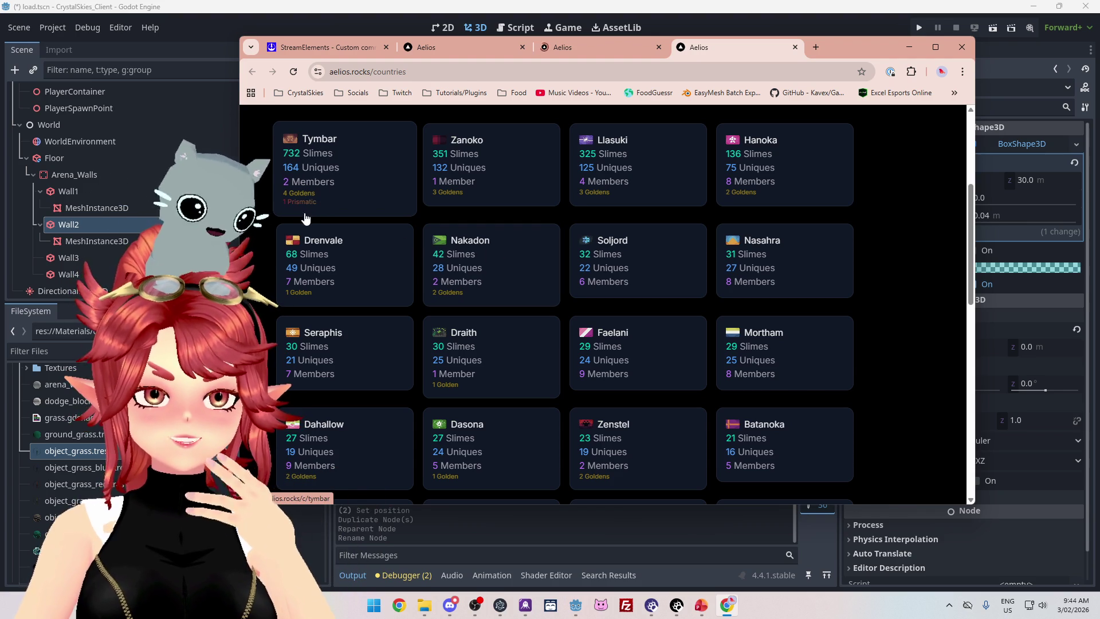
scroll(344, 201, "down", 9)
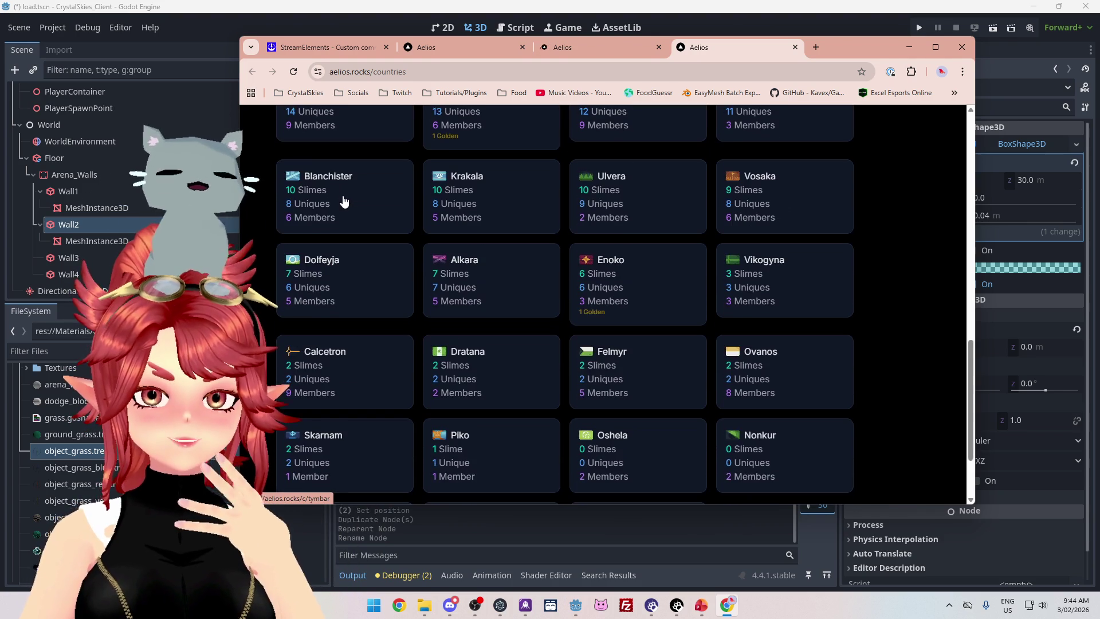
scroll(344, 201, "down", 2)
scroll(344, 200, "up", 15)
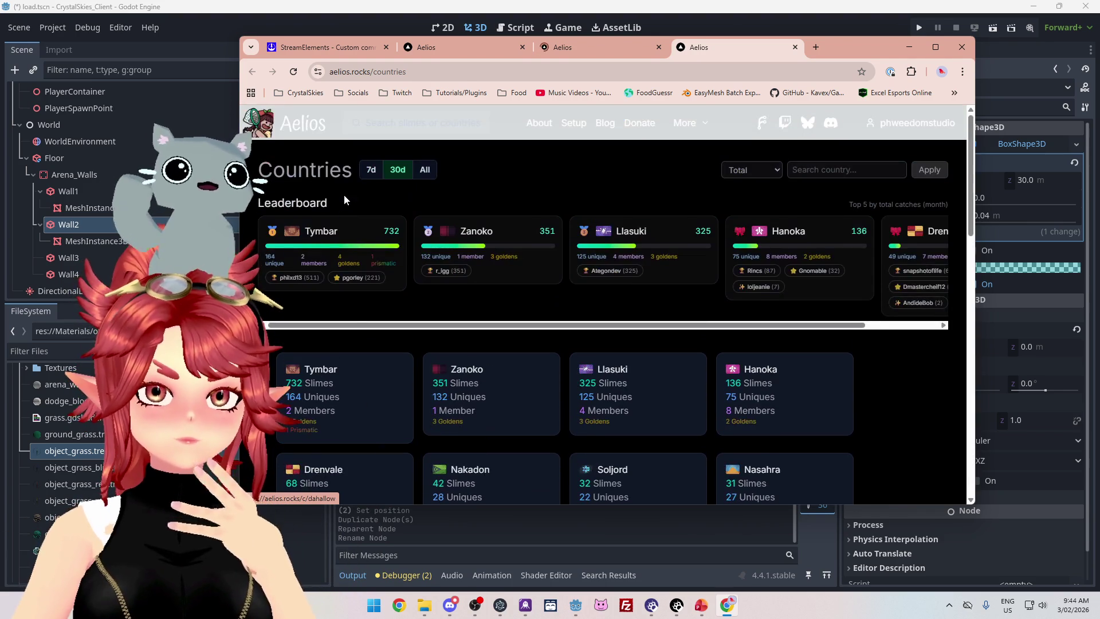
scroll(360, 331, "down", 2)
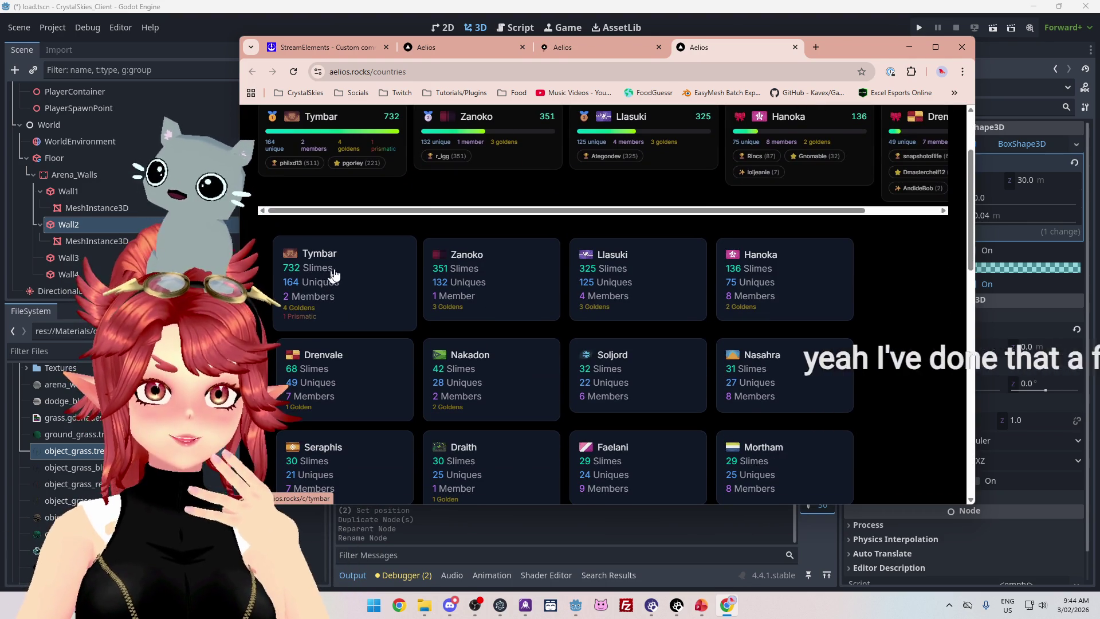
left_click(559, 52)
Set the player's country to Tymbar and return to the Countries leaderboard tab.
left_click(471, 52)
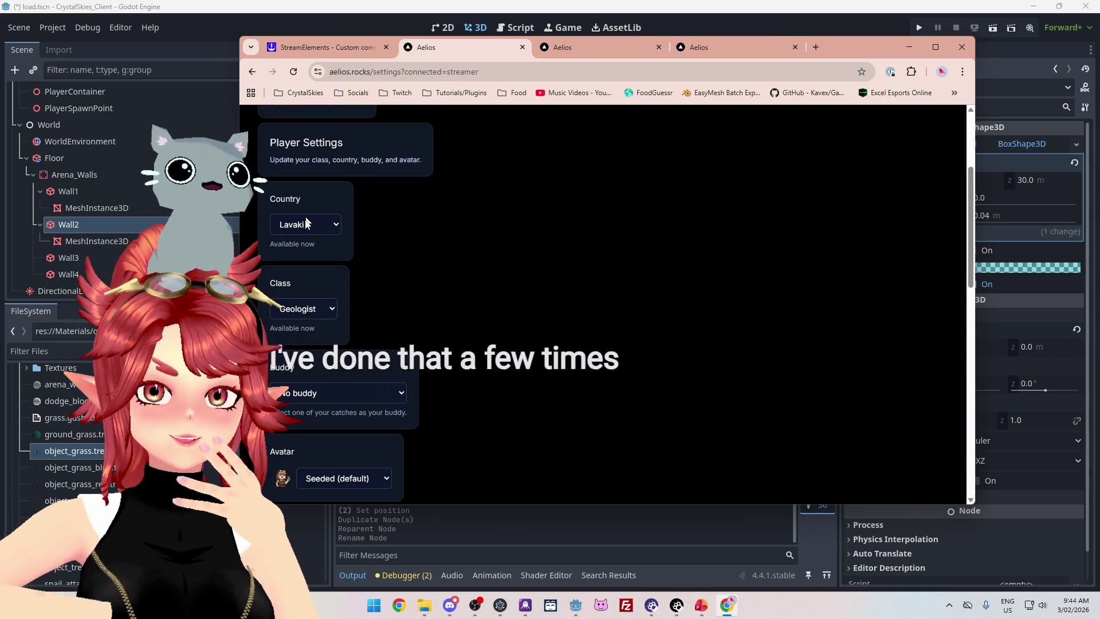
left_click(308, 227)
scroll(309, 304, "down", 5)
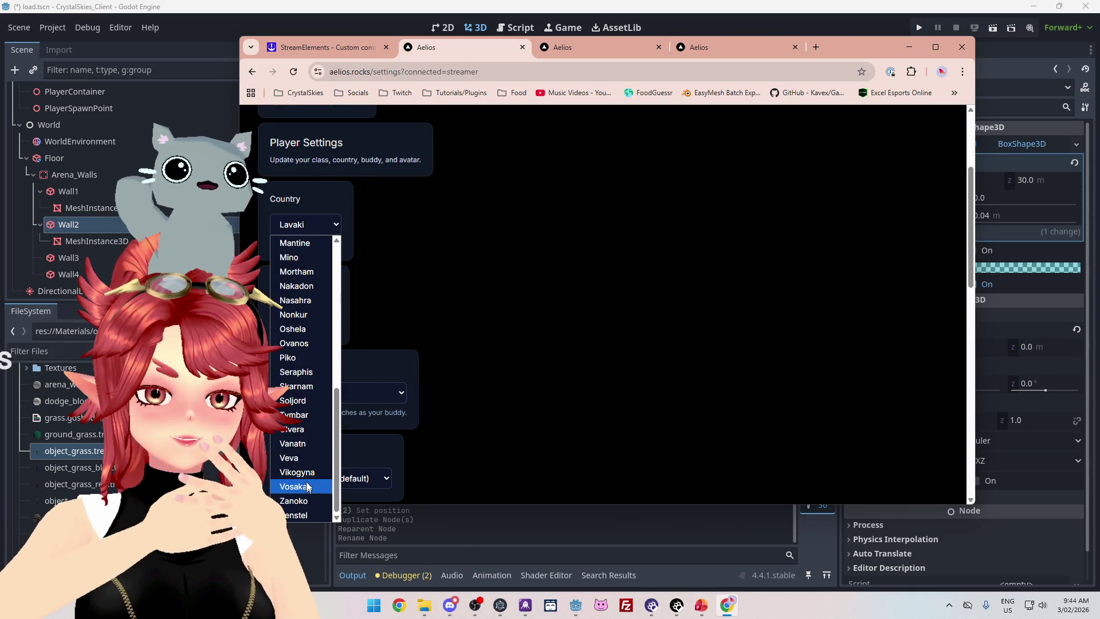
left_click(300, 420)
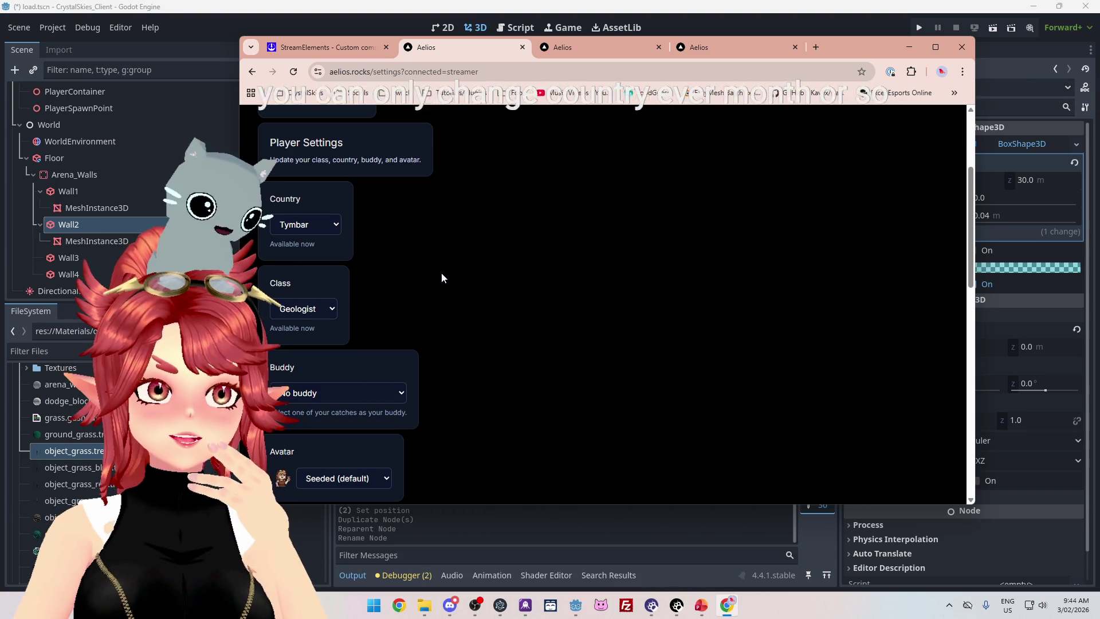
scroll(401, 275, "down", 1)
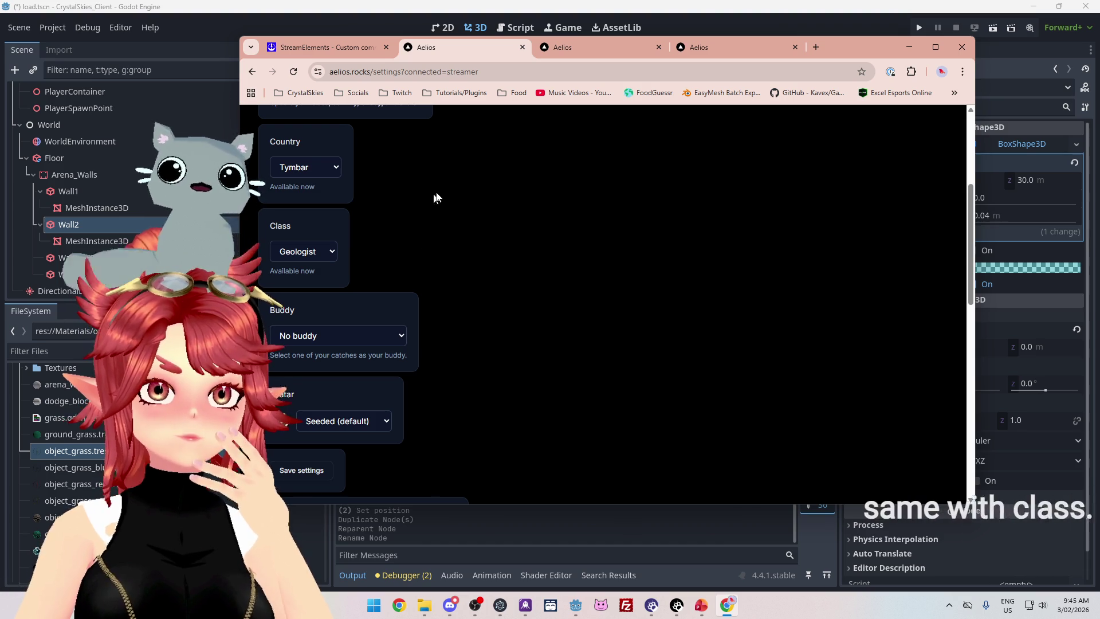
left_click(742, 41)
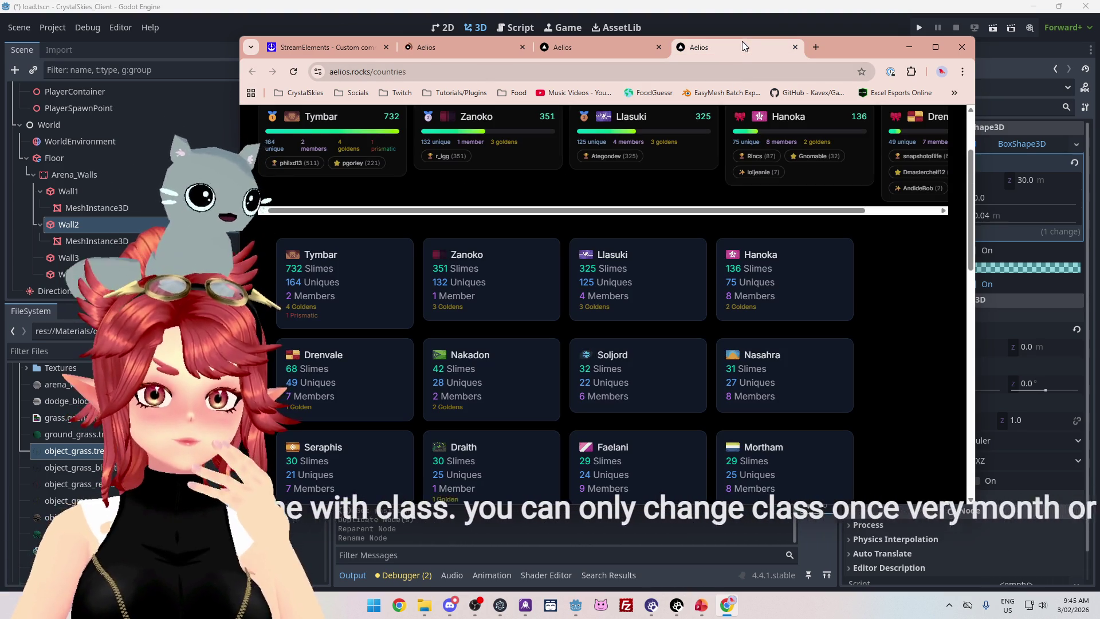
Scroll to the top of the Countries page and switch to the player Settings tab.
scroll(832, 322, "up", 3)
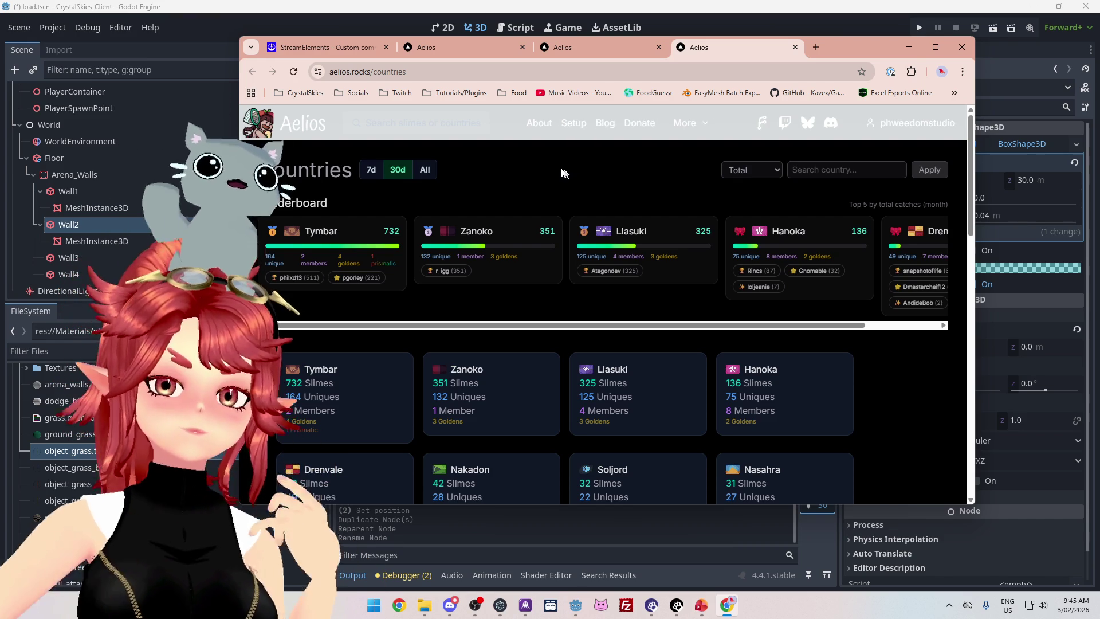
left_click(479, 56)
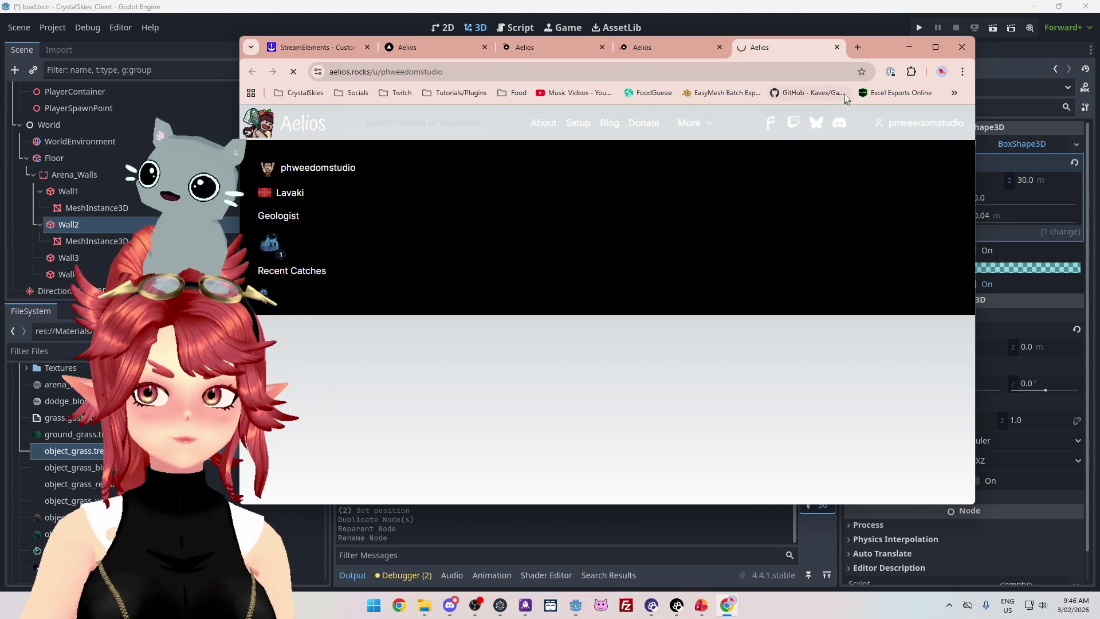
Close all four Aelios tabs, including the Slimedex.
left_click(837, 47)
left_click(720, 47)
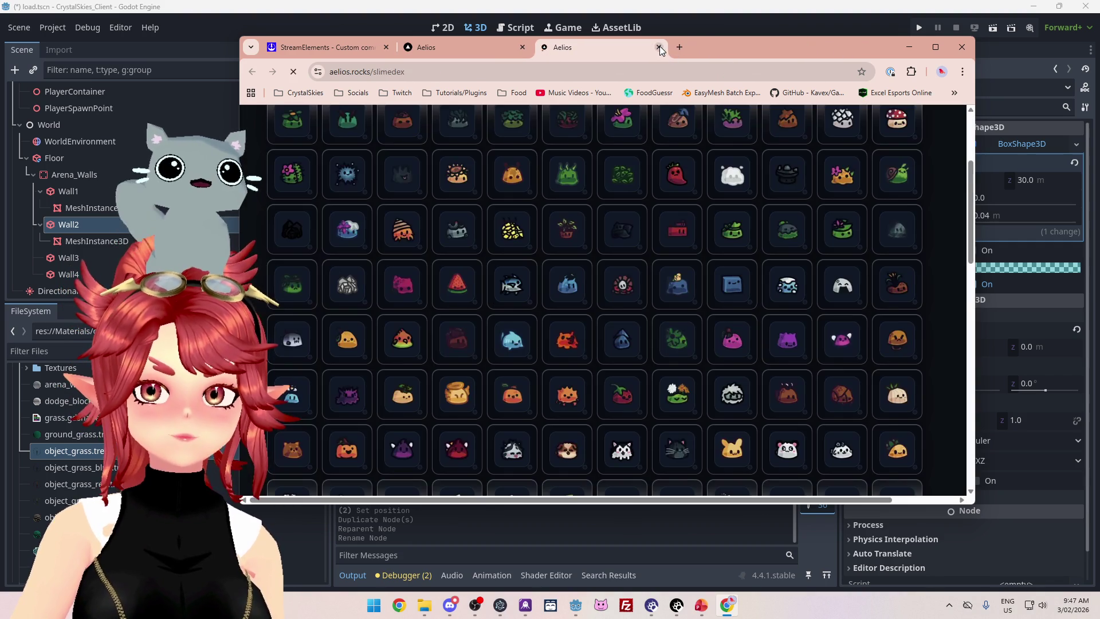
left_click(659, 47)
left_click(522, 47)
Close the StreamElements browser window and run the game from Godot.
left_click_drag(641, 47, 580, 66)
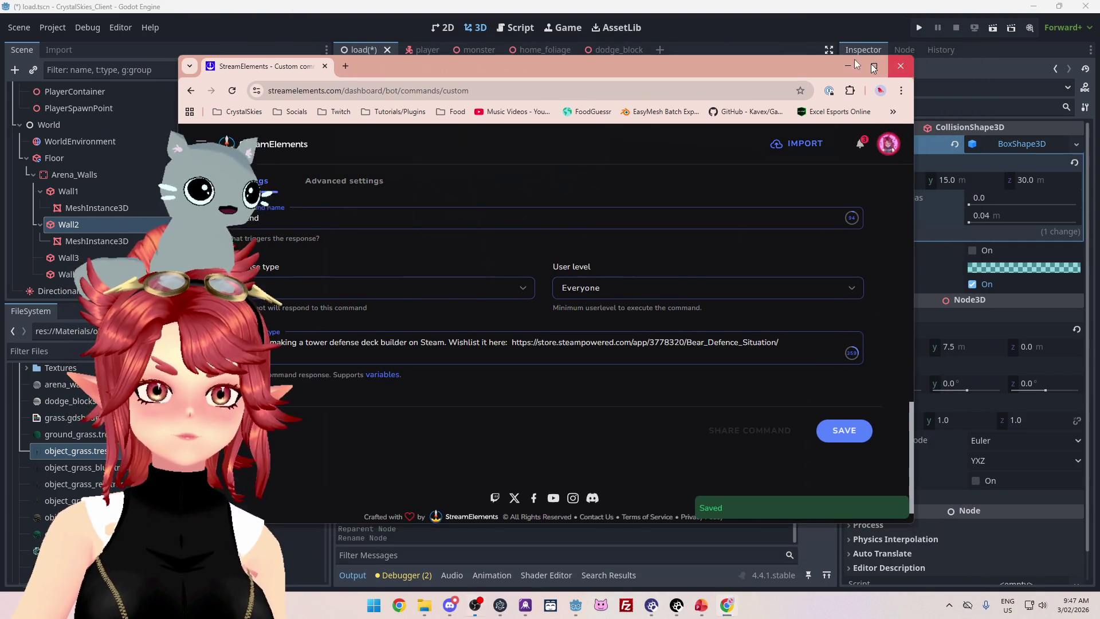
left_click(901, 66)
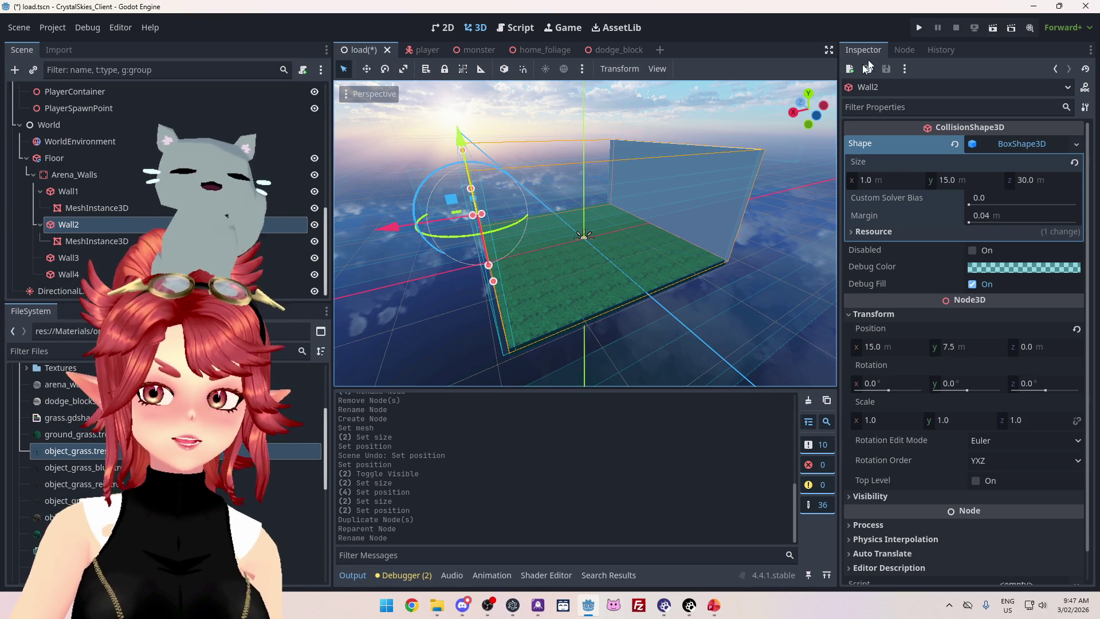
left_click(918, 29)
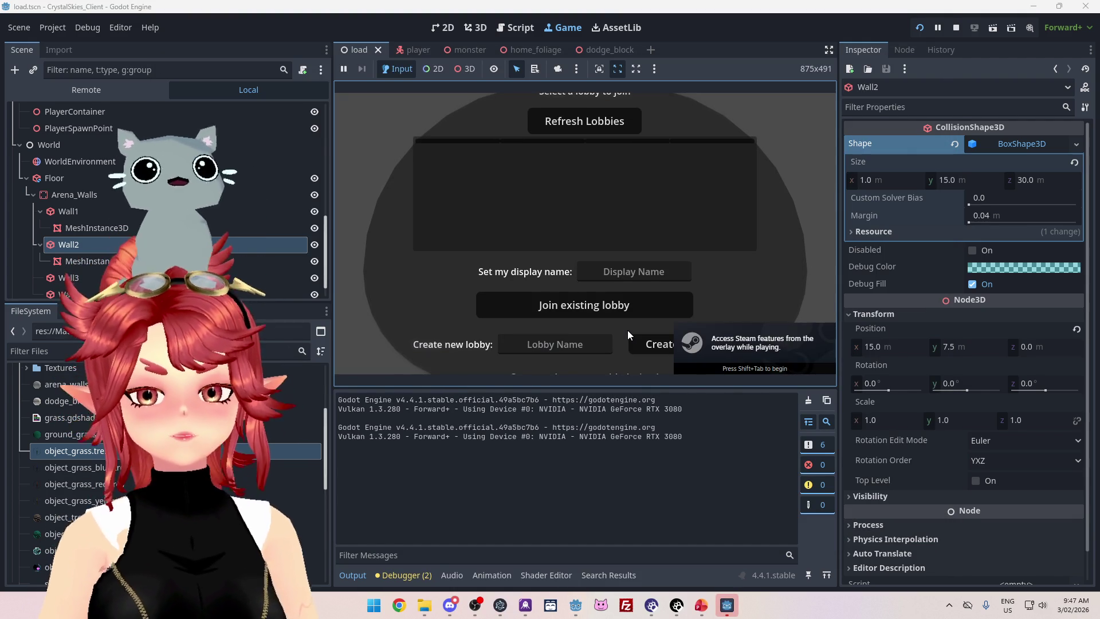
Enter a display name and create a lobby named 'asd' to start the test match.
left_click(642, 275)
type("Phwe")
left_click(554, 344)
type("asd")
left_click(646, 347)
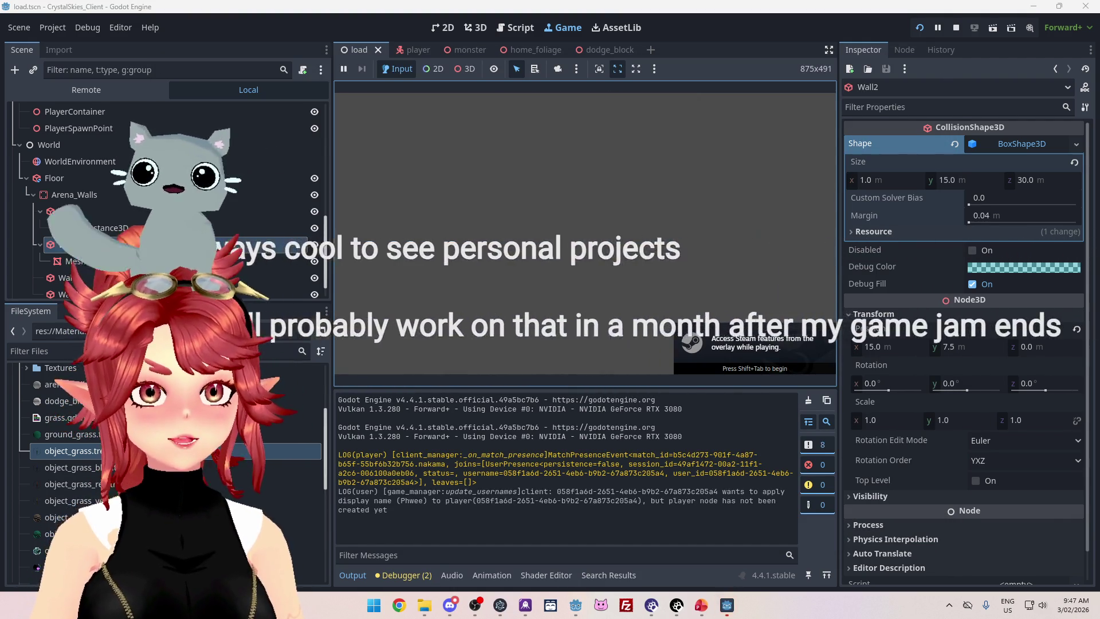
Move the slime around the arena, charge an attack, and collect the item to become a snail.
key("w")
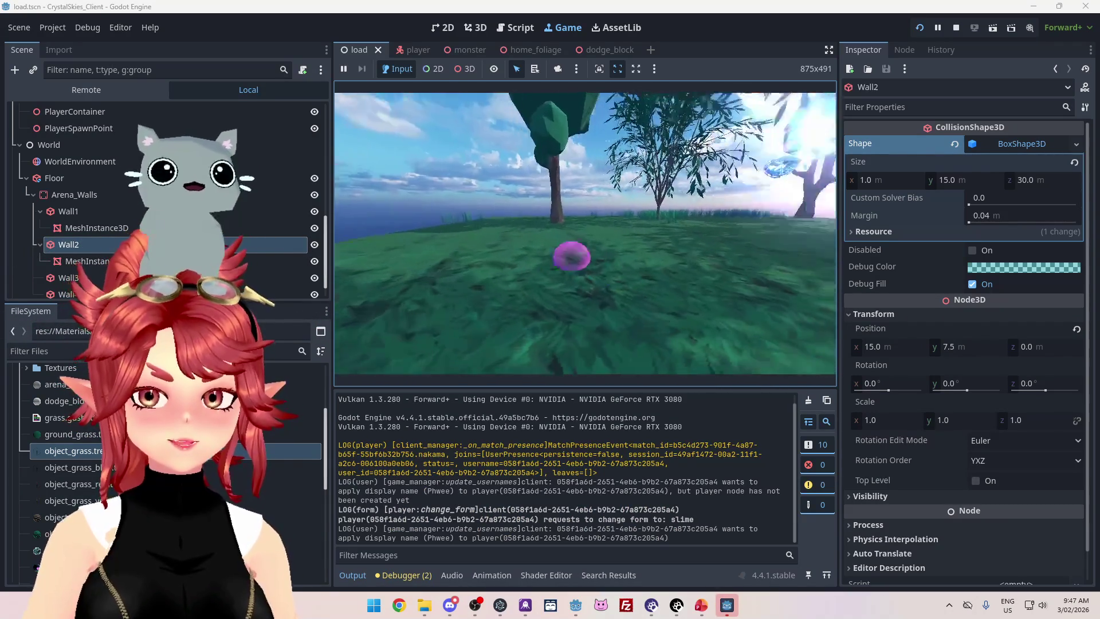
key("s")
key("w")
key("s")
key("w")
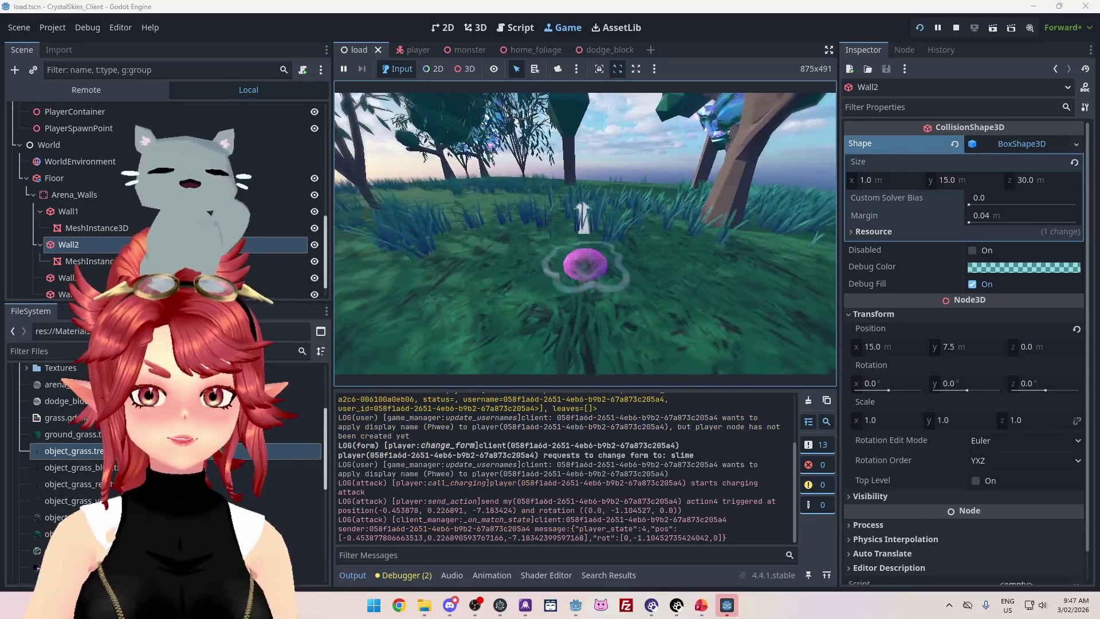
key("a")
key("a")
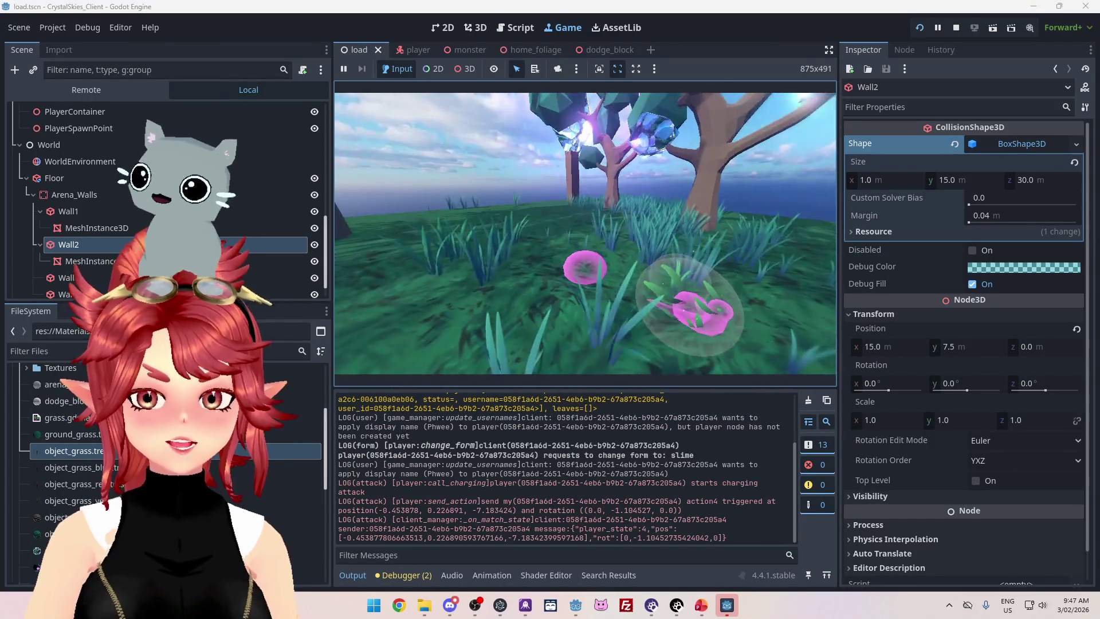
key("w")
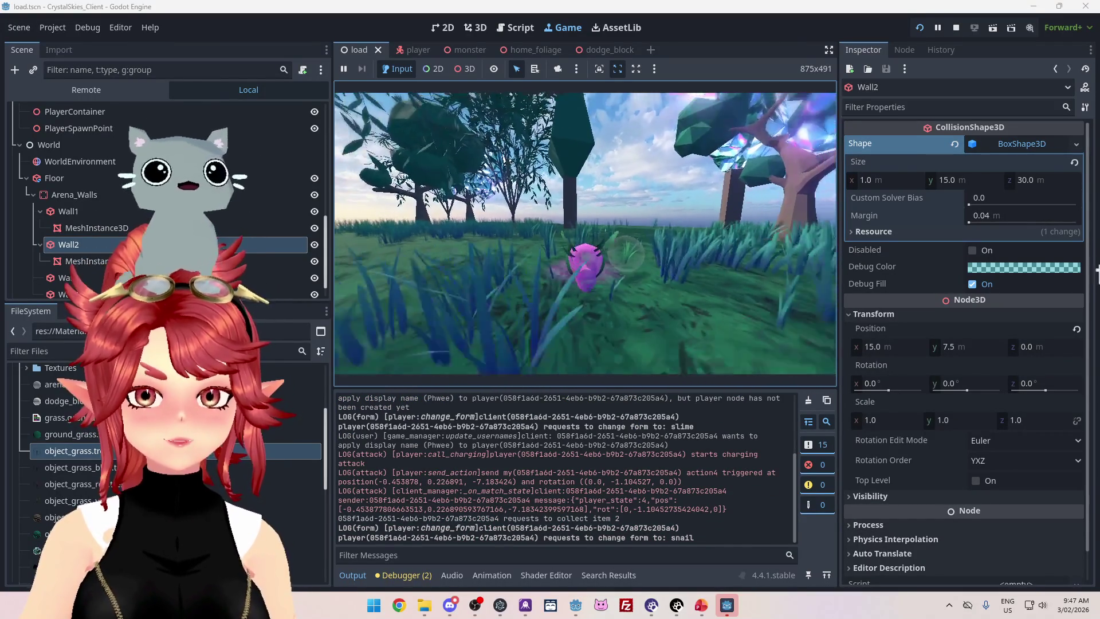
key("d")
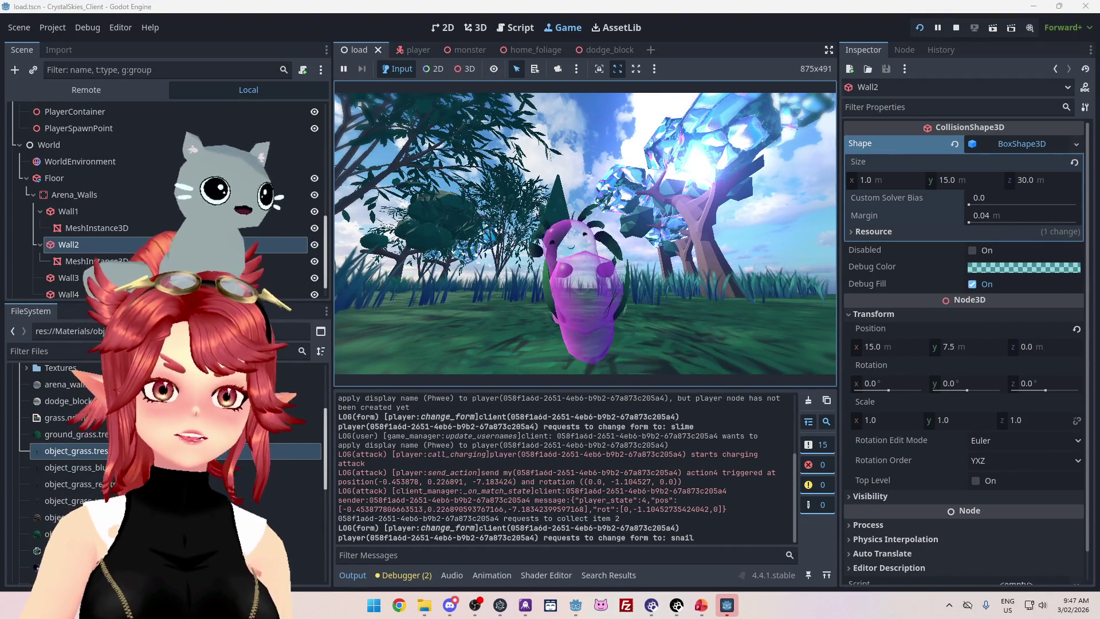
key("w")
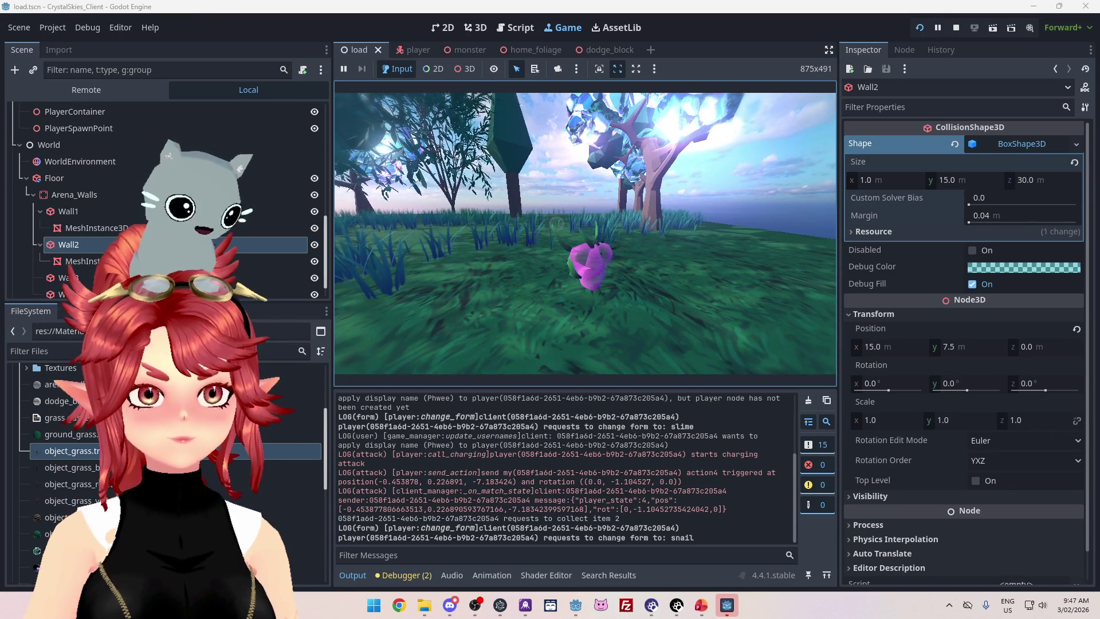
Open and close Host Settings, drop the item to become a slime again, then stop the game.
key("Escape")
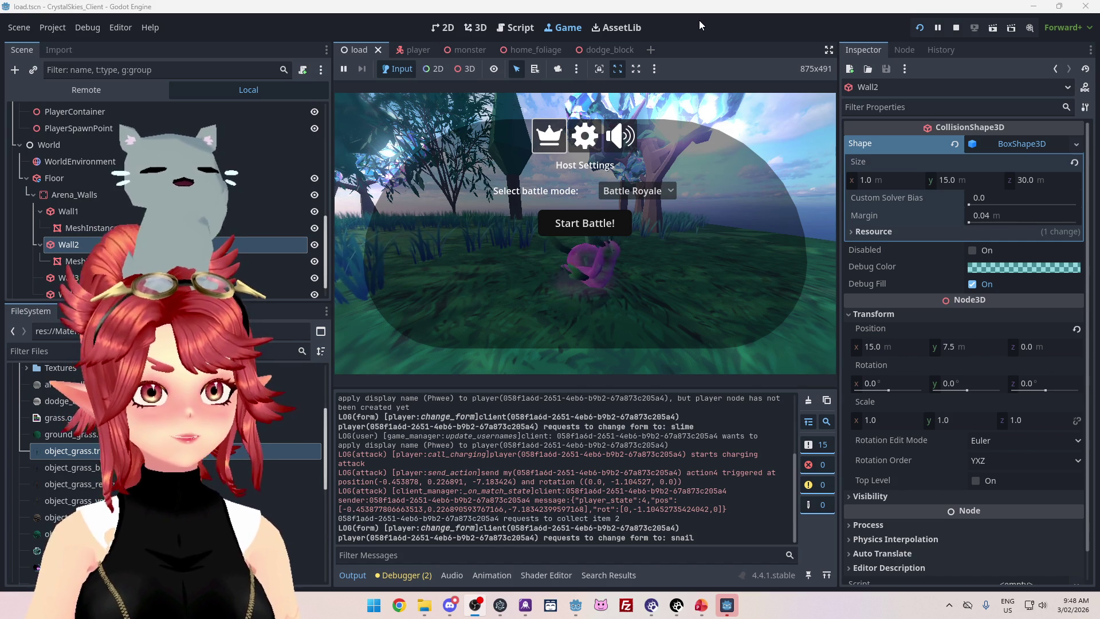
left_click(790, 130)
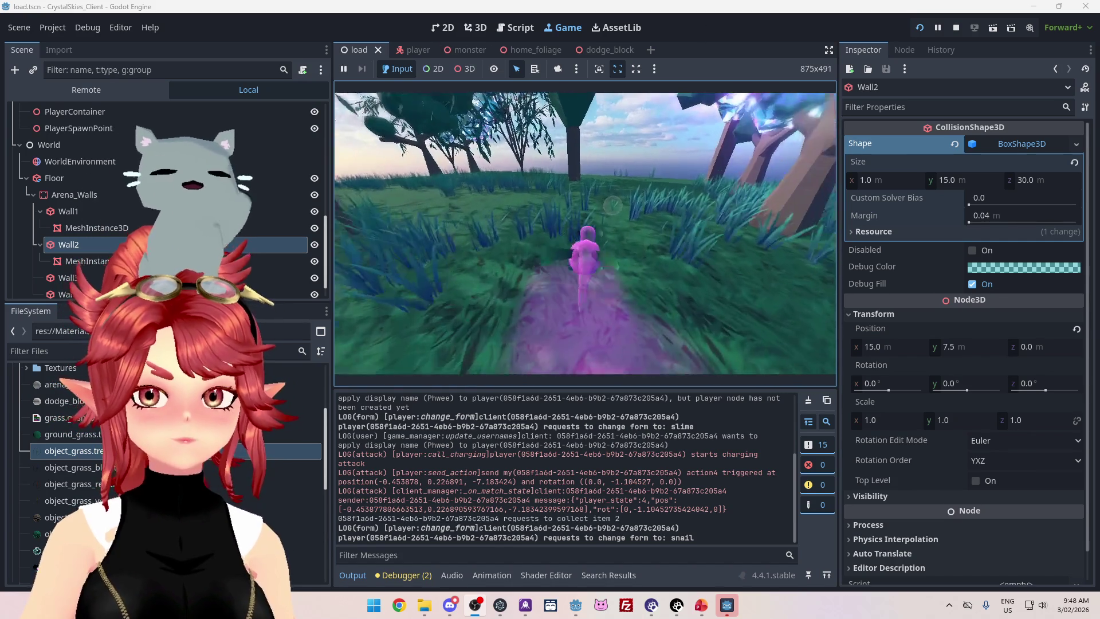
key("q")
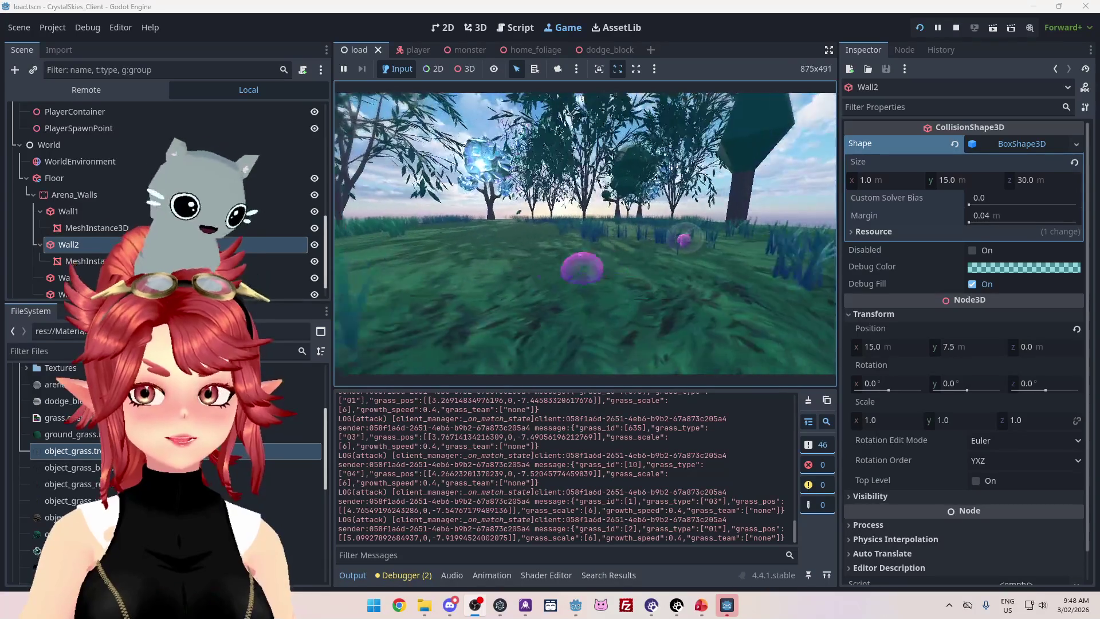
left_click(954, 30)
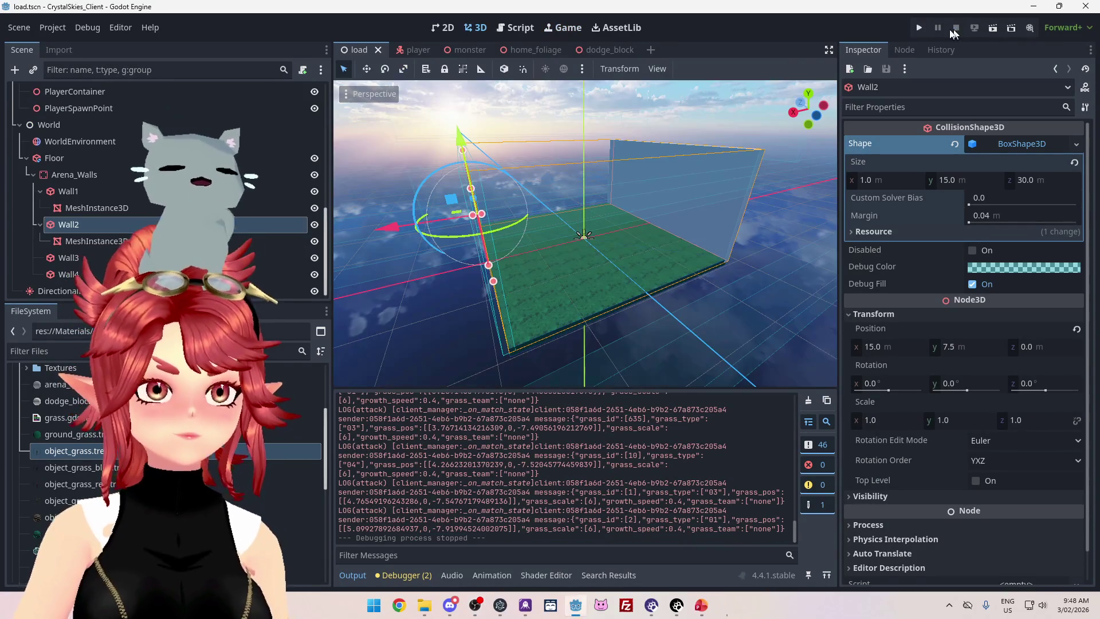
left_click_drag(631, 258, 603, 477)
left_click(713, 603)
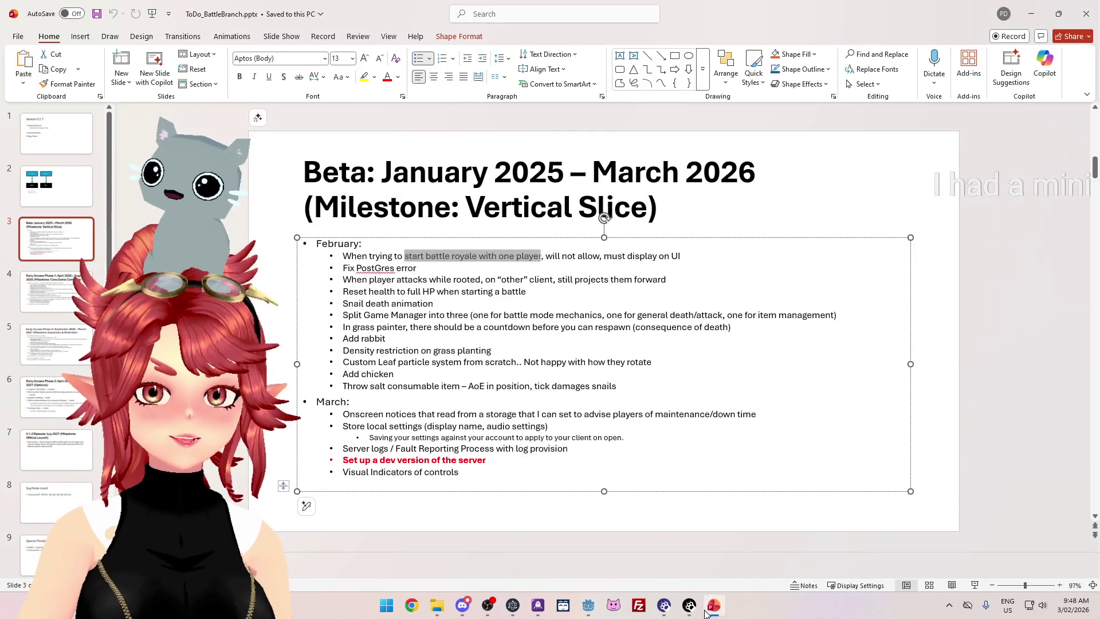
left_click(705, 613)
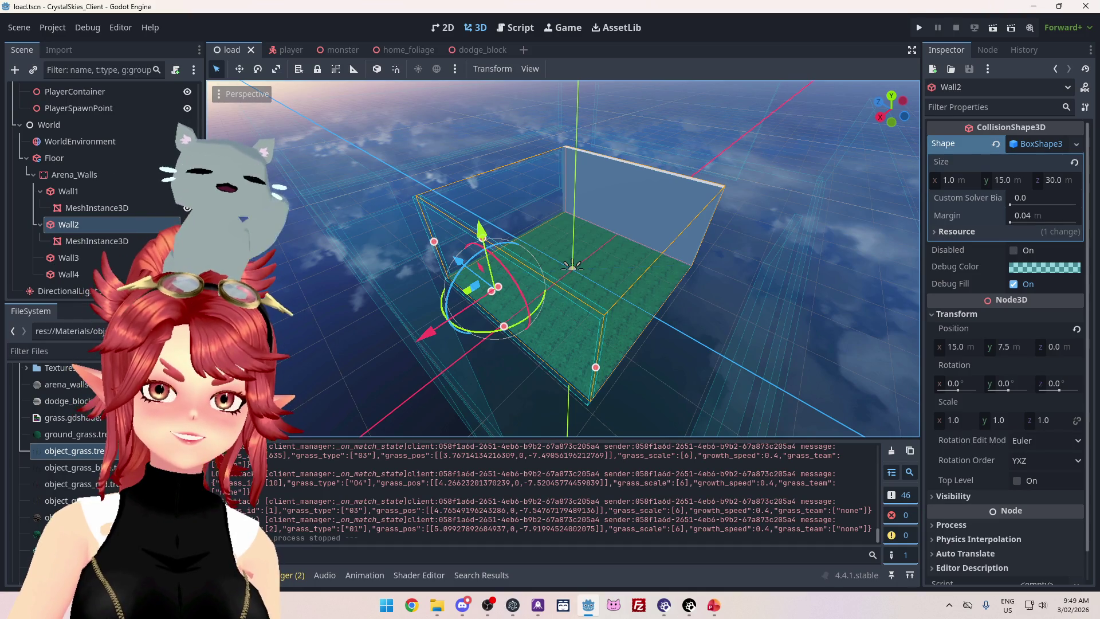
key("super+1")
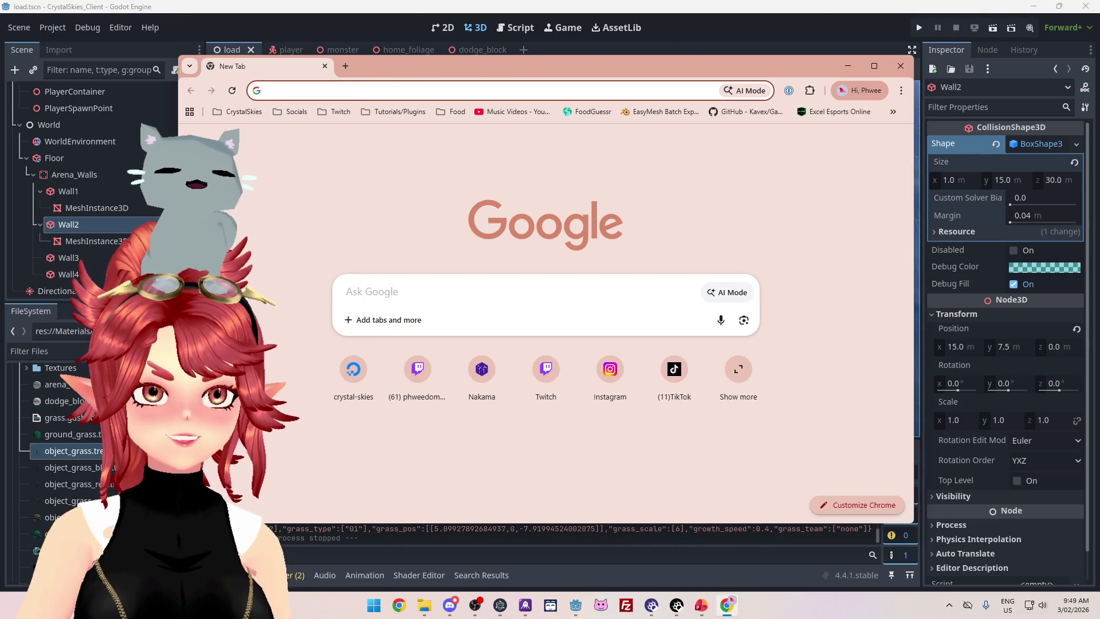
Close the empty new-tab window and open the StreamElements custom commands list.
key("super+1")
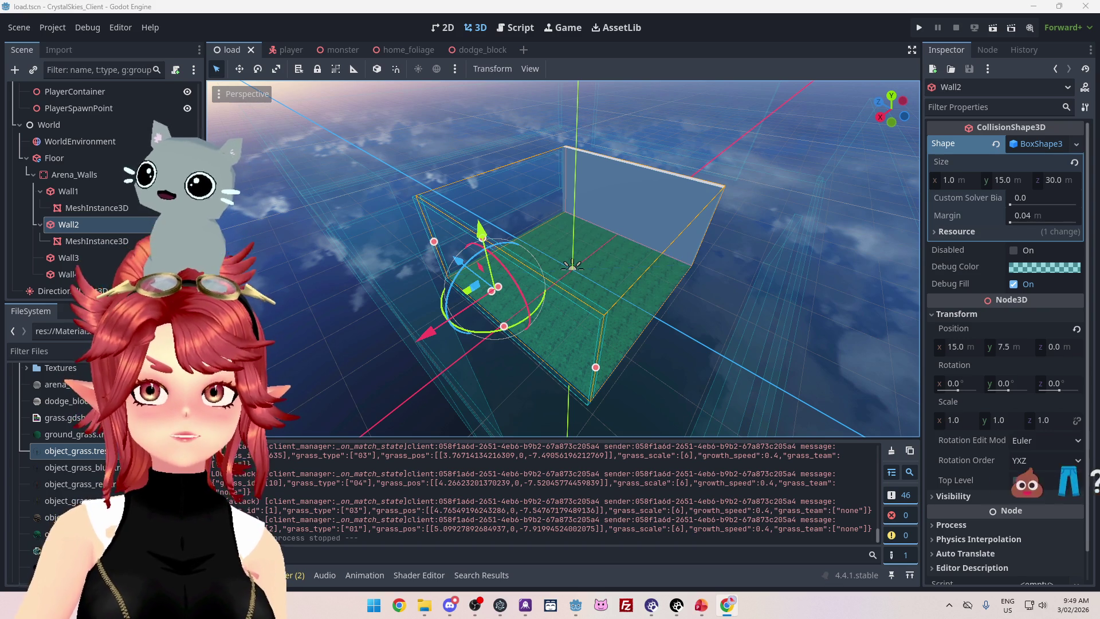
key("alt+Tab")
scroll(338, 467, "down", 15)
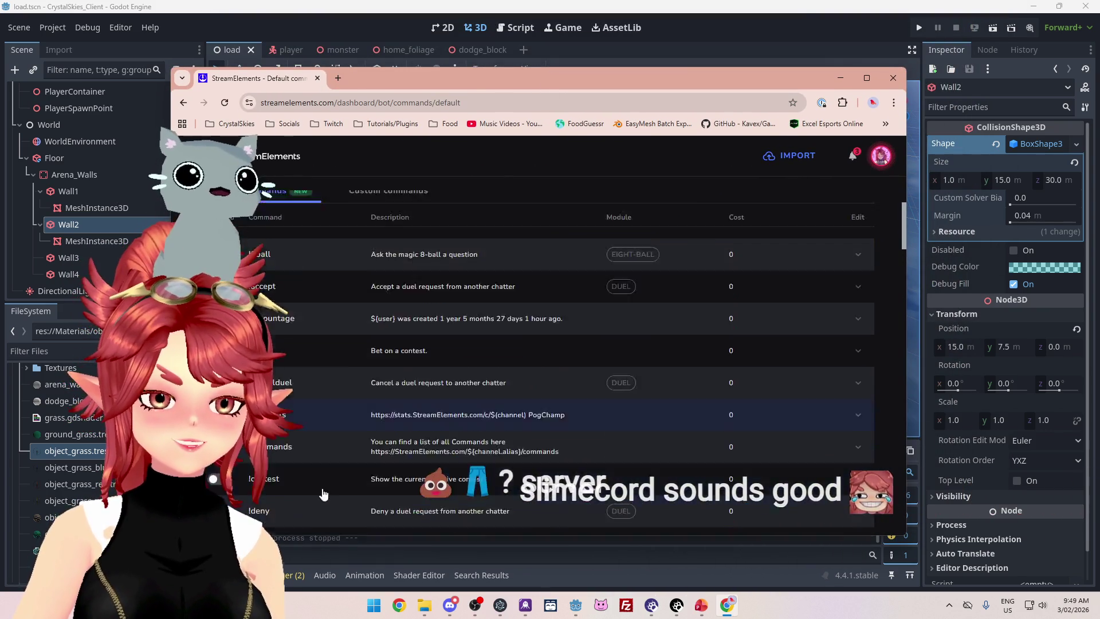
scroll(338, 467, "down", 10)
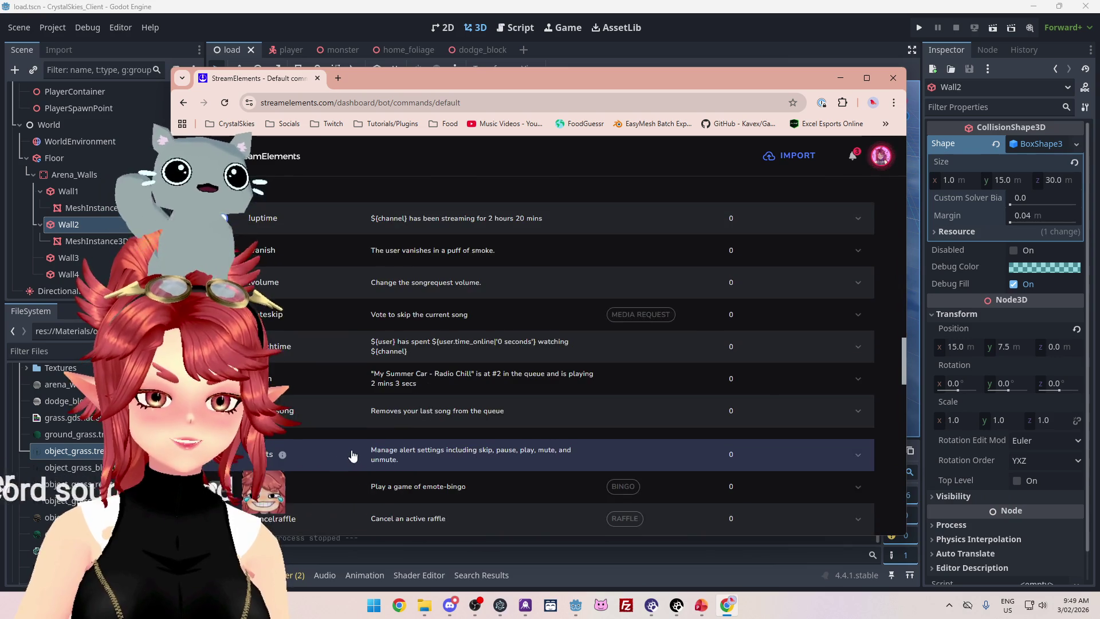
scroll(365, 446, "up", 20)
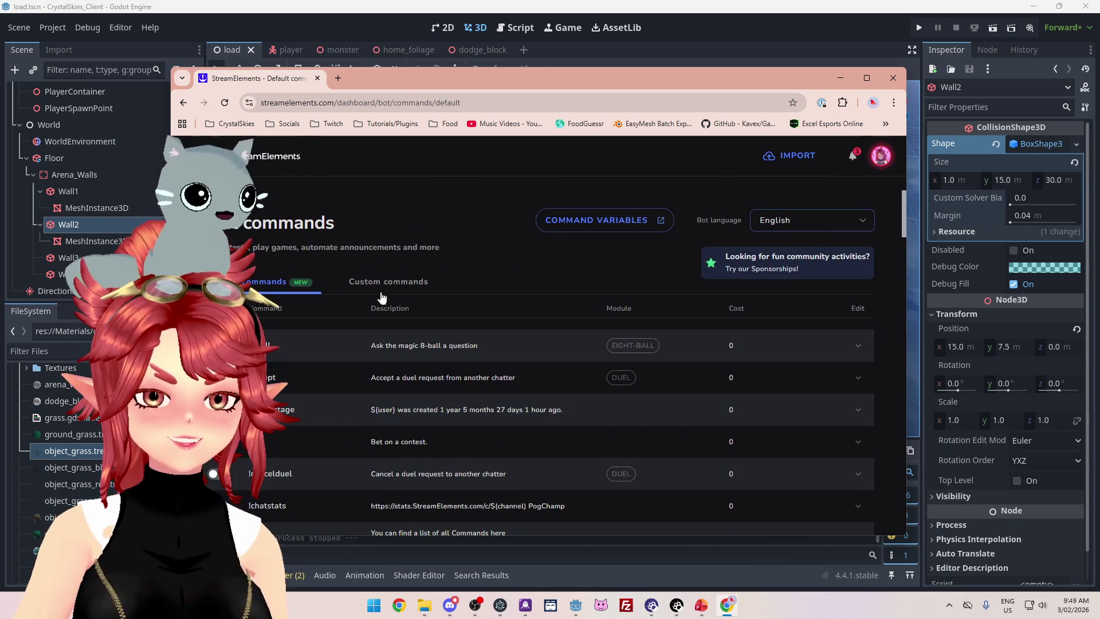
left_click(388, 281)
Rename the discord command to !slimecord, save it, and close the browser.
scroll(355, 372, "down", 10)
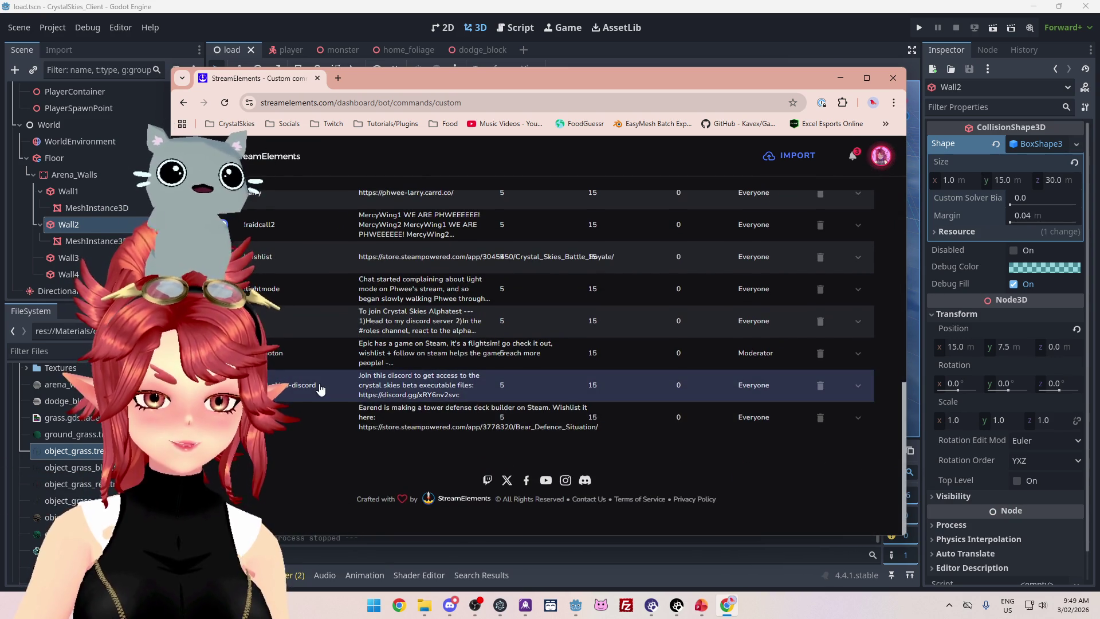
left_click(284, 389)
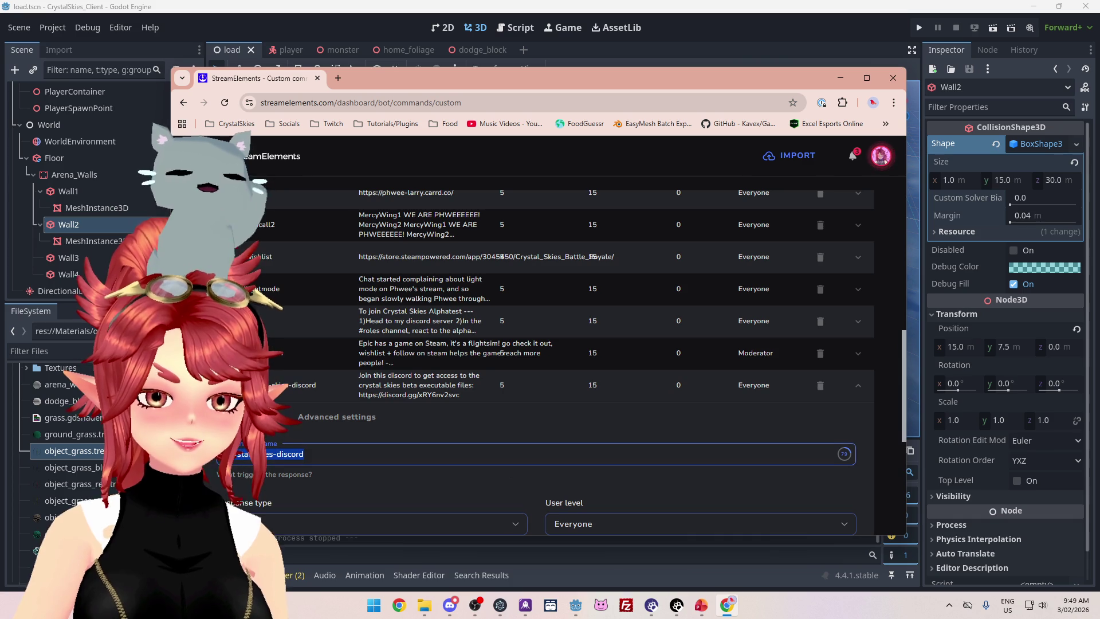
type("ne")
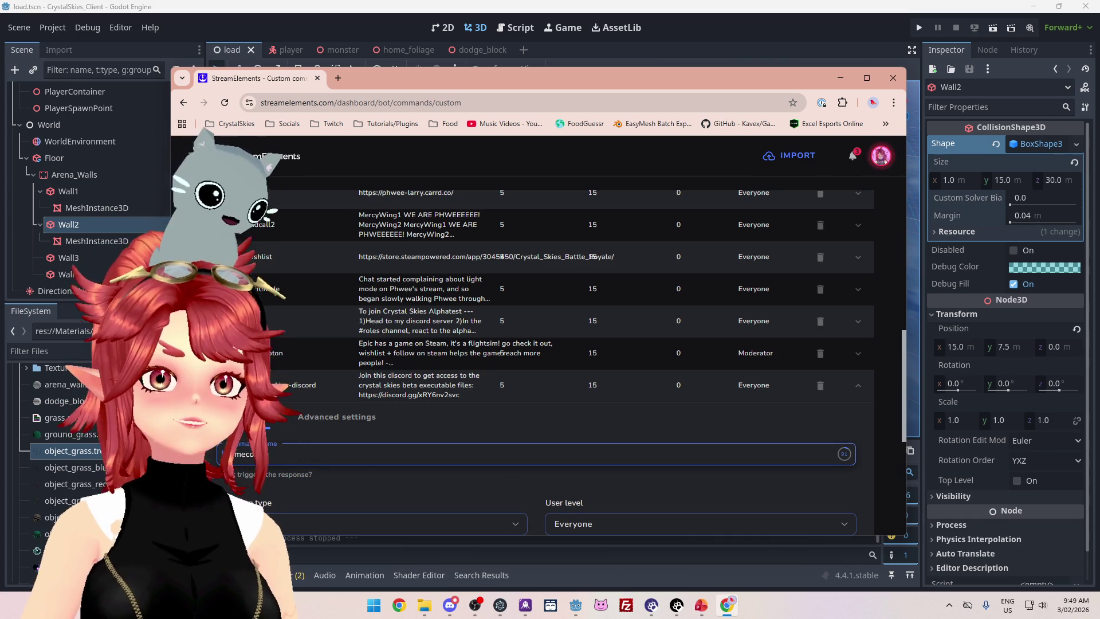
scroll(851, 496, "down", 3)
left_click(852, 496)
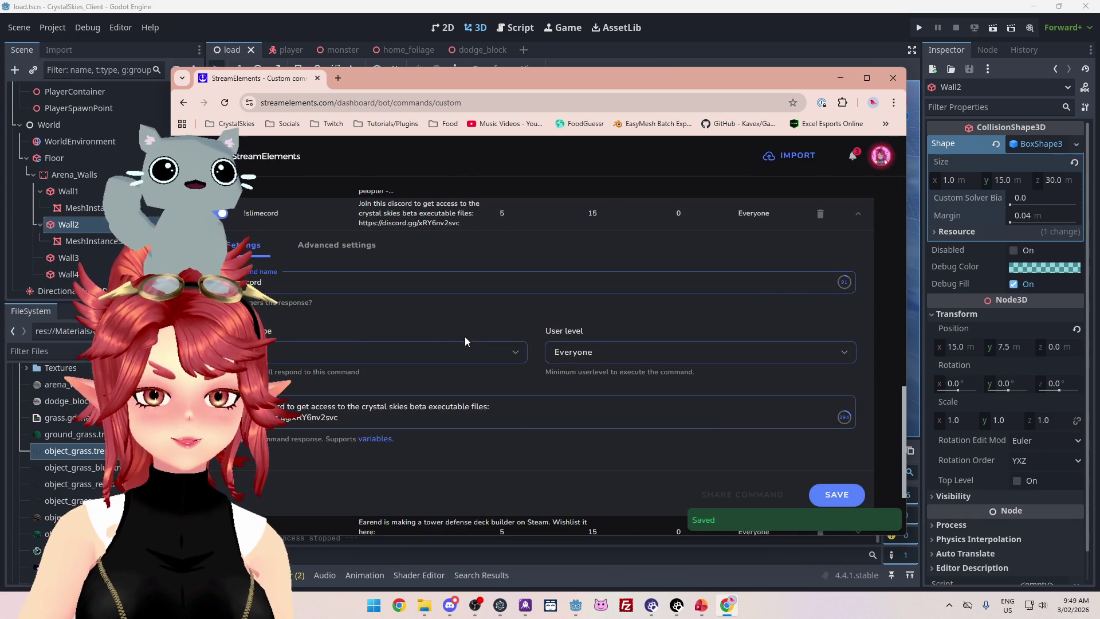
left_click(318, 79)
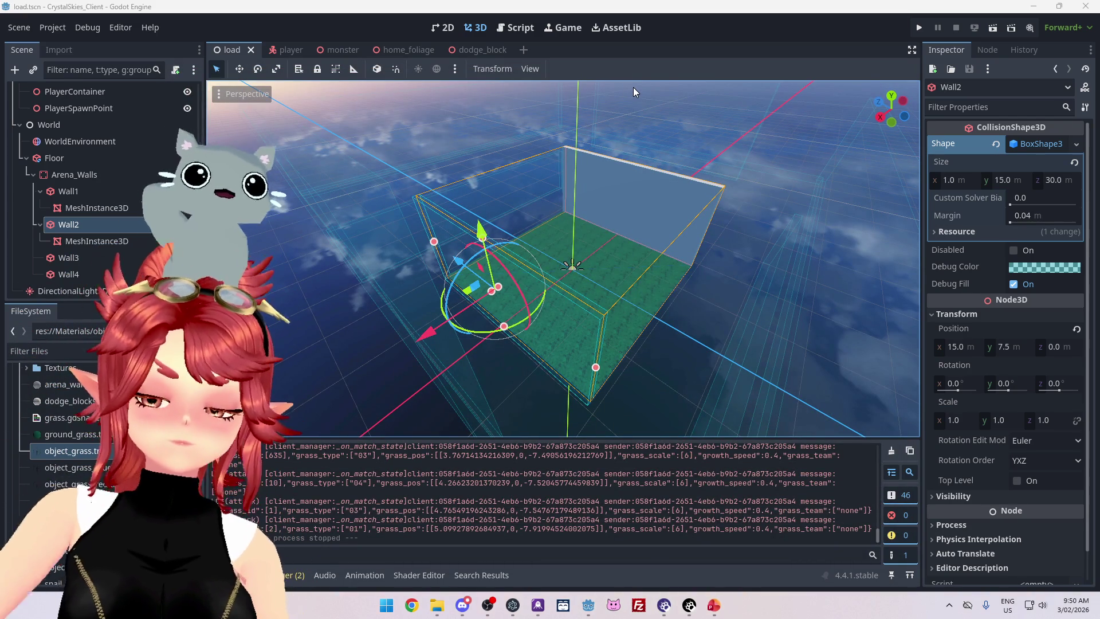
Set Wall2's MeshInstance3D Position X to 0.0 so the wall aligns with the floor edge.
mouse_move(563, 246)
left_mouse_down()
mouse_move(550, 299)
mouse_move(628, 246)
left_mouse_up()
left_click(109, 241)
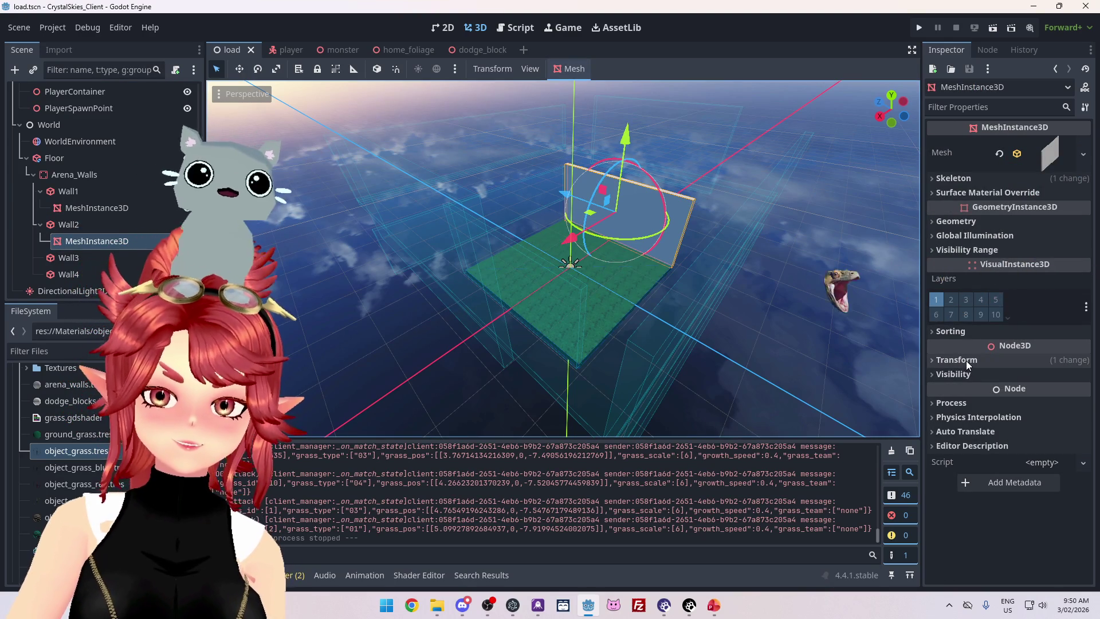
left_click(957, 359)
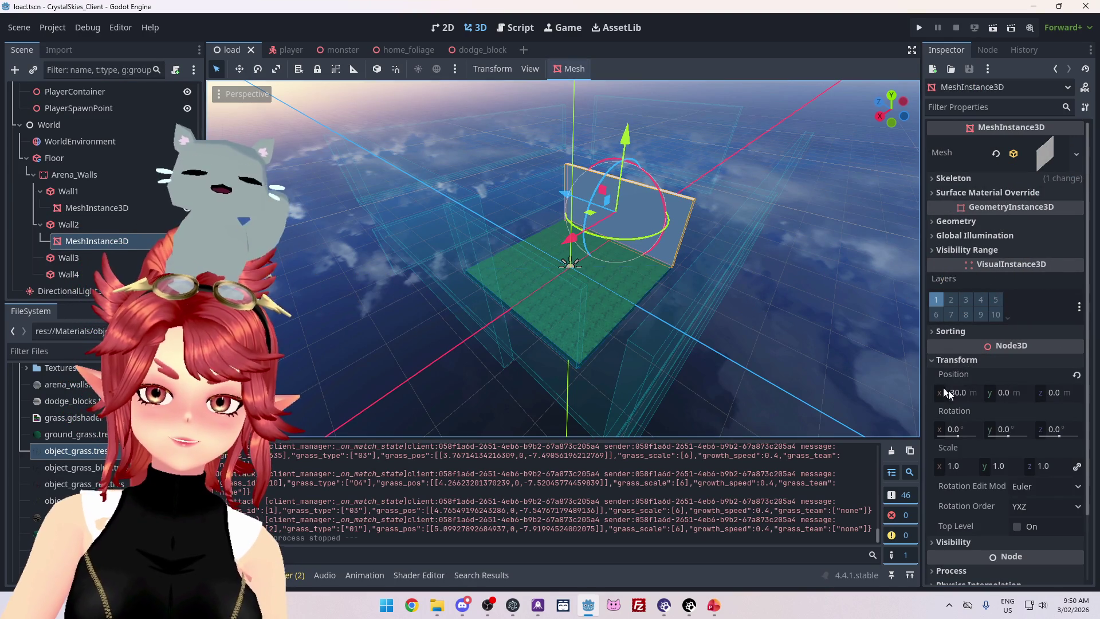
left_click(968, 393)
key("Return")
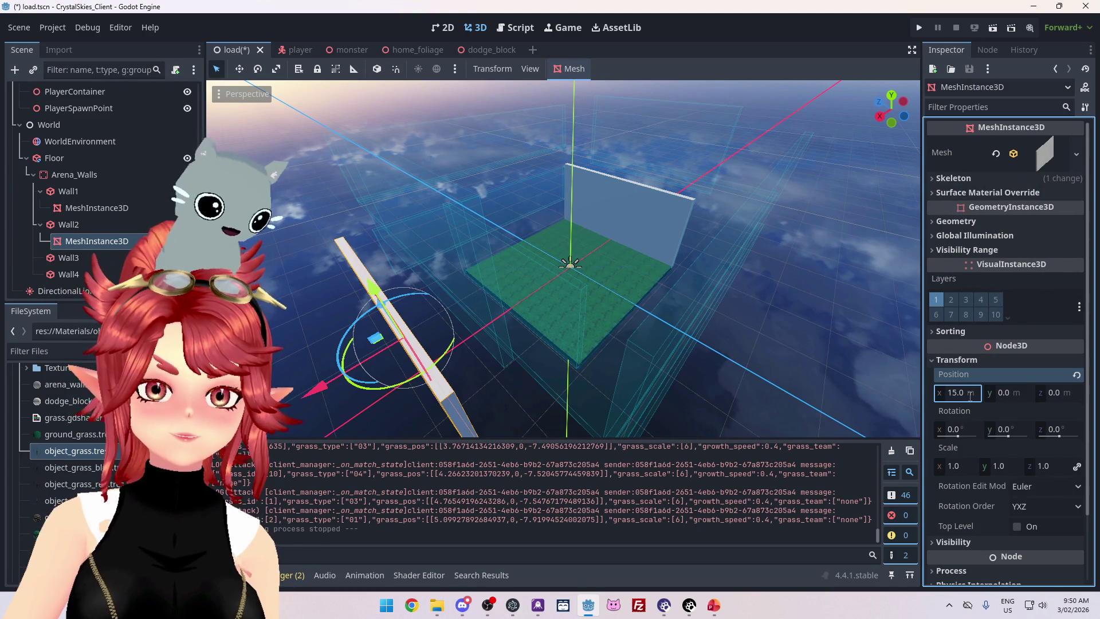
left_click_drag(592, 332, 548, 302)
left_click(954, 393)
key("Return")
Inspect the aligned wall, then select the Arena_Walls body.
mouse_move(663, 350)
left_mouse_down()
mouse_move(555, 404)
mouse_move(619, 396)
mouse_move(689, 411)
mouse_move(630, 394)
left_mouse_up()
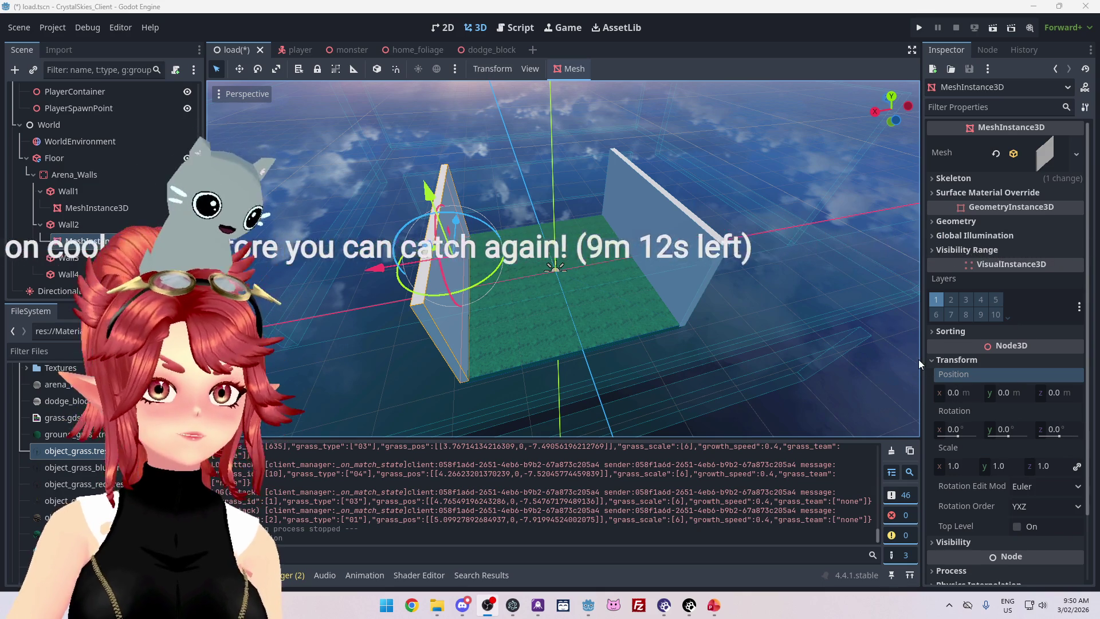
scroll(989, 339, "down", 3)
scroll(989, 339, "up", 3)
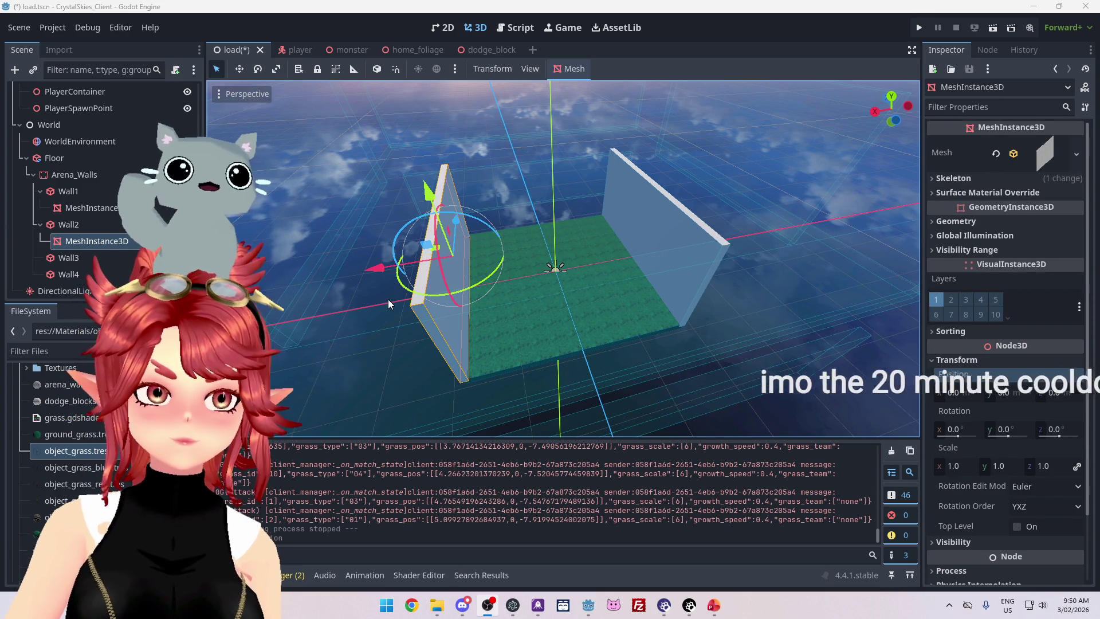
left_click(71, 174)
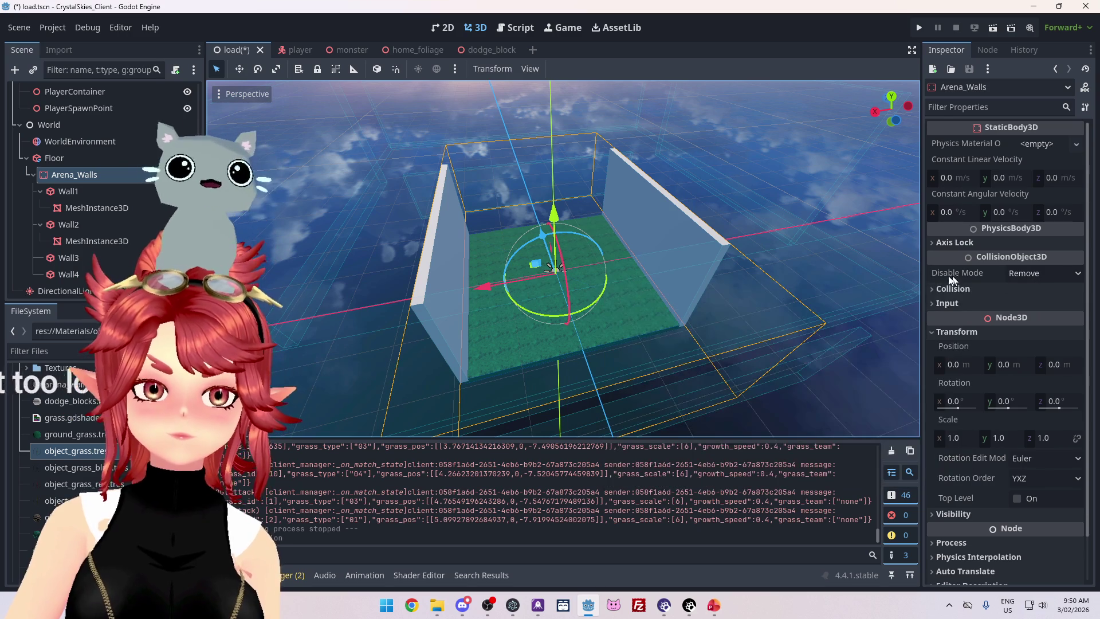
mouse_move(942, 274)
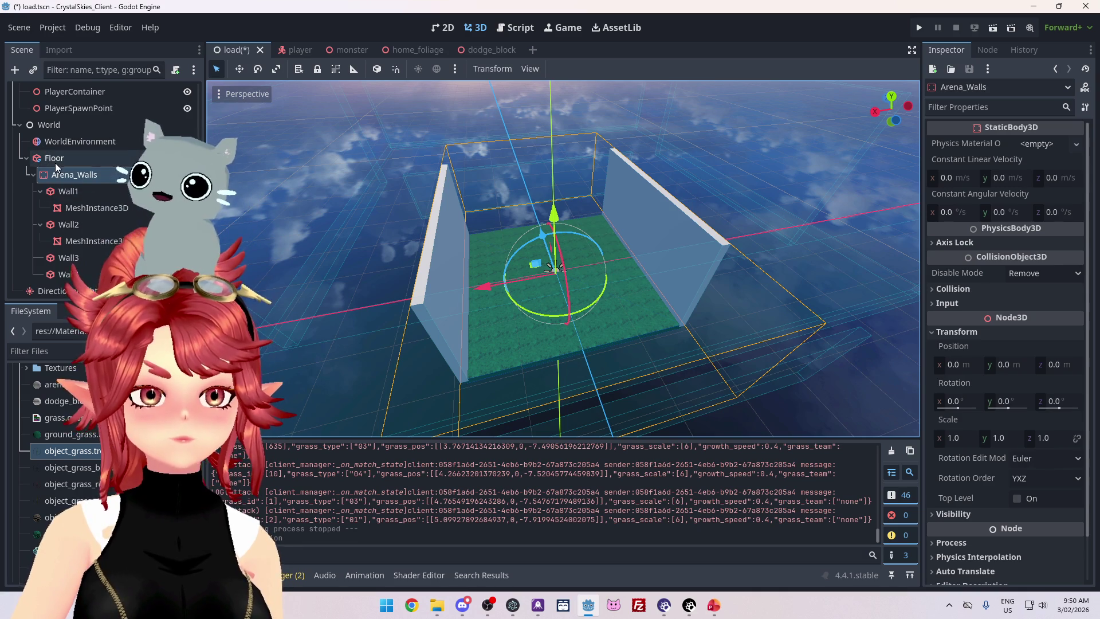
With Arena_Walls selected, undo eleven edits: wall meshes, resizes, duplicates, colour and transparency changes.
left_click(55, 162)
left_click(71, 174)
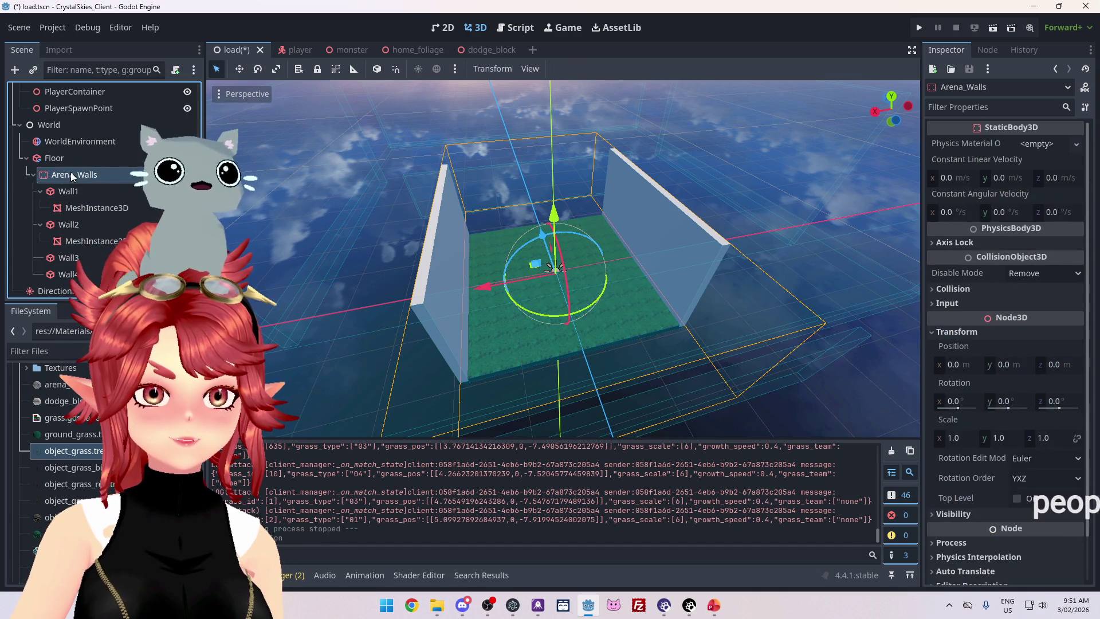
key("ctrl+z")
key("ctrl+z")
key("ctrl+z")
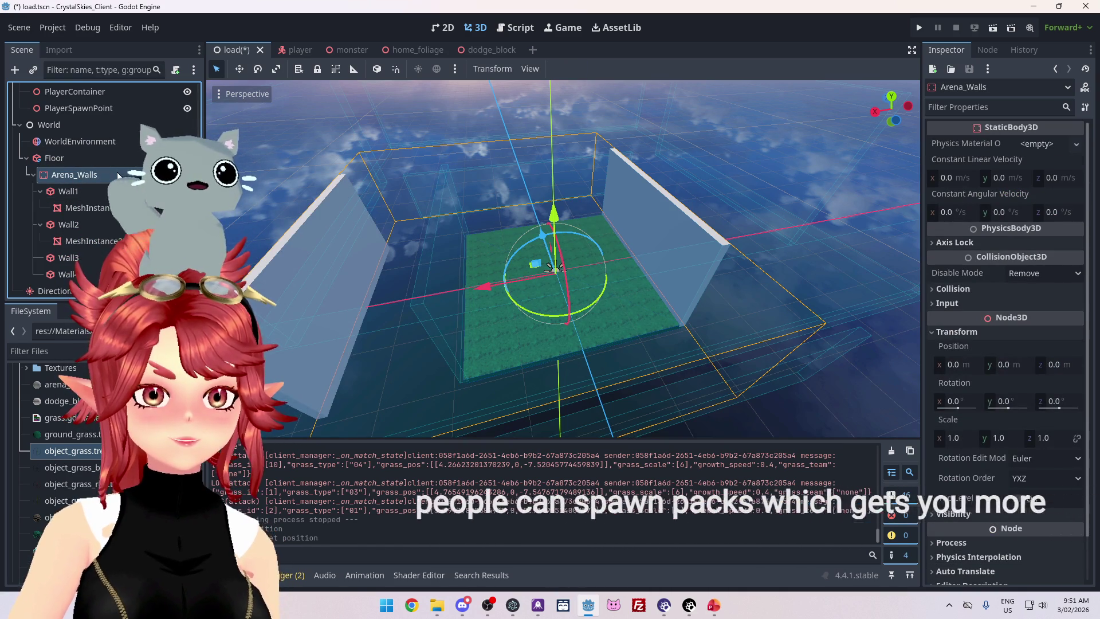
key("ctrl+z")
key("ctrl+z")
key("ctrl+z")
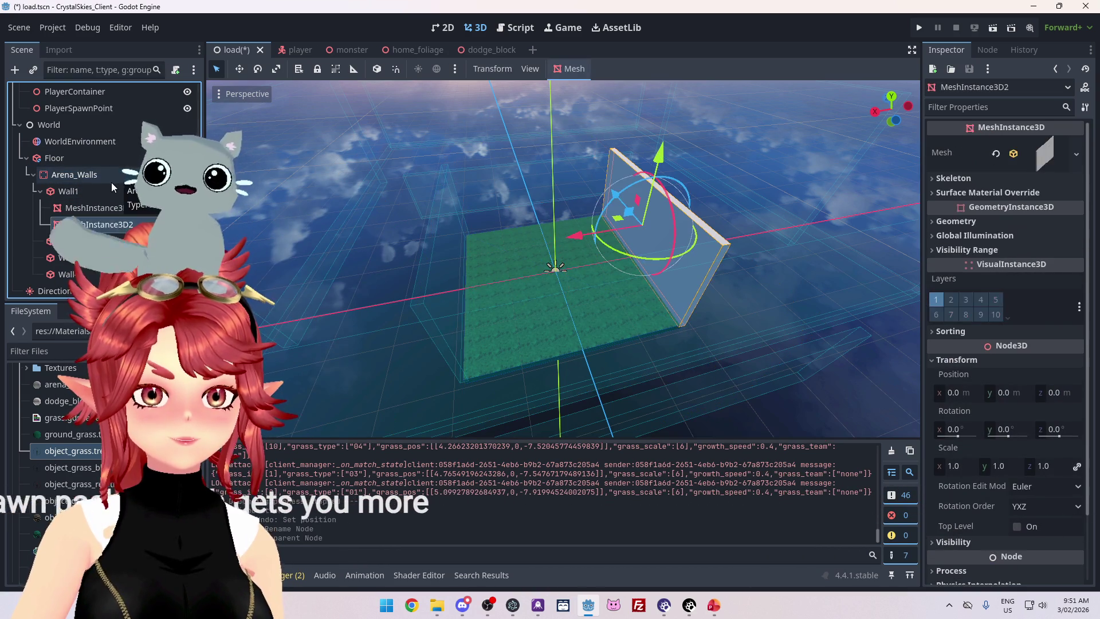
key("ctrl+z")
key("ctrl+z")
key("ctrl+z")
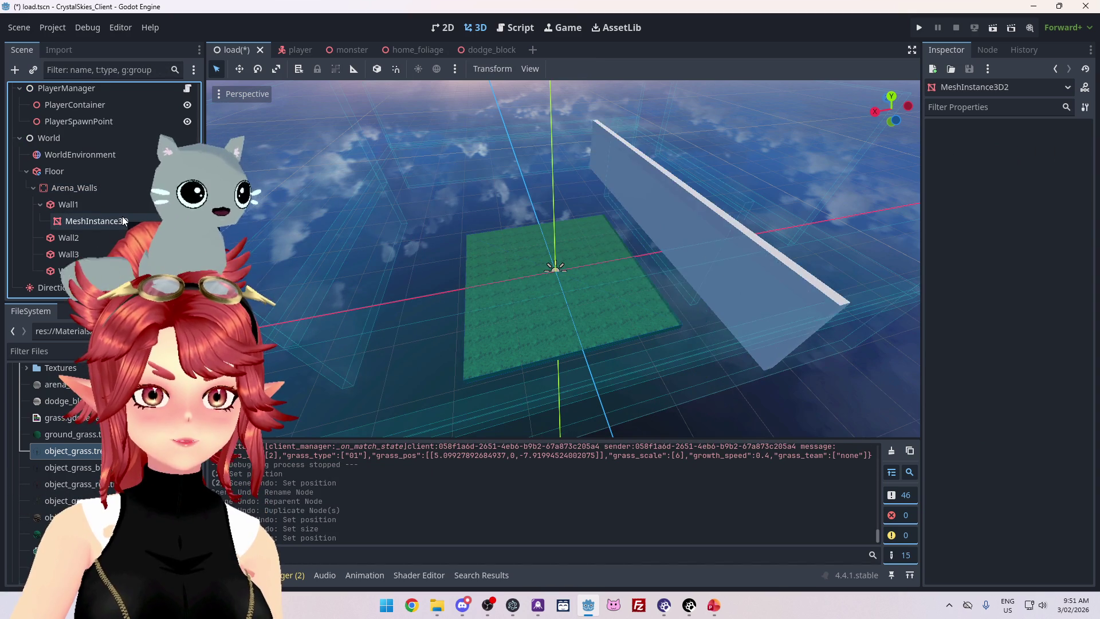
key("ctrl+z")
key("ctrl+z")
key("ctrl+z")
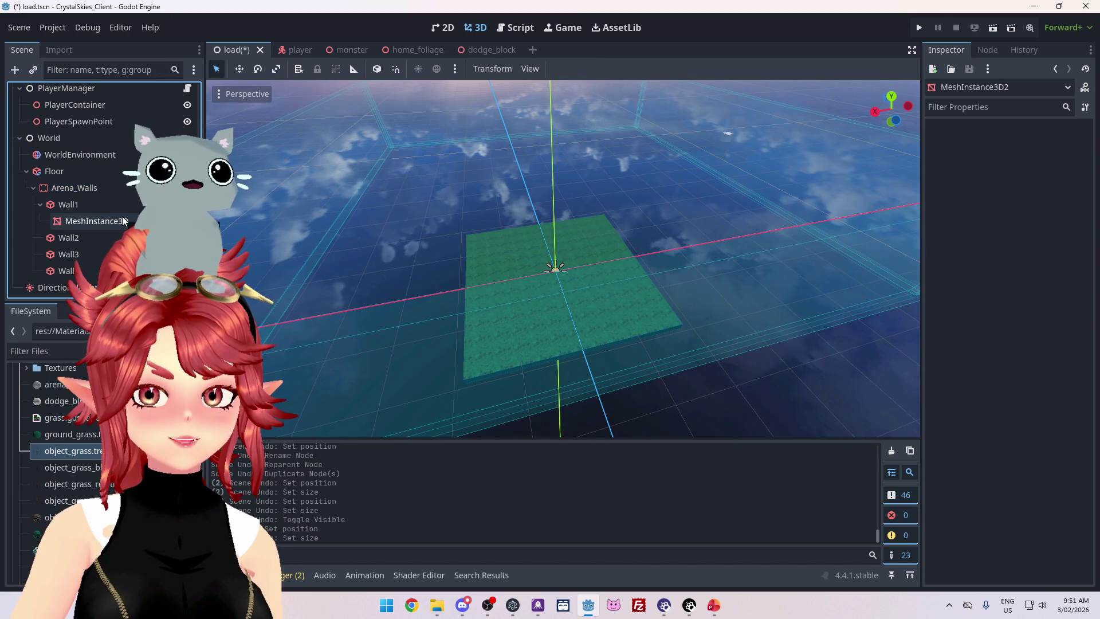
key("ctrl+z")
key("ctrl+z")
key("ctrl+z")
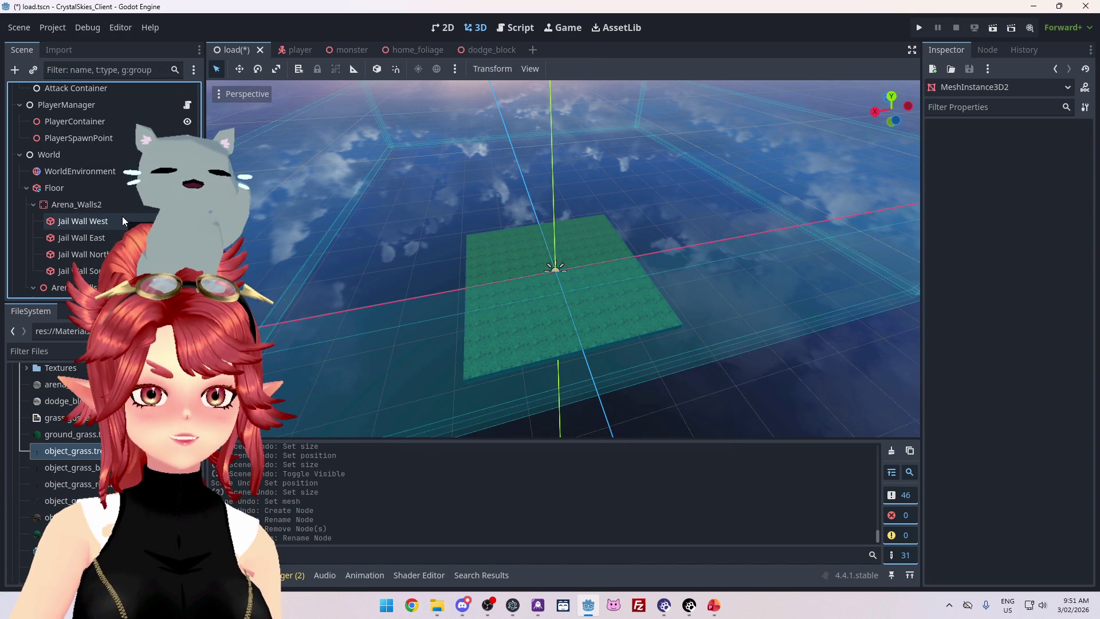
key("ctrl+z")
key("ctrl+z")
key("ctrl+z")
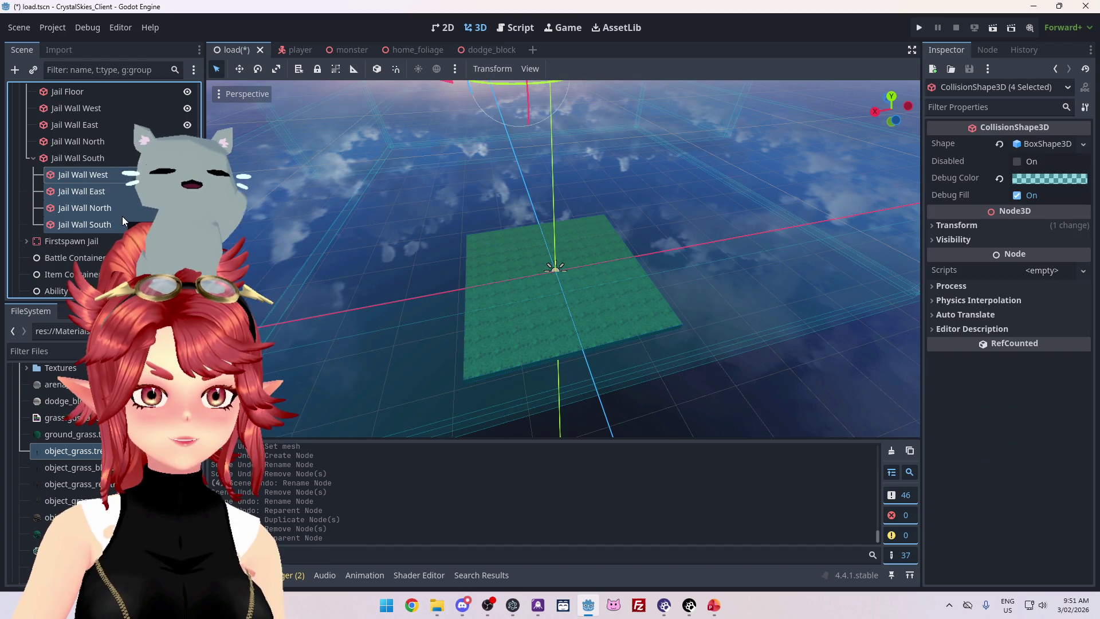
key("ctrl+z")
key("ctrl+z")
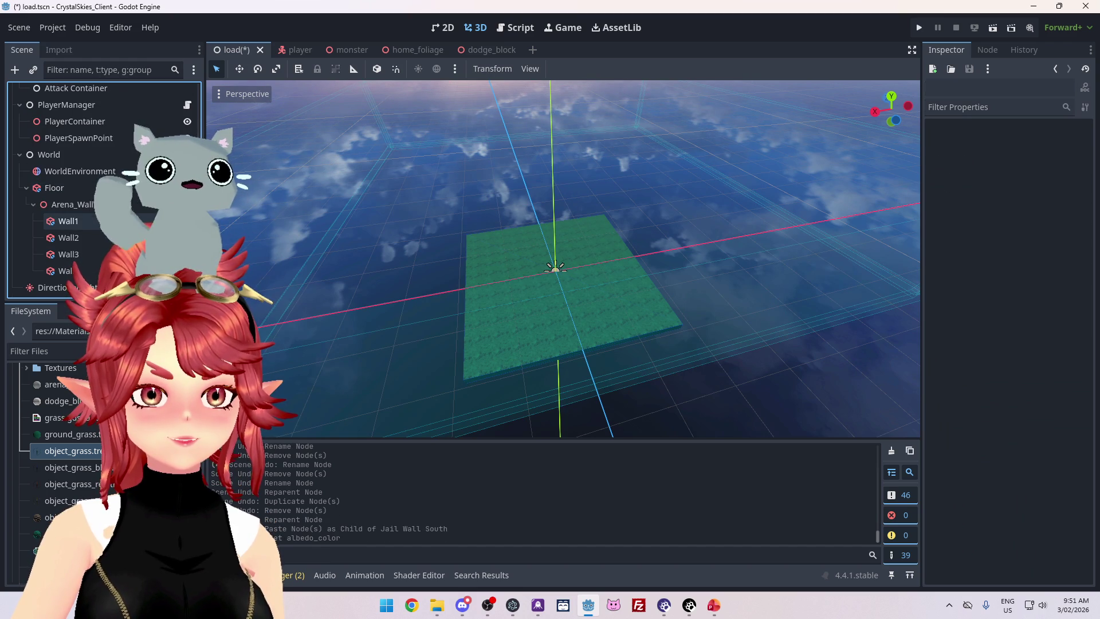
key("ctrl+z")
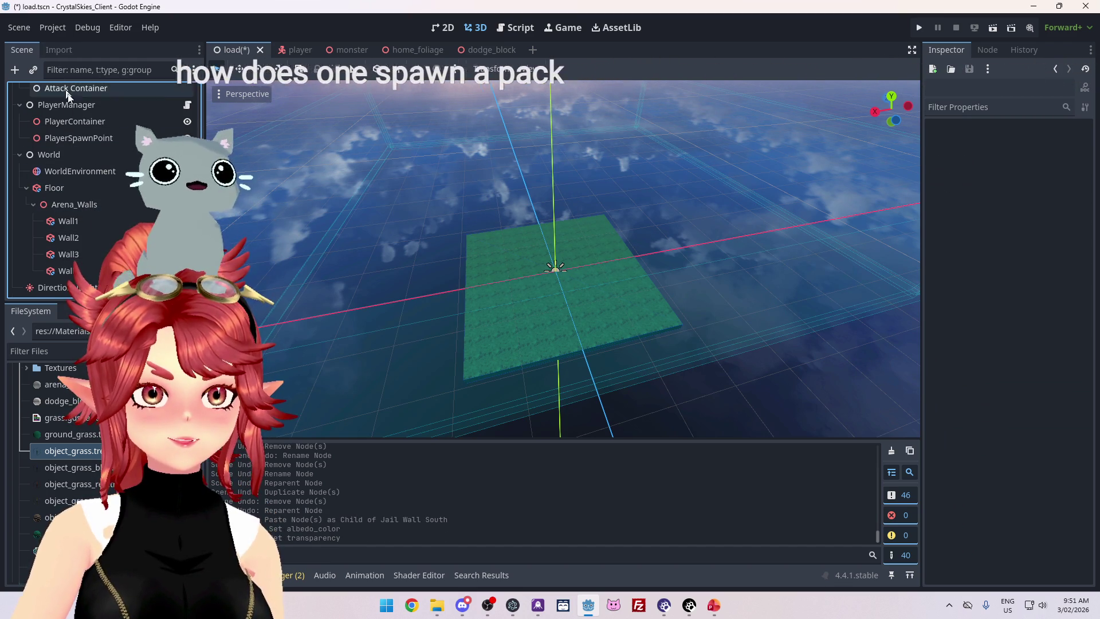
key("ctrl+z")
key("ctrl+z")
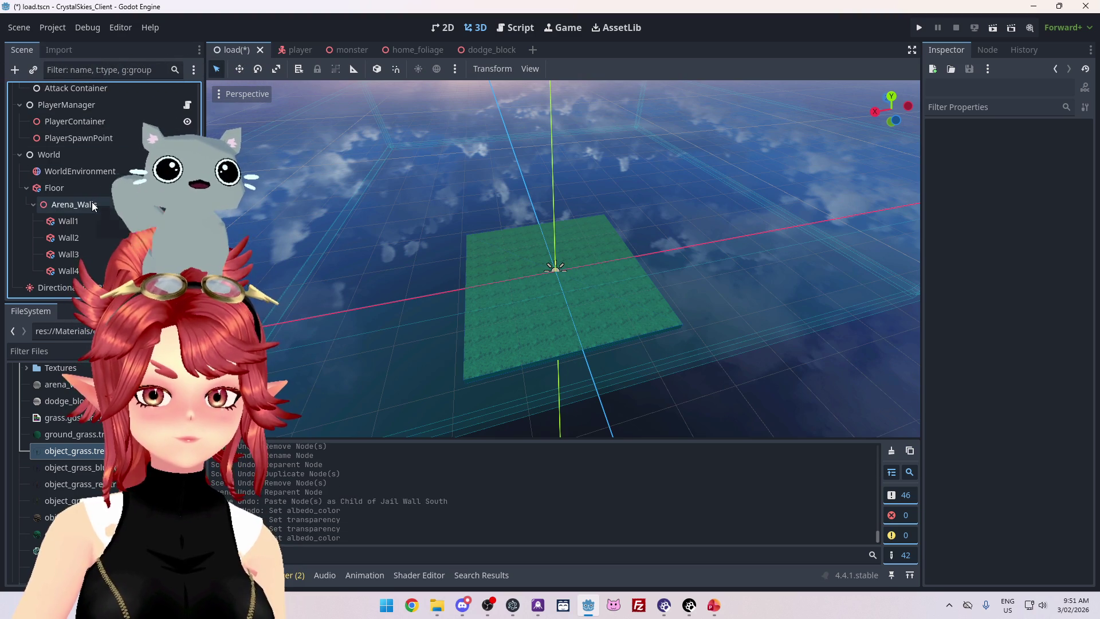
key("ctrl+z")
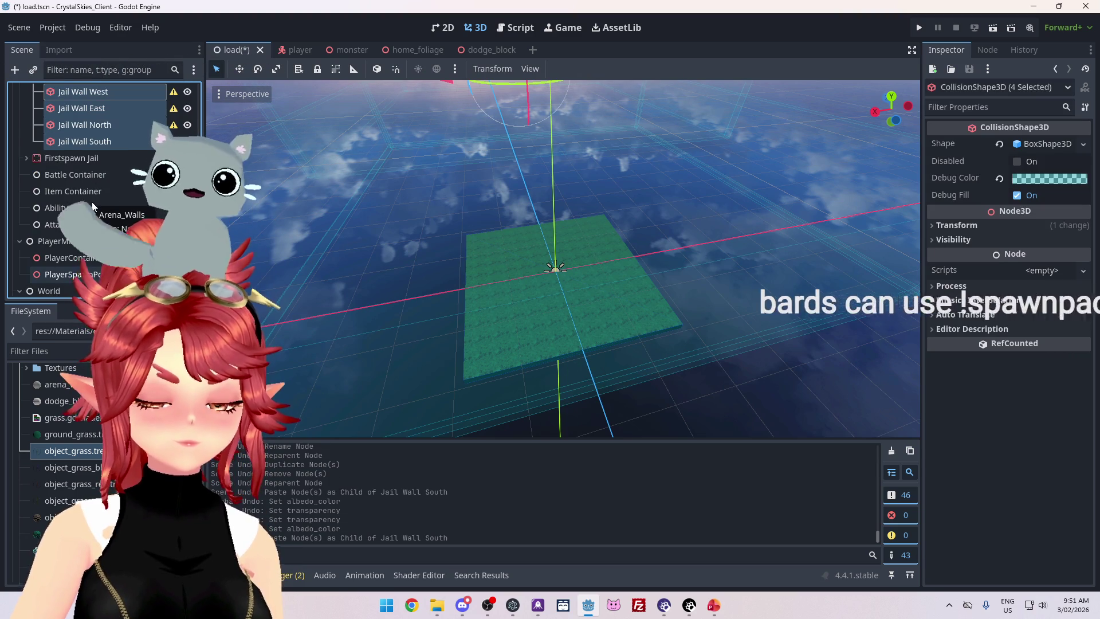
key("ctrl+z")
Select Arena_Walls under Floor and glance at its visibility settings.
left_click(83, 205)
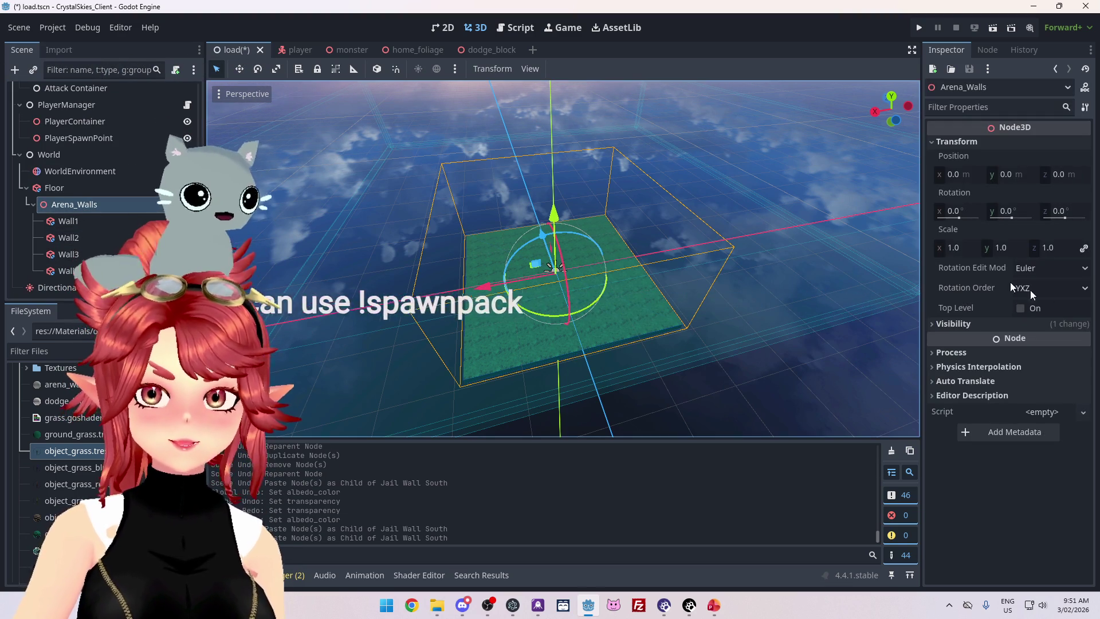
left_click(967, 327)
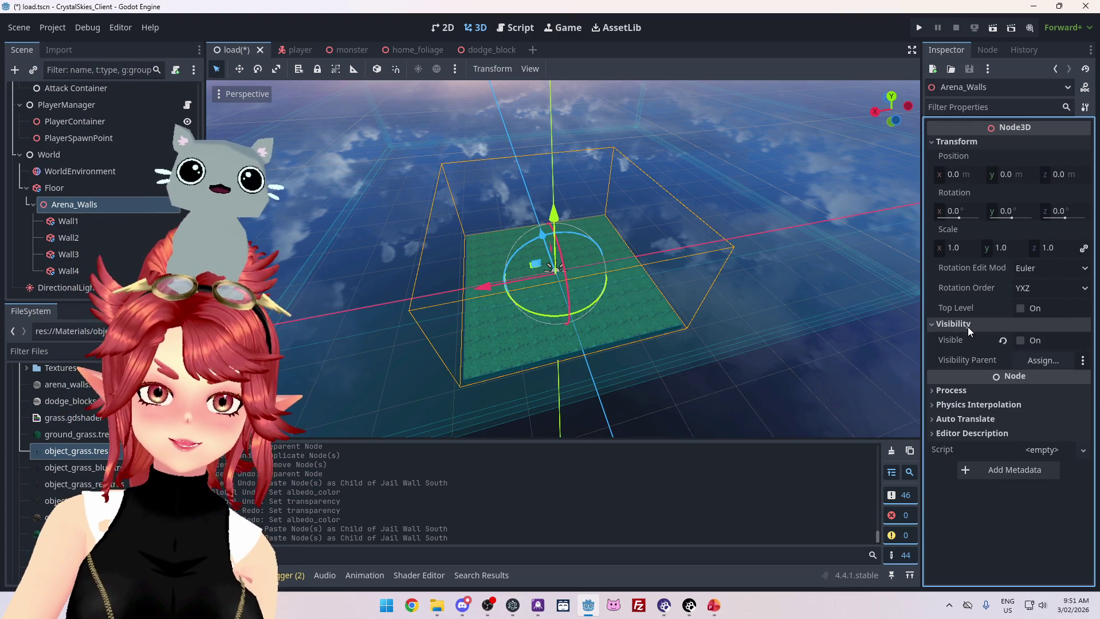
left_click(967, 326)
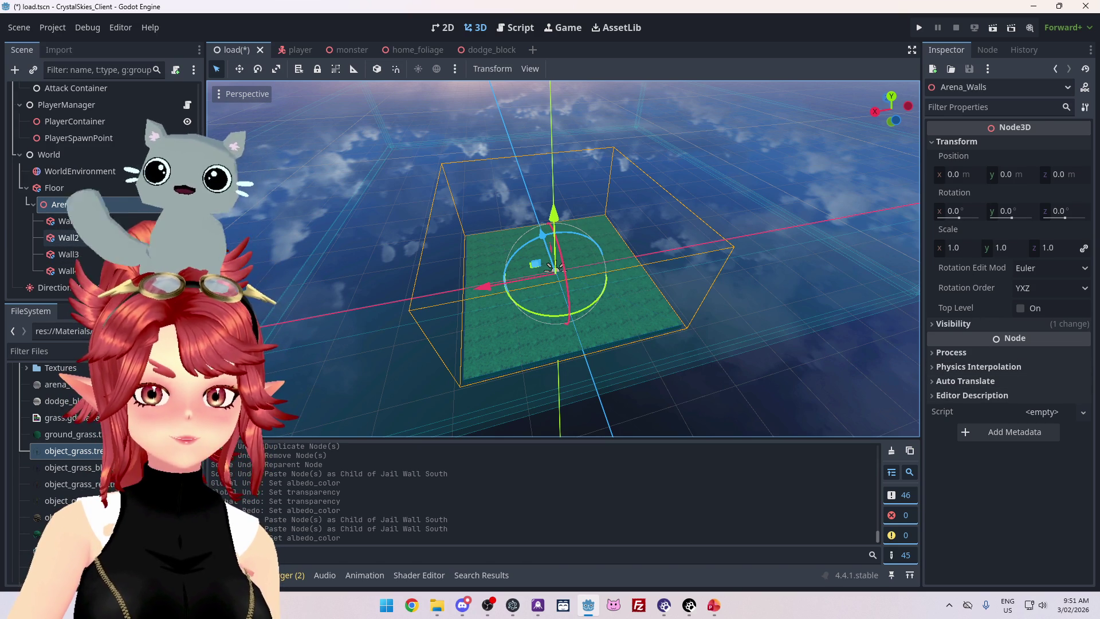
Redo the rename to Arena_Walls, Wall1's mesh creation, resize and move, and duplication into Wall2.
key("ctrl+z")
key("ctrl+shift+z")
key("ctrl+shift+z")
key("ctrl+shift+z")
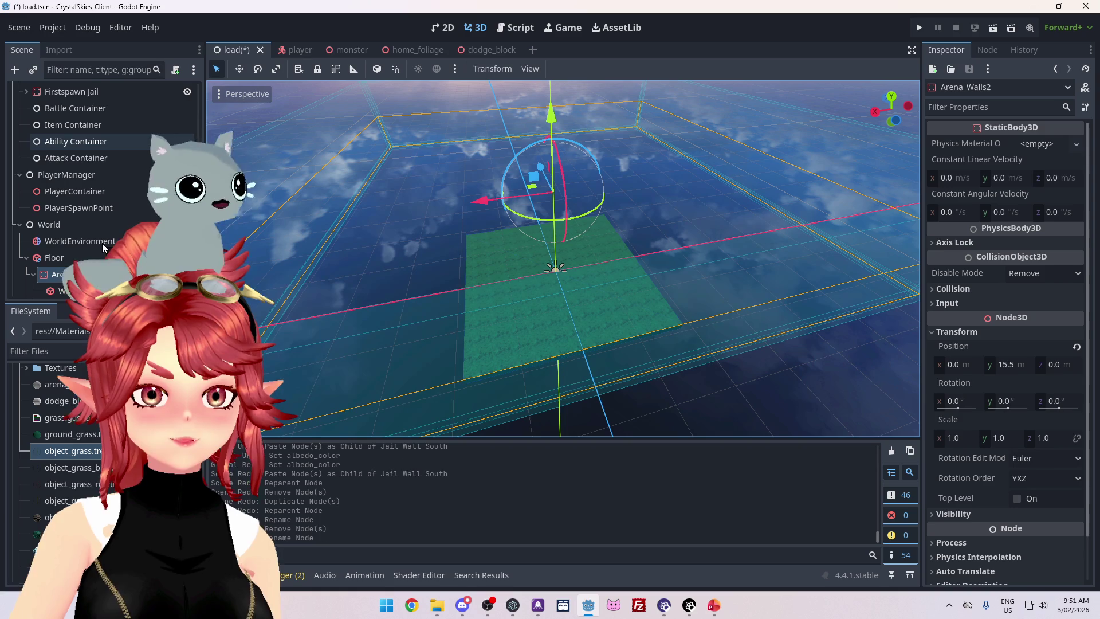
key("ctrl+z")
key("ctrl+z")
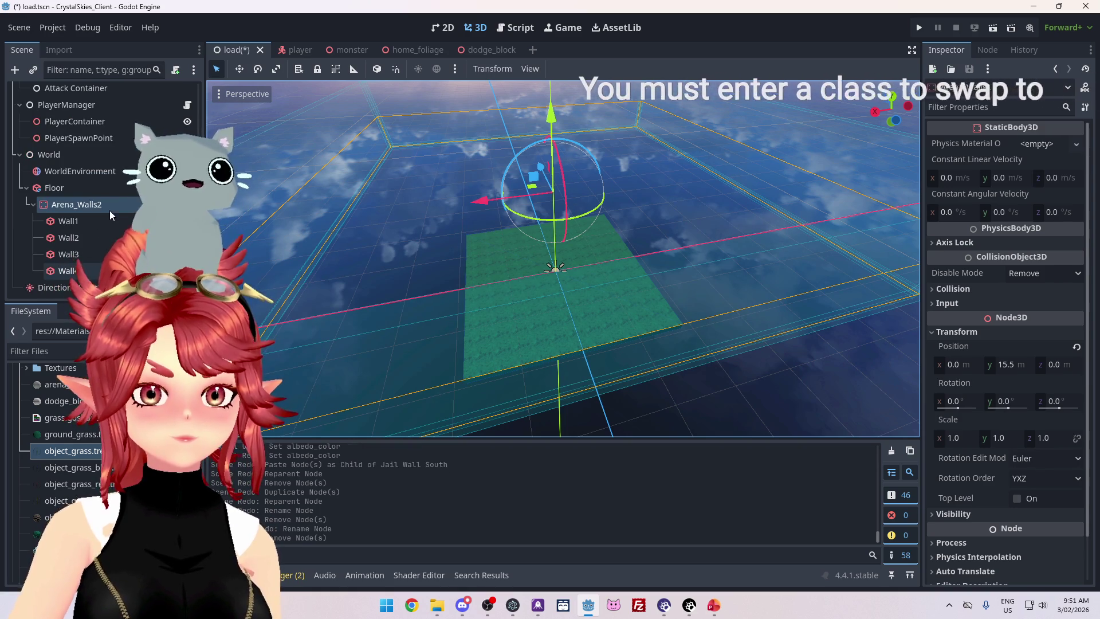
key("ctrl+shift+z")
key("ctrl+shift+z")
key("ctrl+shift+z")
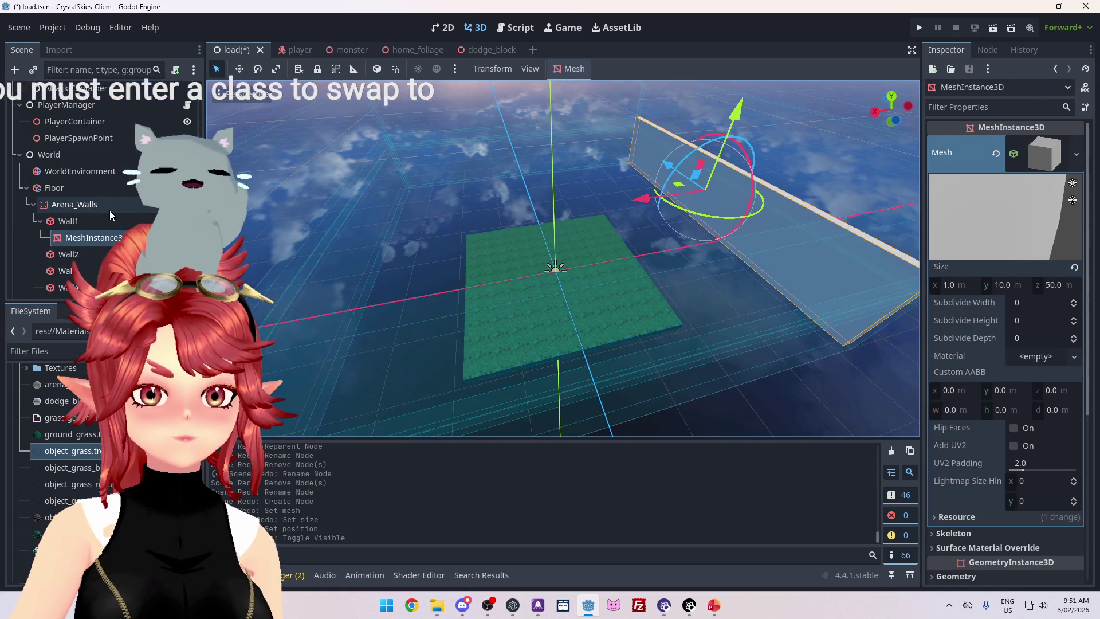
key("ctrl+shift+z")
key("ctrl+shift+z")
key("ctrl+shift+z")
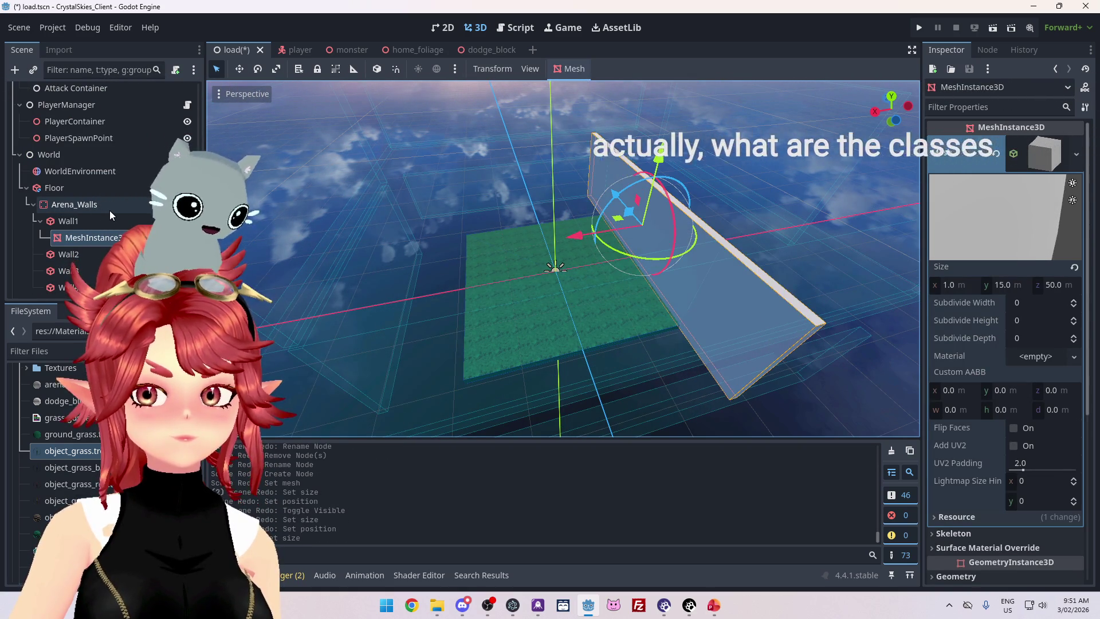
key("ctrl+shift+z")
key("ctrl+shift+z")
key("ctrl+shift+z")
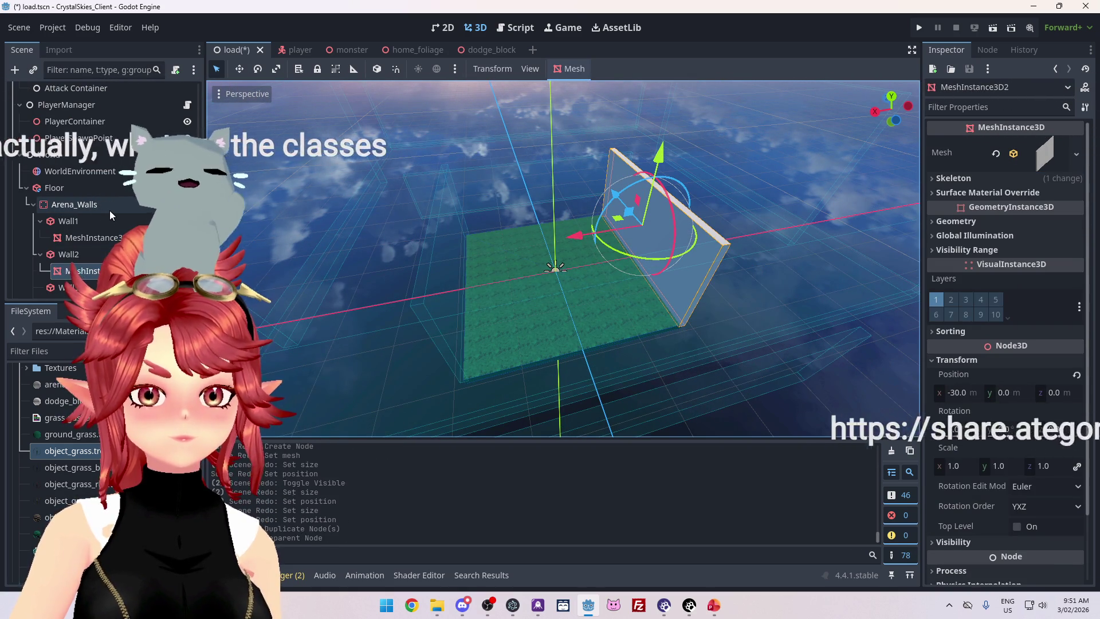
Redo moving Wall2 to the opposite side of the grass floor.
key("ctrl+shift+z")
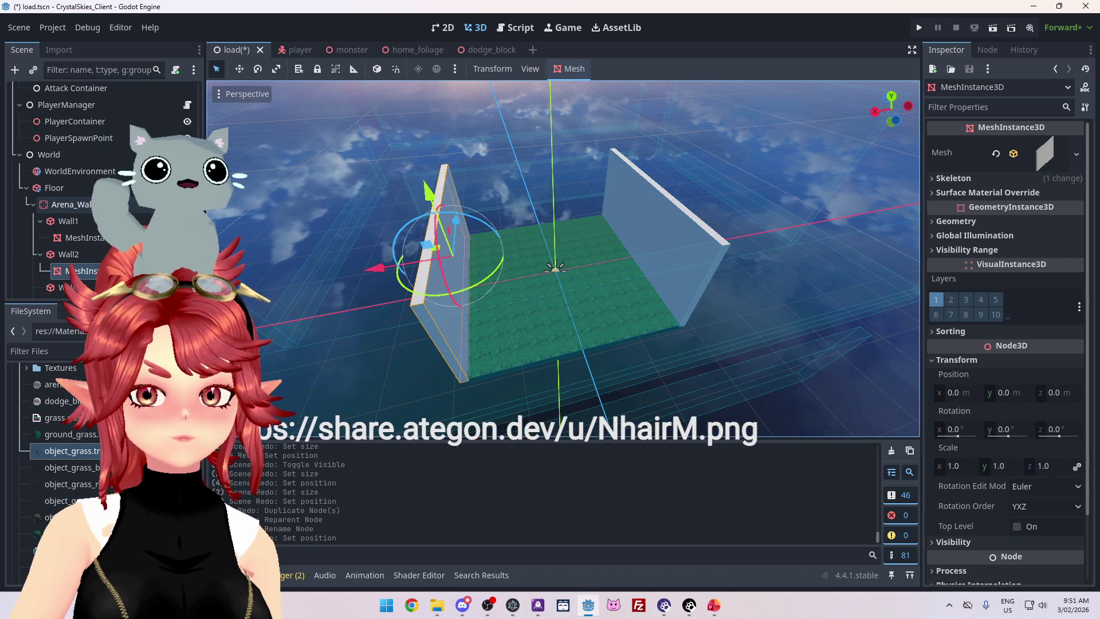
scroll(815, 275, "down", 3)
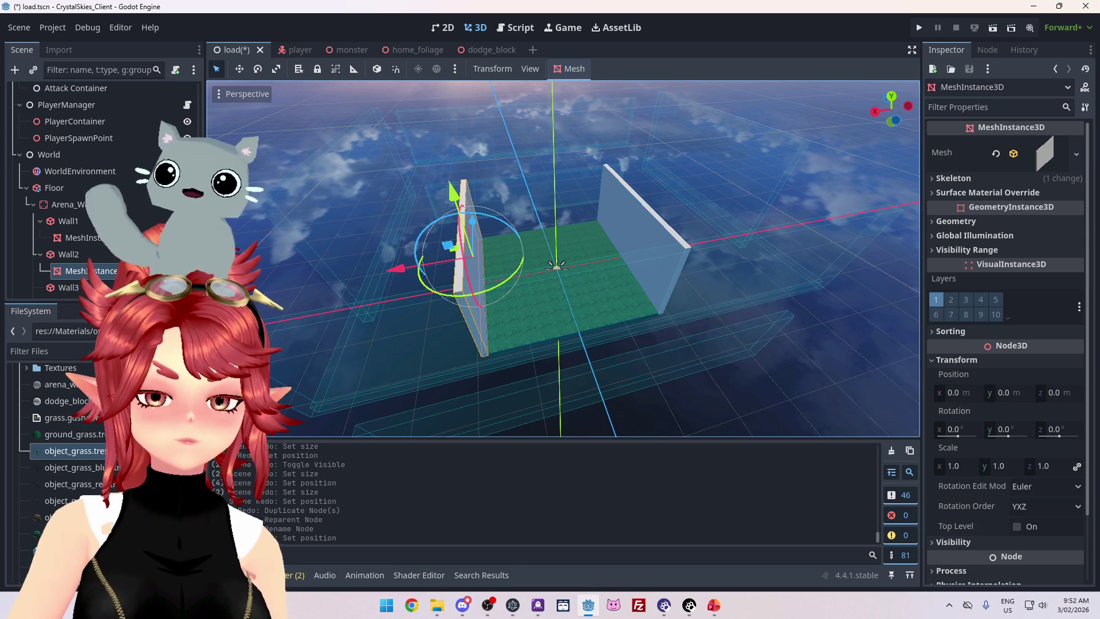
scroll(94, 273, "down", 1)
mouse_move(401, 307)
left_mouse_down()
mouse_move(490, 267)
mouse_move(544, 270)
left_mouse_up()
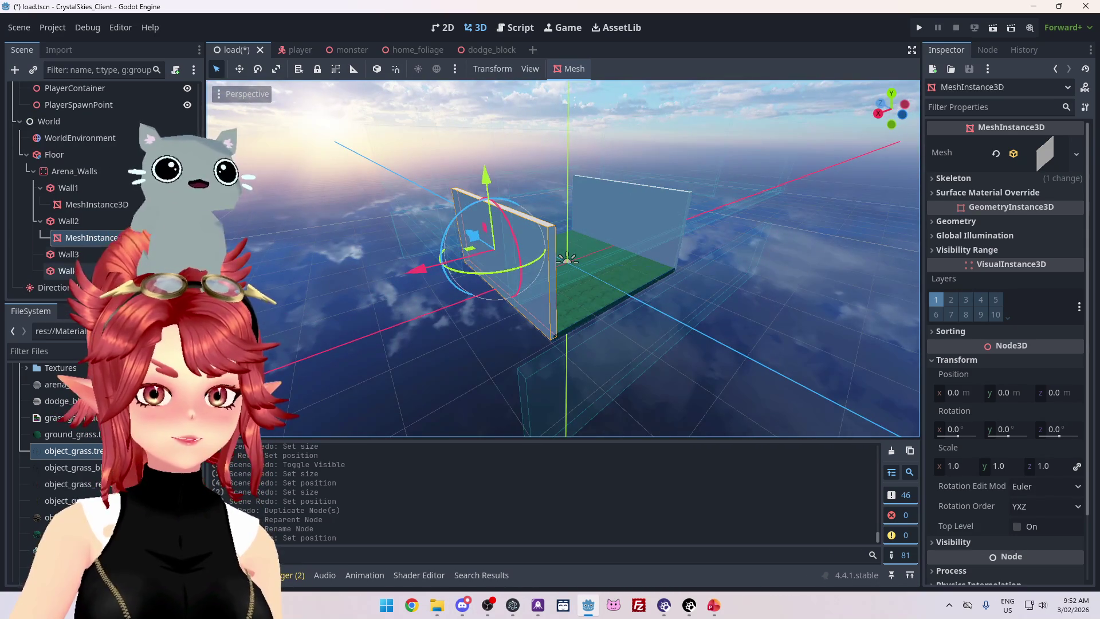
Inspect a wall and Wall2's mesh, then select Jail Wall East.
left_click(68, 254)
mouse_move(401, 309)
left_mouse_down()
mouse_move(465, 345)
mouse_move(482, 327)
mouse_move(510, 329)
mouse_move(493, 352)
mouse_move(520, 342)
mouse_move(520, 260)
left_mouse_up()
left_click(520, 260)
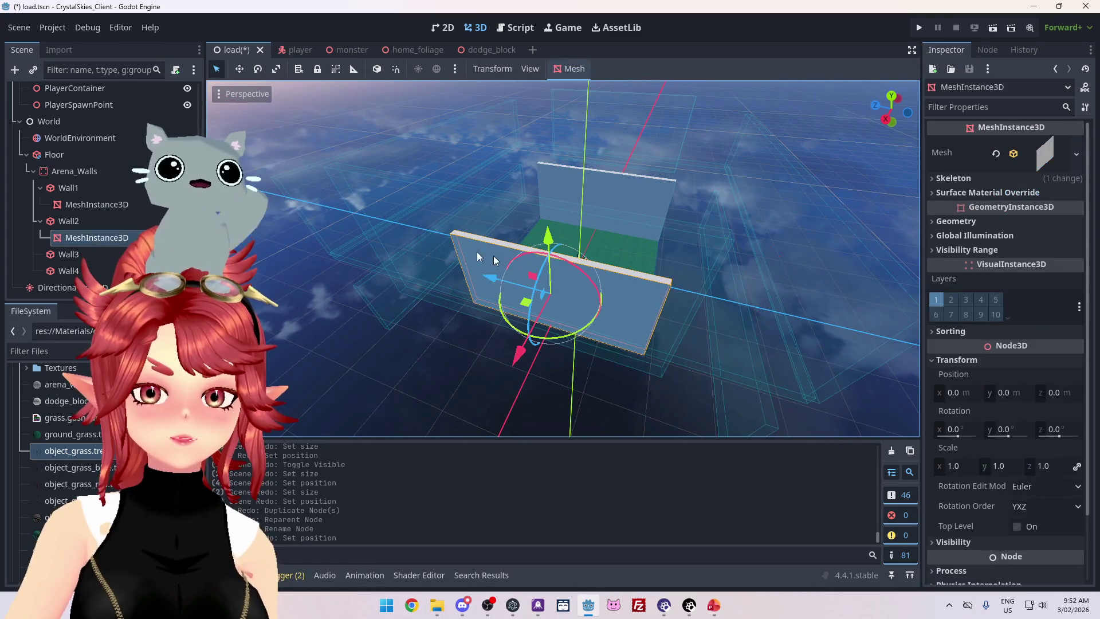
left_click_drag(438, 218, 415, 275)
left_click(335, 284)
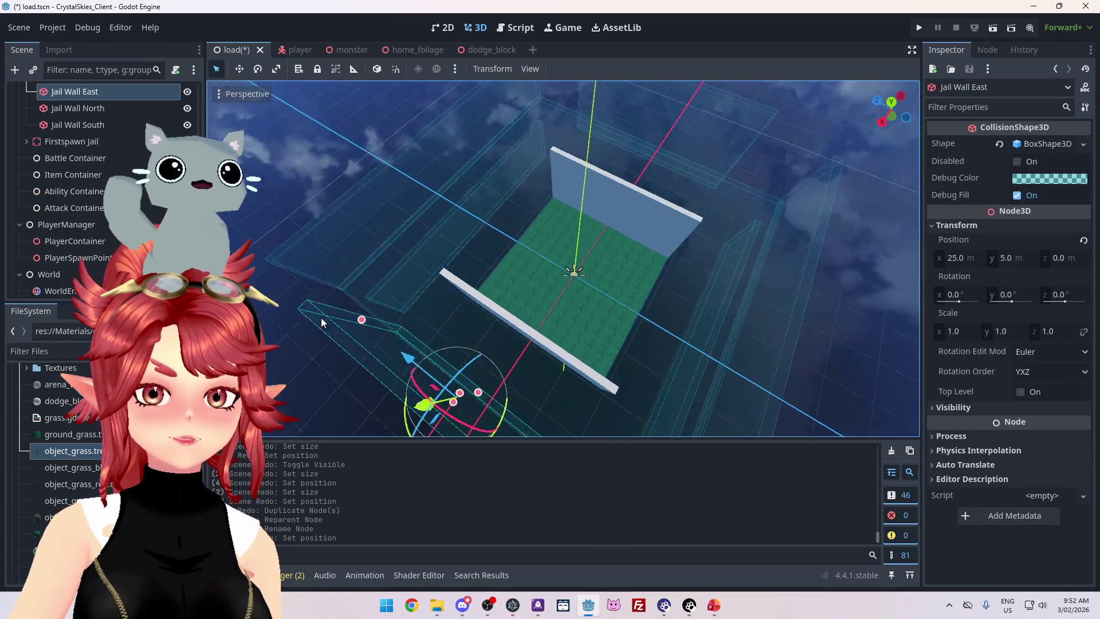
Reselect Jail Wall East and view the jail walls around it.
scroll(70, 216, "up", 3)
mouse_move(309, 298)
left_mouse_down()
mouse_move(387, 273)
mouse_move(463, 211)
mouse_move(490, 224)
mouse_move(492, 256)
left_mouse_up()
scroll(116, 191, "down", 5)
scroll(123, 222, "up", 5)
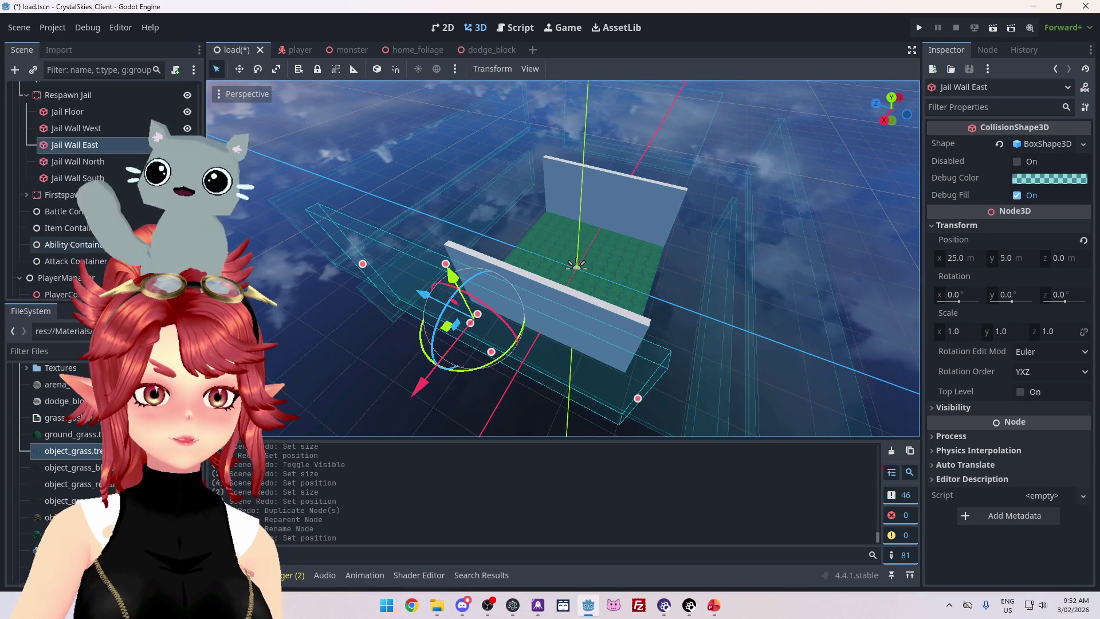
left_click(132, 155)
left_click(148, 175)
left_click_drag(367, 287, 493, 273)
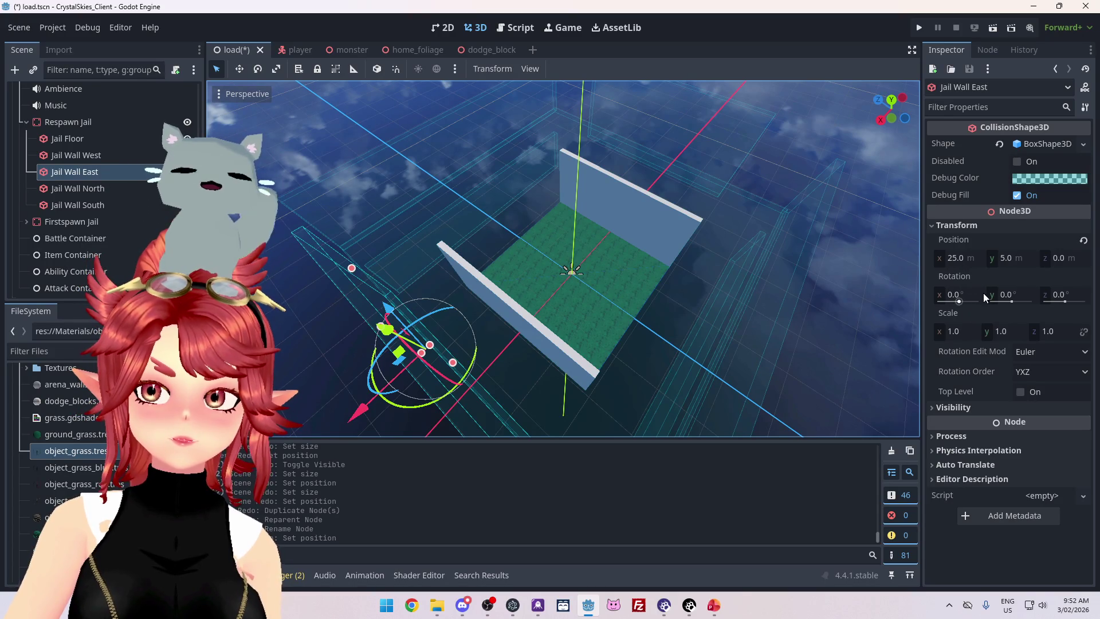
Make Jail Wall East's BoxShape3D unique and set its Size z to 50.
left_click(1035, 145)
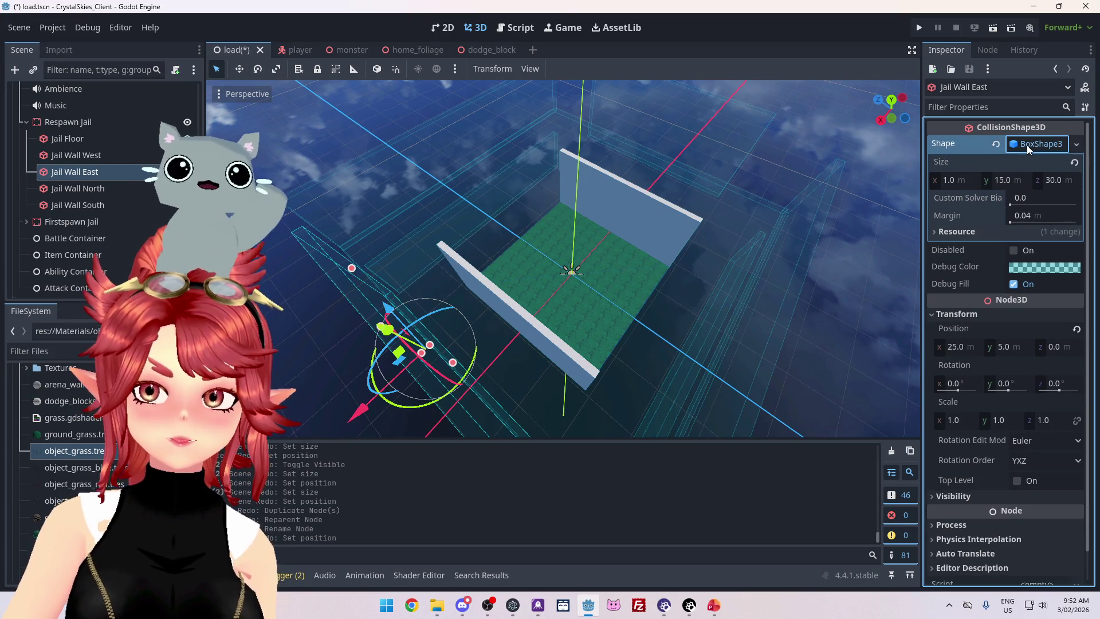
left_click(1078, 145)
left_click(1019, 374)
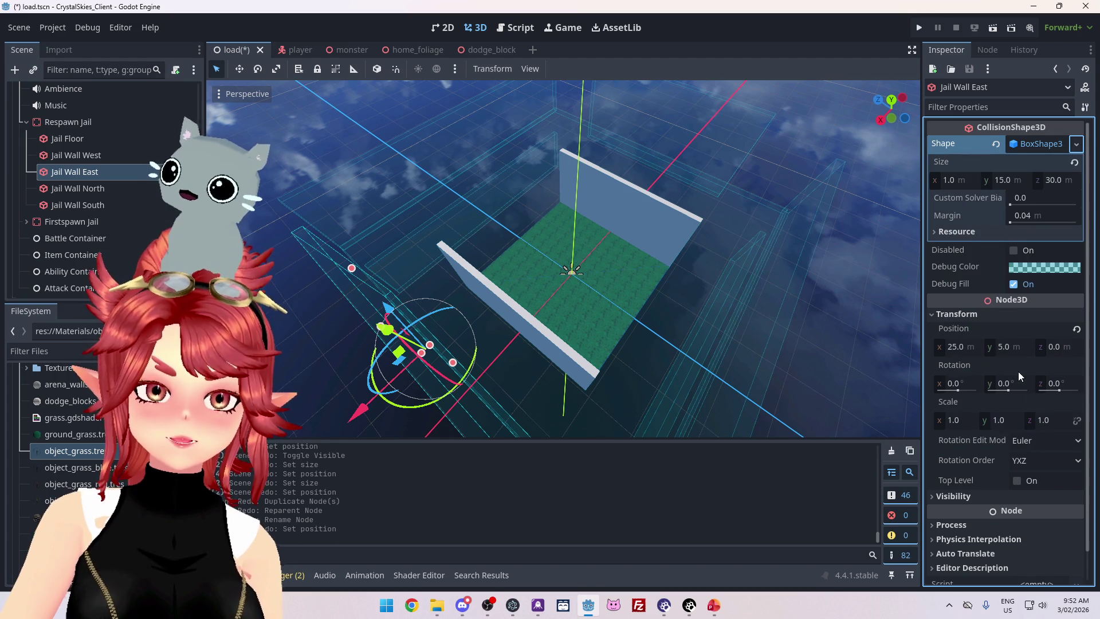
left_click(1062, 180)
type("50")
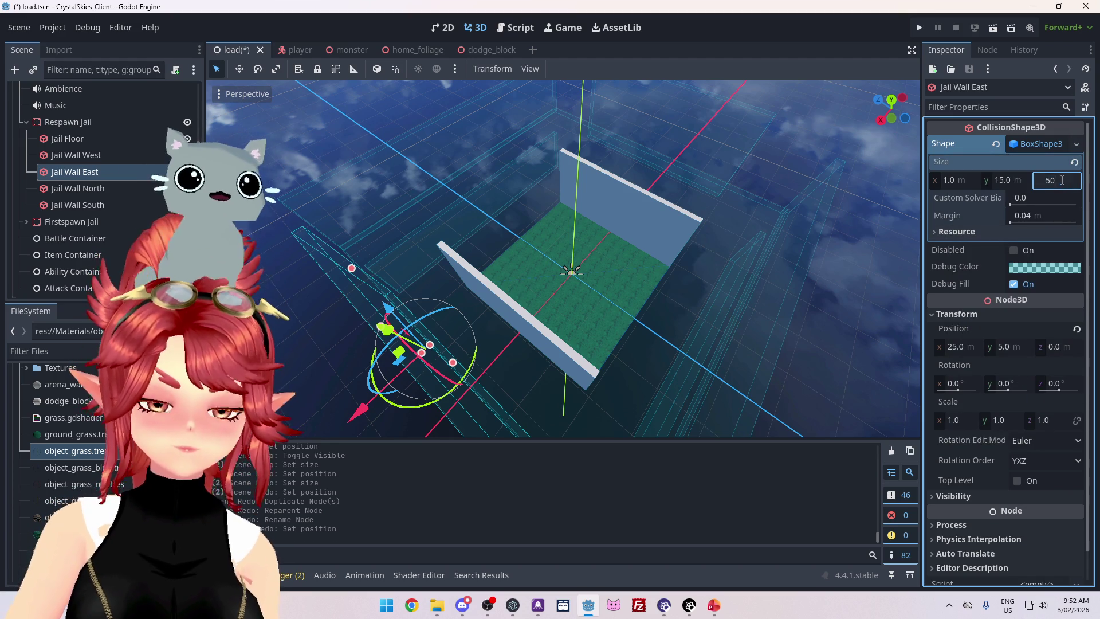
mouse_move(630, 240)
left_mouse_down()
mouse_move(526, 244)
mouse_move(571, 237)
left_mouse_up()
left_click(643, 232)
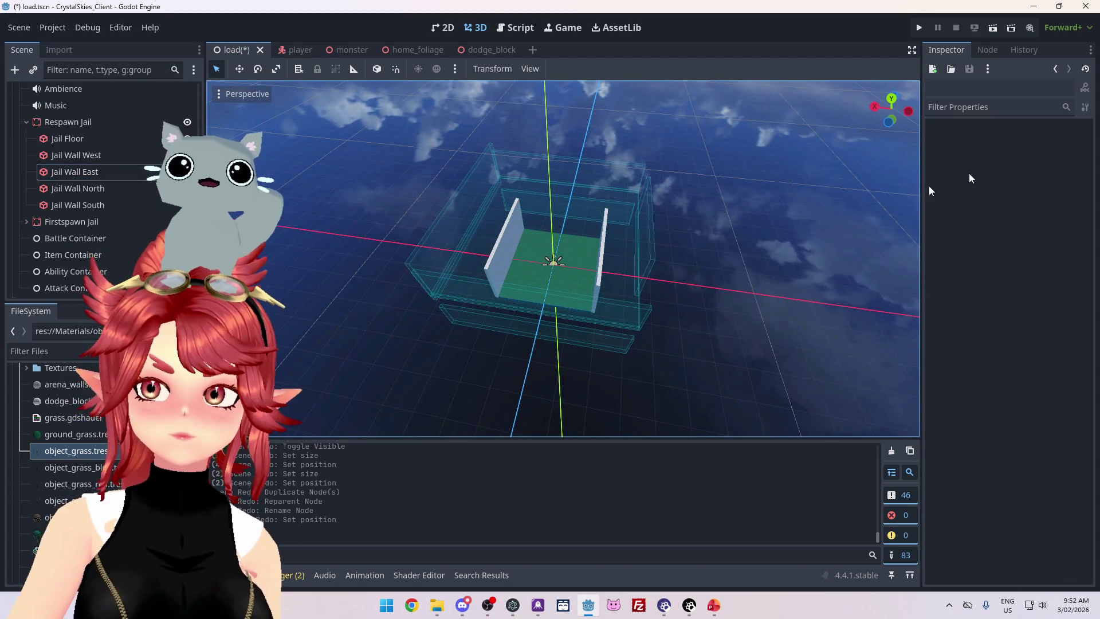
Give Jail Wall West its own unique box collision shape.
left_click(648, 270)
left_click(1074, 145)
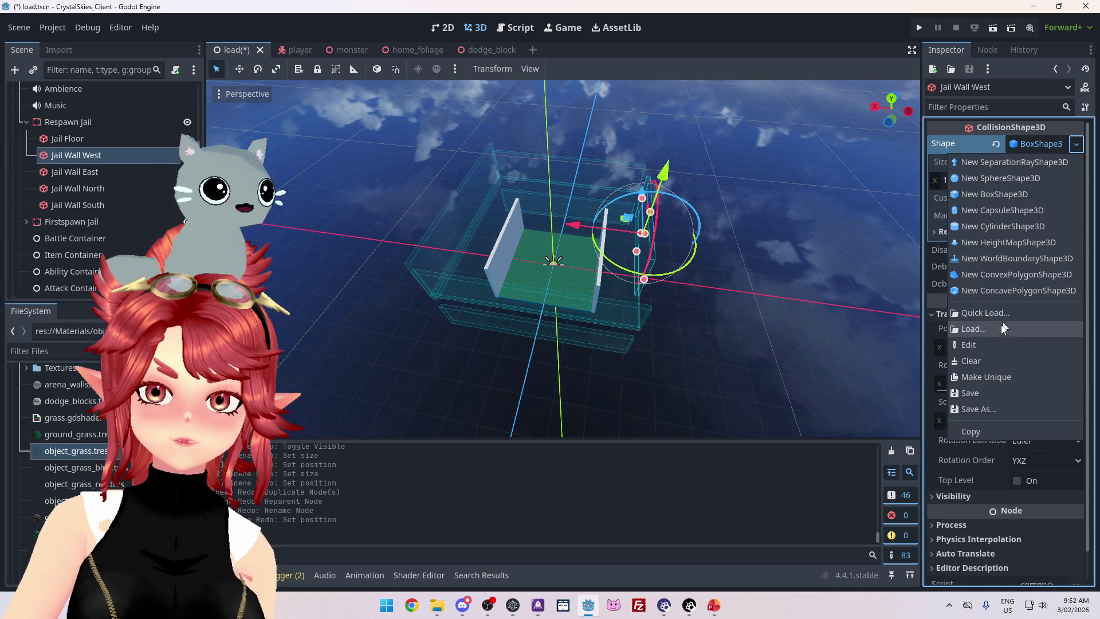
left_click(988, 373)
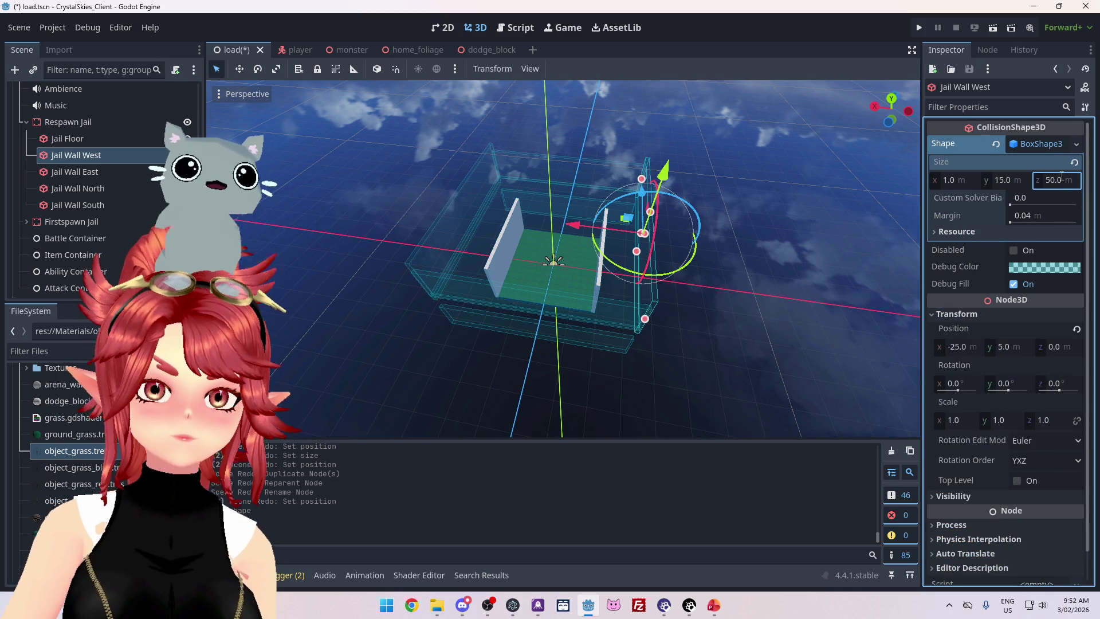
mouse_move(469, 275)
left_mouse_down()
mouse_move(448, 153)
mouse_move(654, 228)
mouse_move(705, 222)
mouse_move(723, 254)
mouse_move(722, 219)
mouse_move(690, 186)
left_mouse_up()
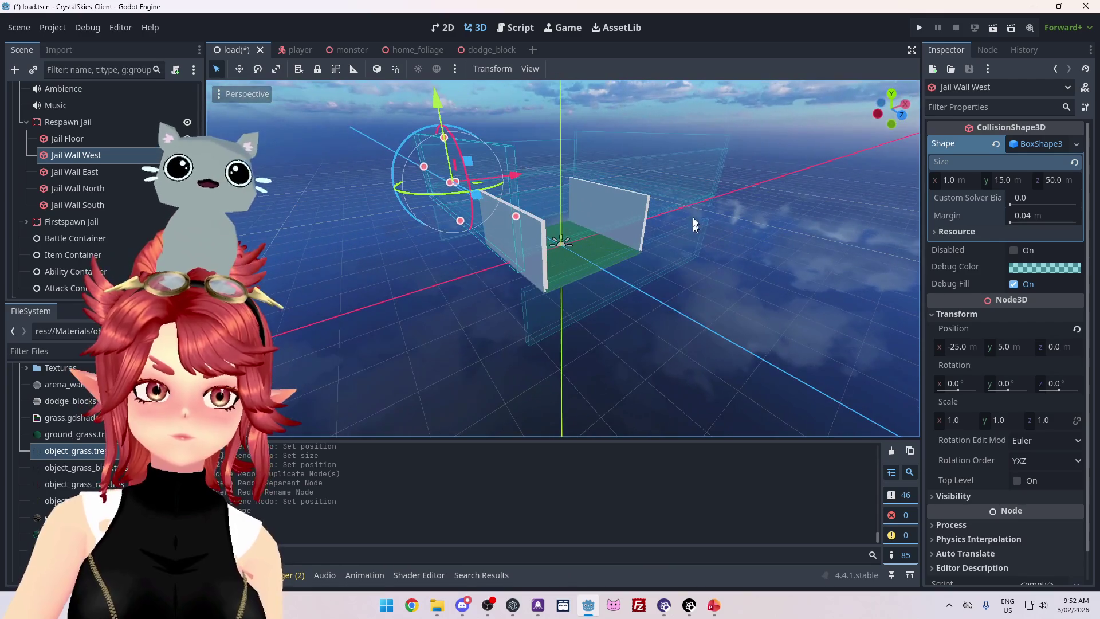
left_click(658, 172)
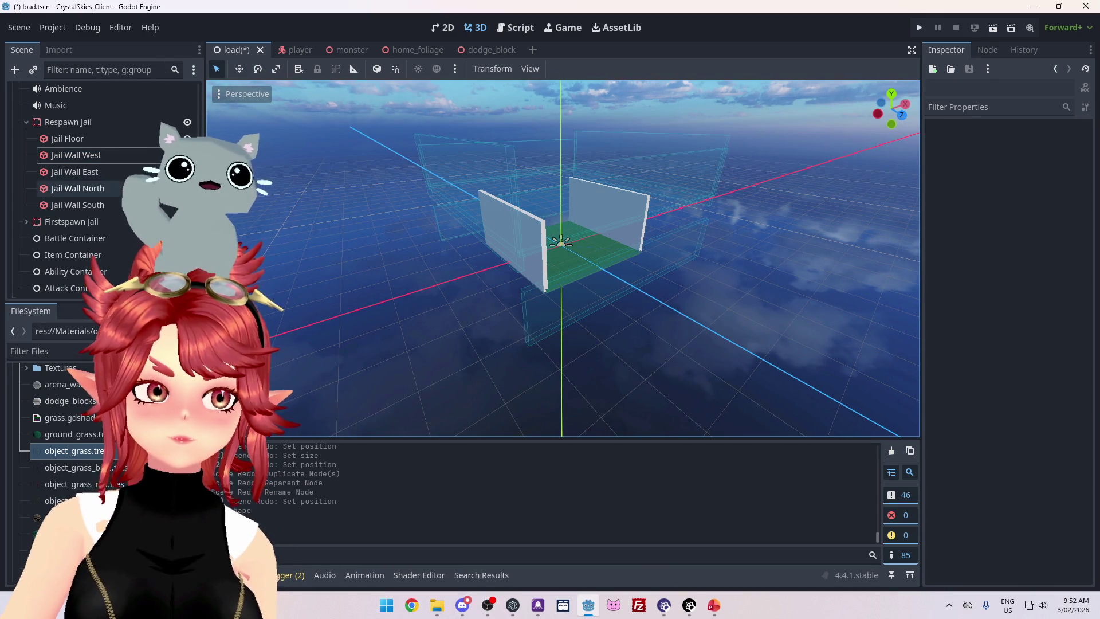
Set Jail Wall West's box shape height (Size Y) to 10 m.
left_click(120, 187)
mouse_move(471, 248)
left_mouse_down()
mouse_move(599, 258)
mouse_move(668, 246)
mouse_move(607, 256)
left_mouse_up()
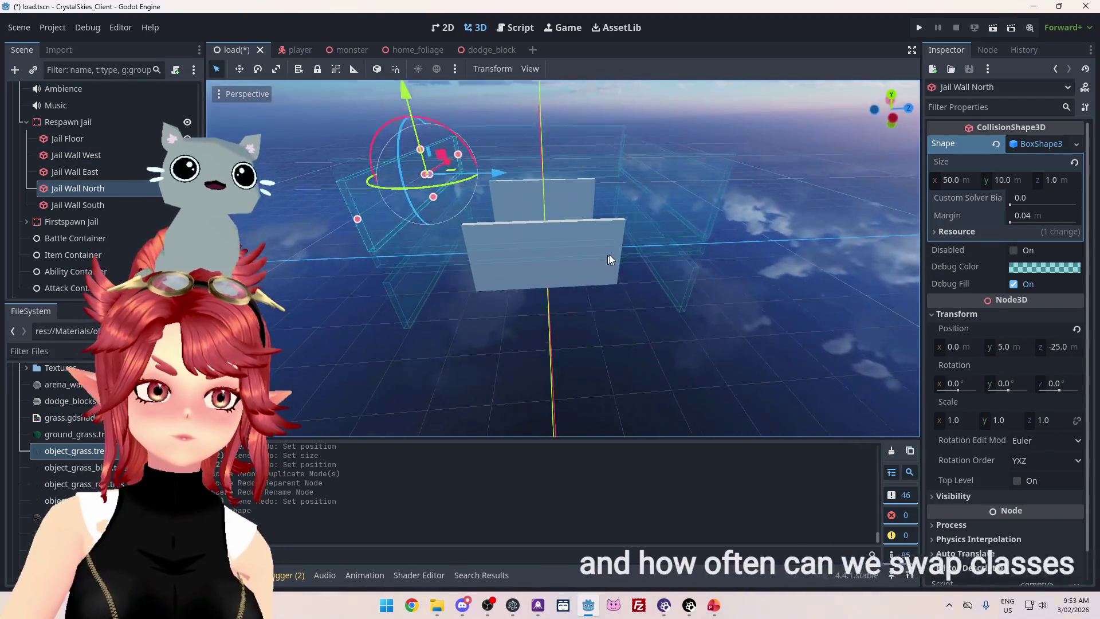
left_click(92, 172)
left_click(1002, 180)
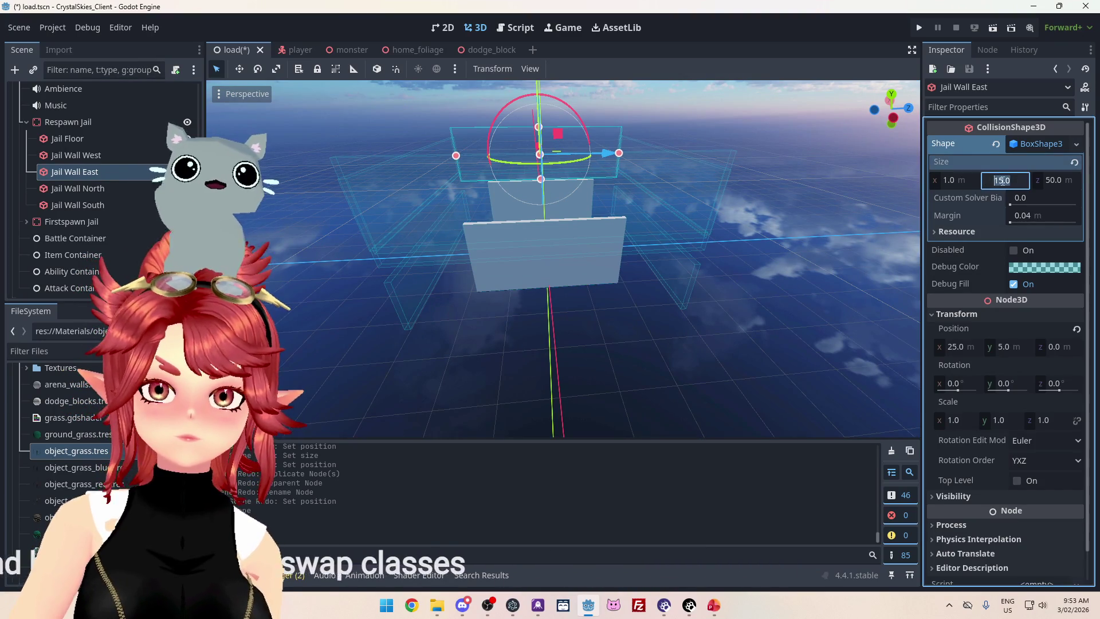
left_click(76, 156)
left_click(1002, 180)
type("10")
key("Return")
mouse_move(904, 156)
left_mouse_down()
mouse_move(764, 238)
mouse_move(736, 283)
mouse_move(678, 303)
mouse_move(573, 275)
left_mouse_up()
scroll(57, 176, "down", 10)
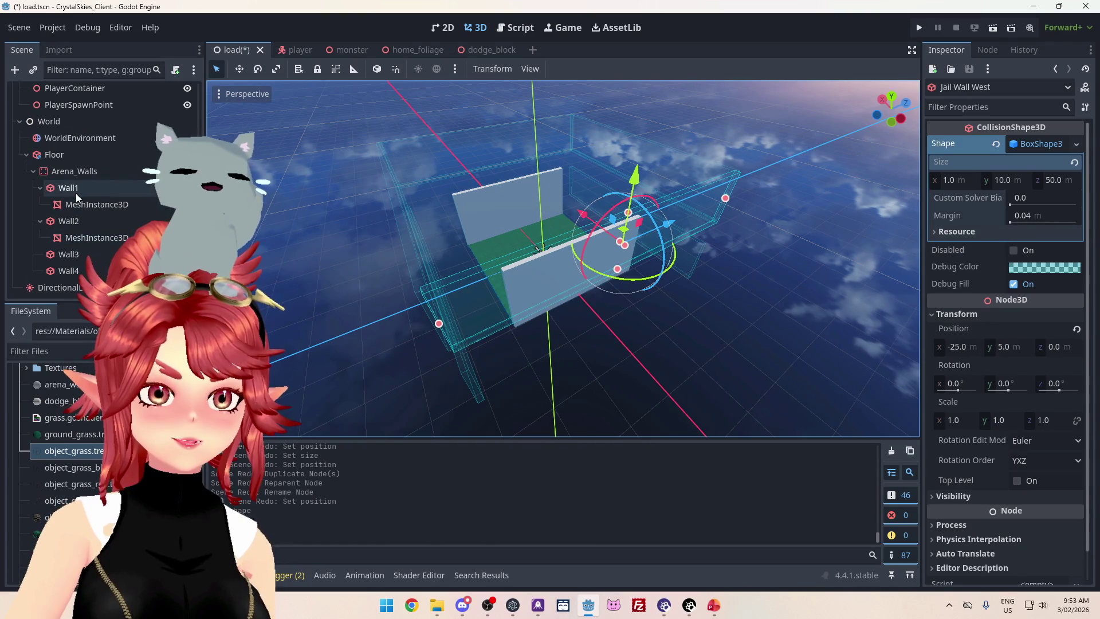
Make Wall3's box shape unique and set its Size X to 30.
double_click(75, 194)
mouse_move(336, 281)
left_mouse_down()
mouse_move(400, 245)
mouse_move(418, 303)
left_mouse_up()
double_click(81, 263)
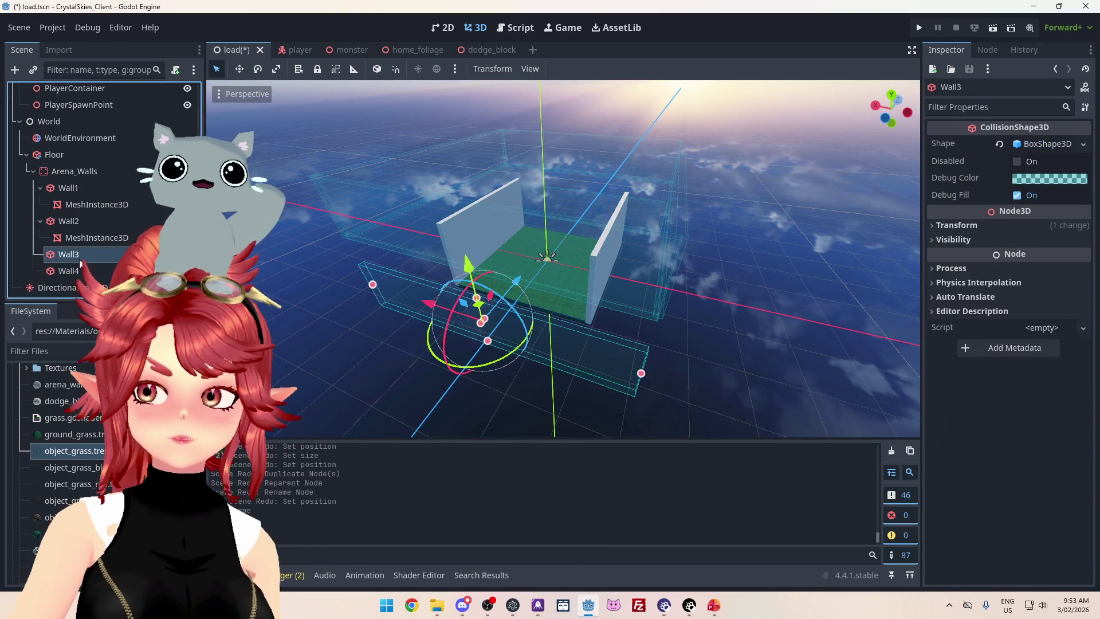
left_click(1083, 144)
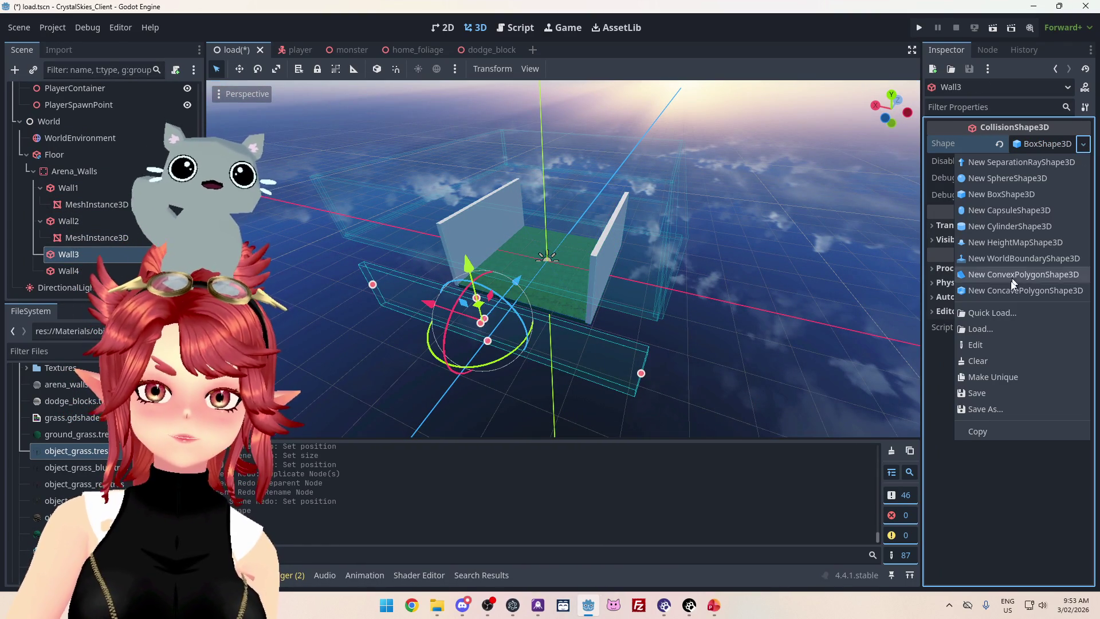
left_click(999, 377)
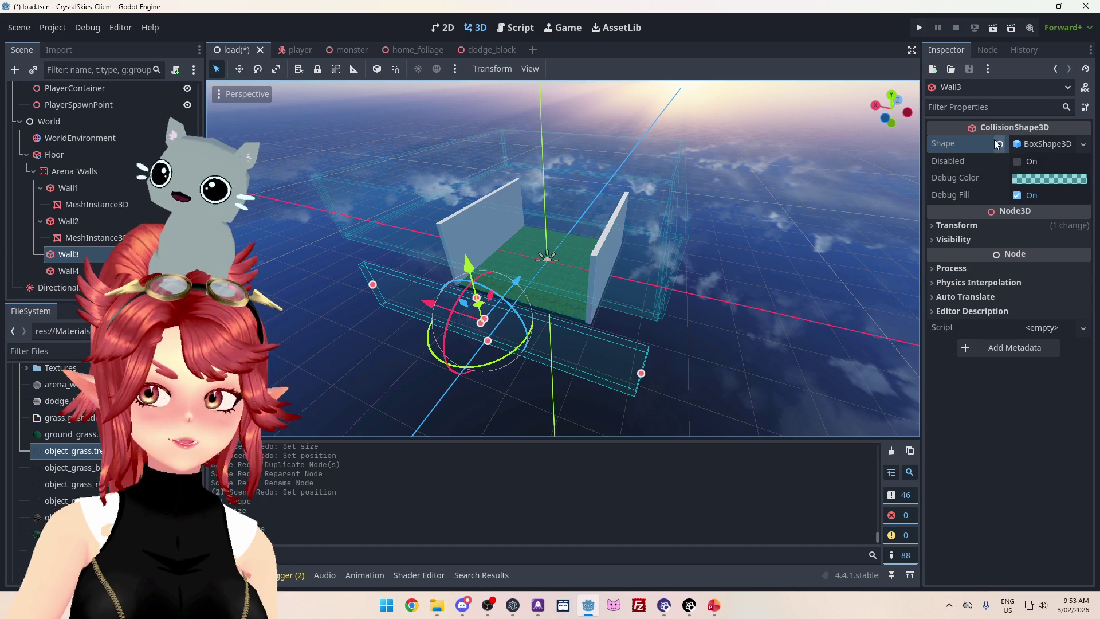
left_click(1054, 146)
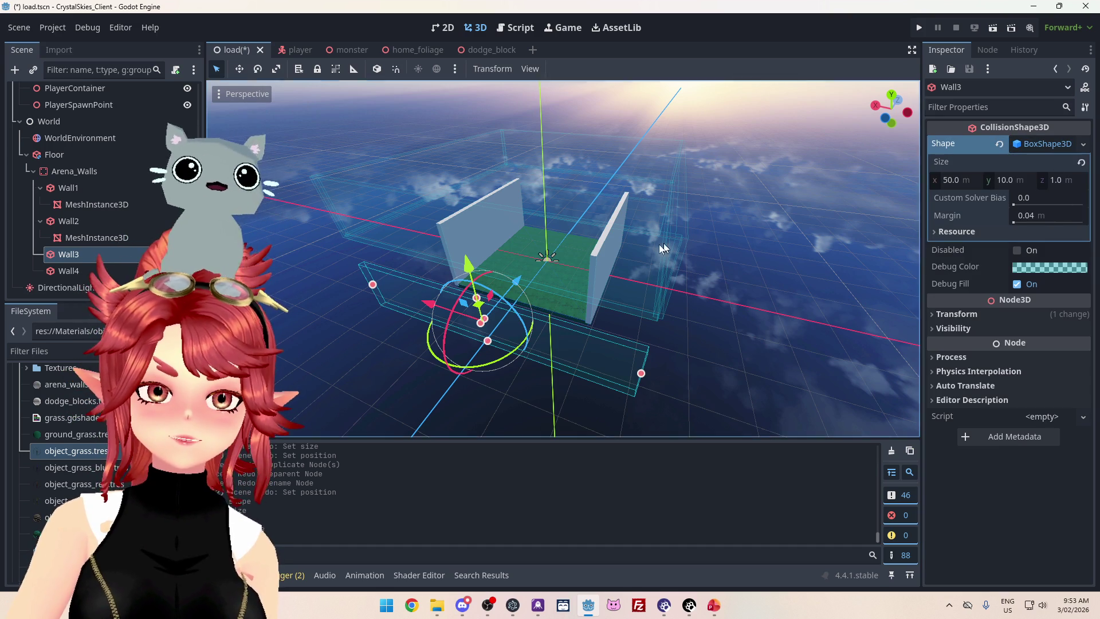
left_click_drag(672, 241, 643, 257)
left_click(961, 181)
type("30")
key("Tab")
mouse_move(733, 211)
left_mouse_down()
mouse_move(558, 274)
mouse_move(562, 226)
mouse_move(526, 213)
left_mouse_up()
Select Wall4 and make its box collision shape unique.
left_click(682, 257)
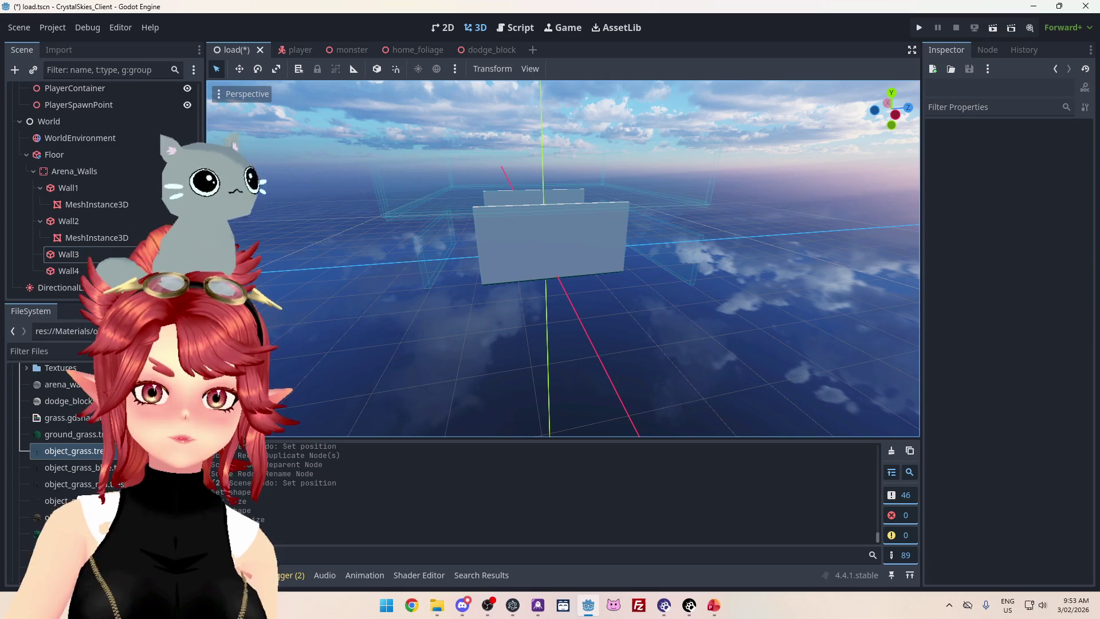
left_click(682, 258)
left_click(1047, 144)
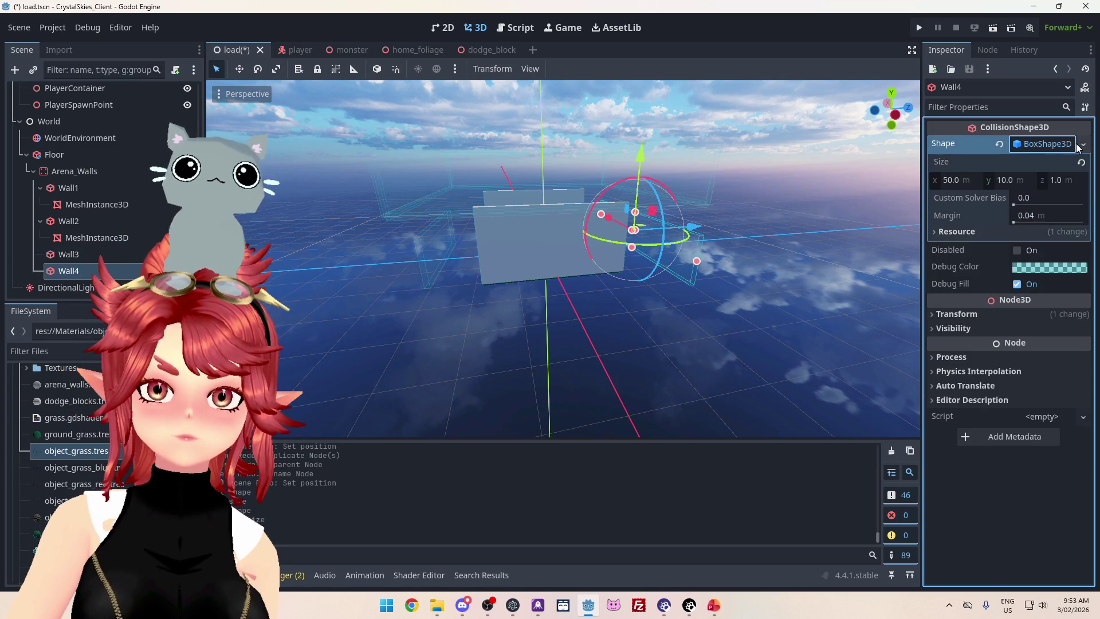
left_click(1083, 144)
left_click(992, 375)
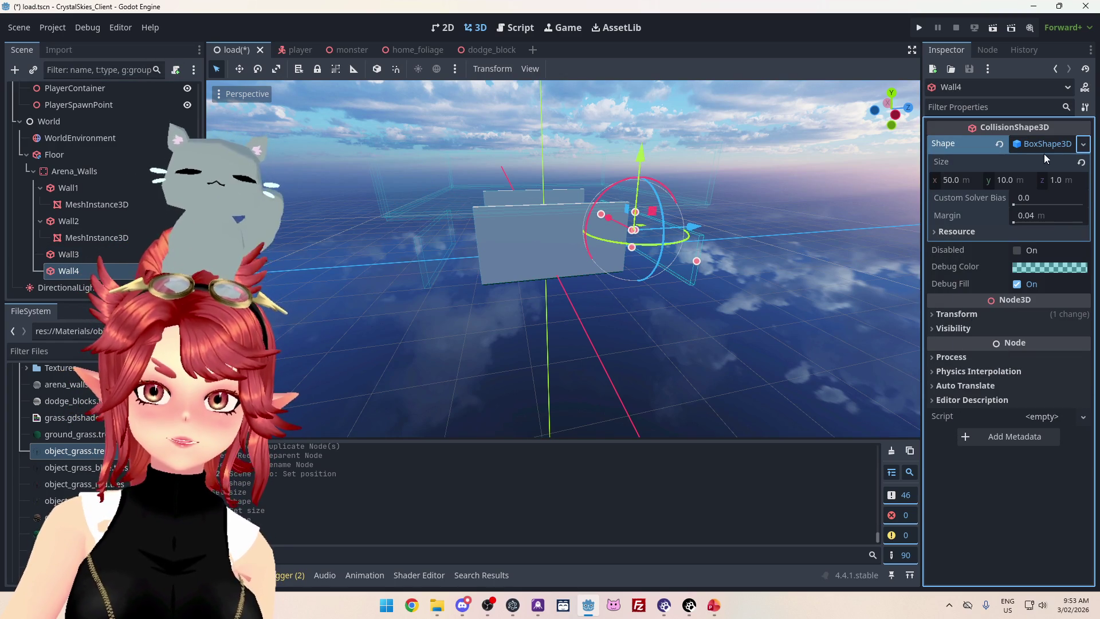
left_click(955, 179)
type("30")
key("Return")
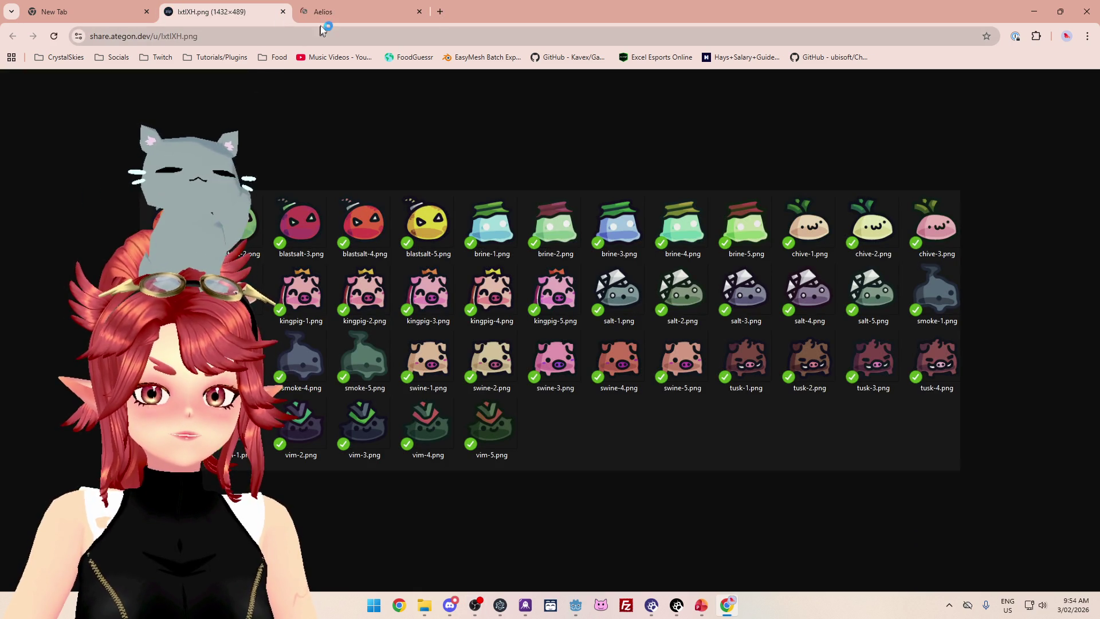
Close the lxtlXH.png slime image tab to bring the Aelios tab forward.
left_click(283, 11)
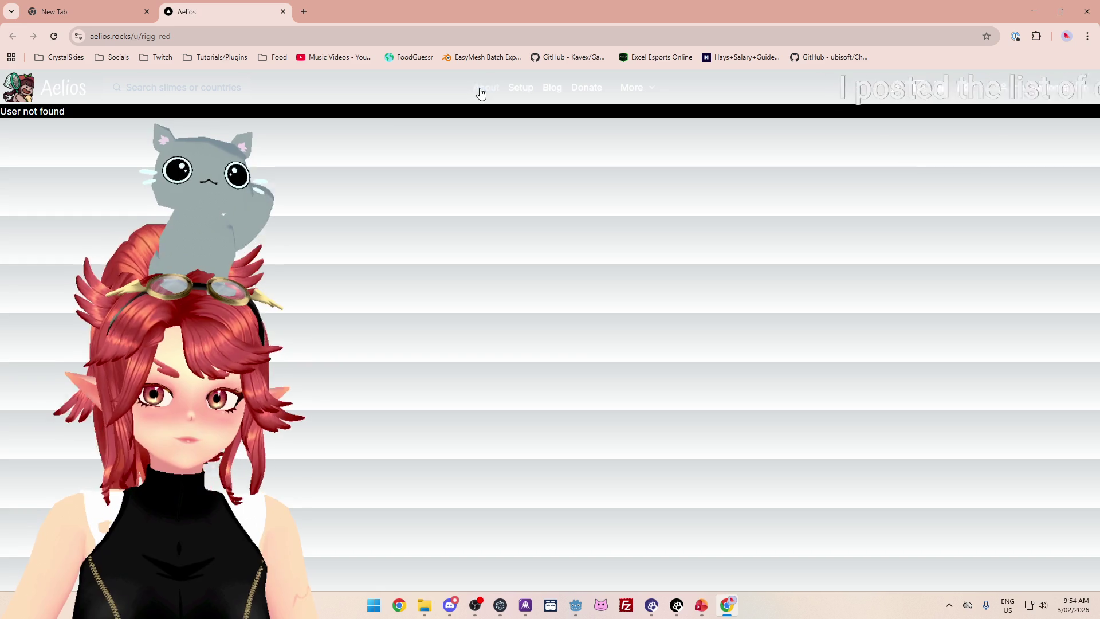
Try the 404 About page, strip /about to reach the homepage, then open the profile in a new tab.
left_click(481, 89)
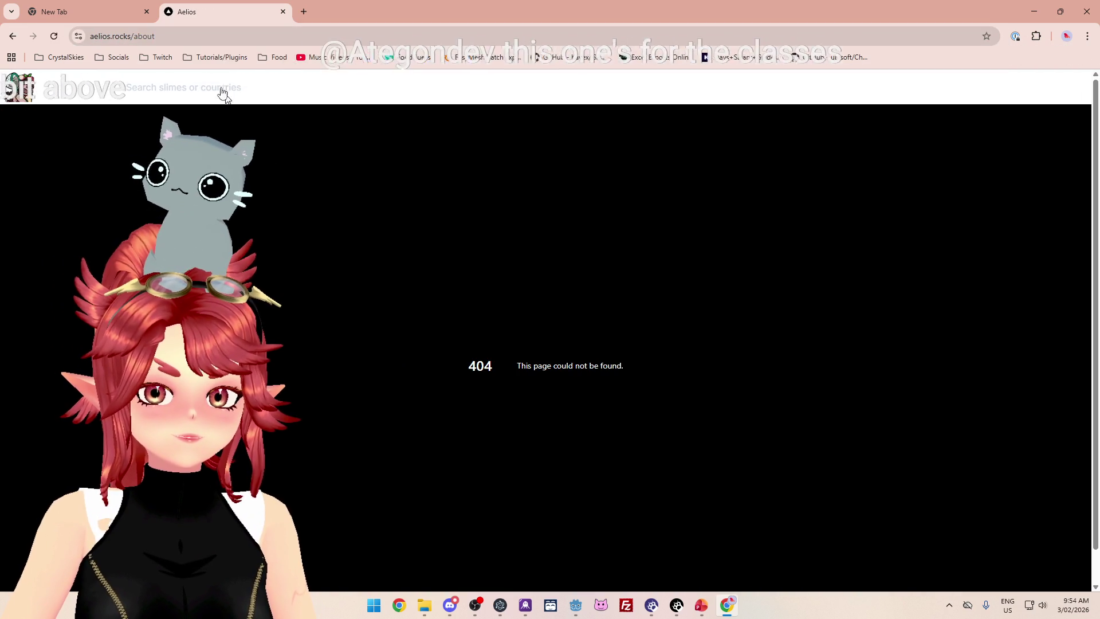
left_click(172, 36)
key("ctrl+shift+Left")
key("BackSpace")
key("Return")
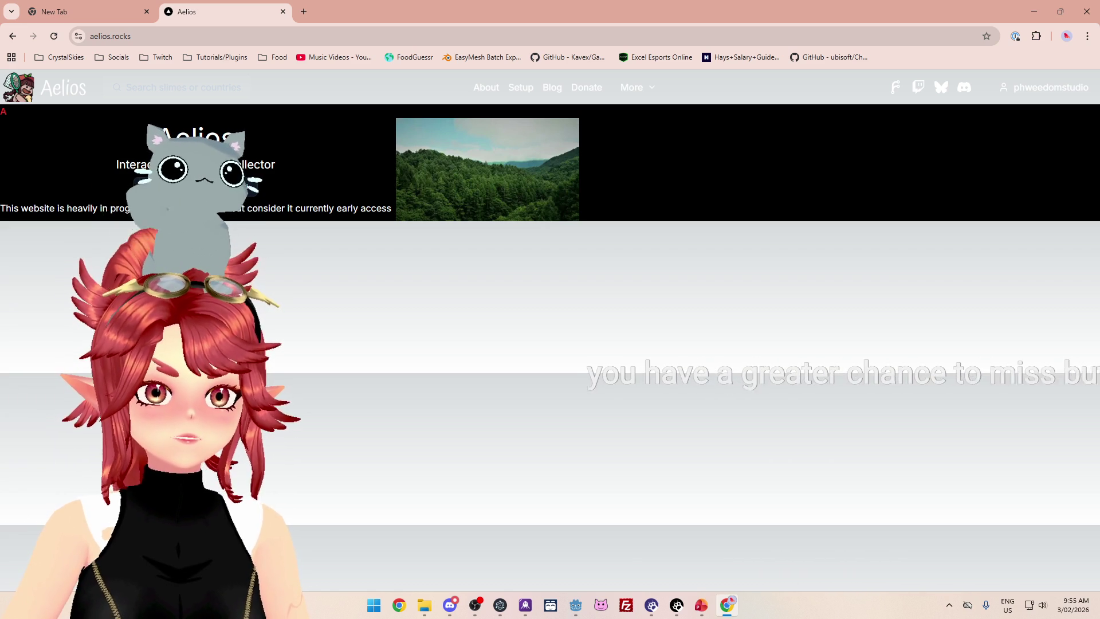
left_click(1051, 87)
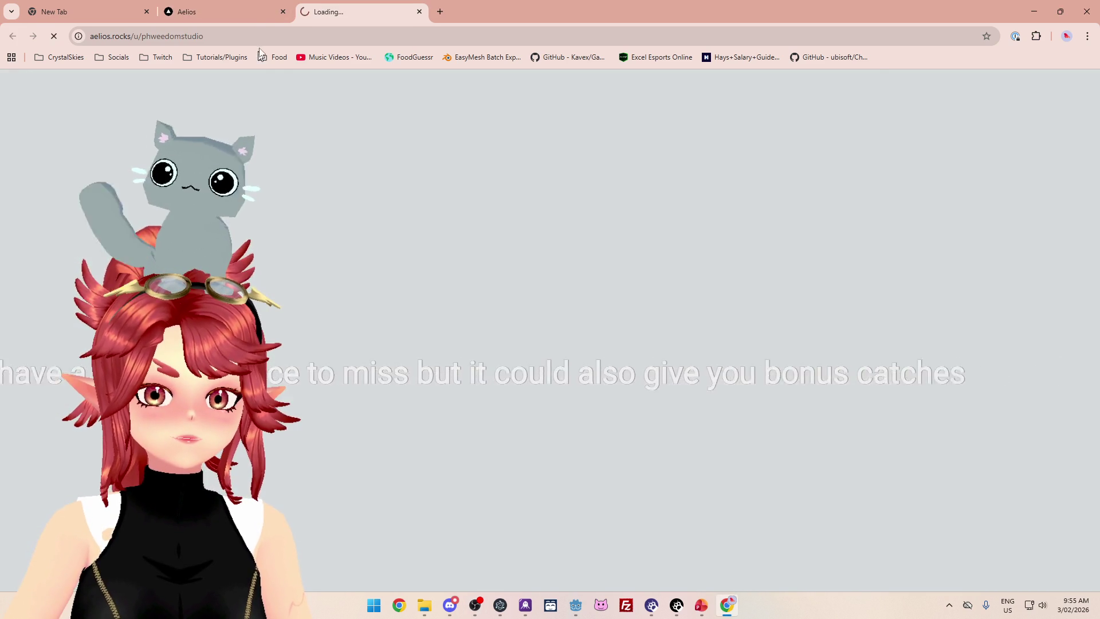
Close the old Aelios tab and choose Settings from the username dropdown.
left_click(283, 12)
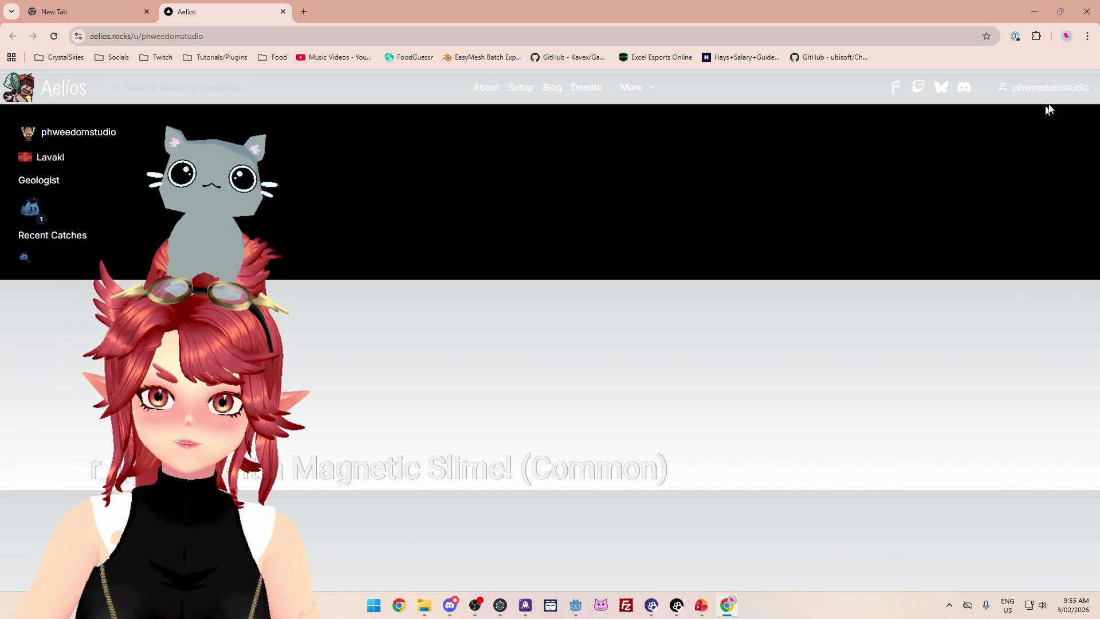
mouse_move(1054, 95)
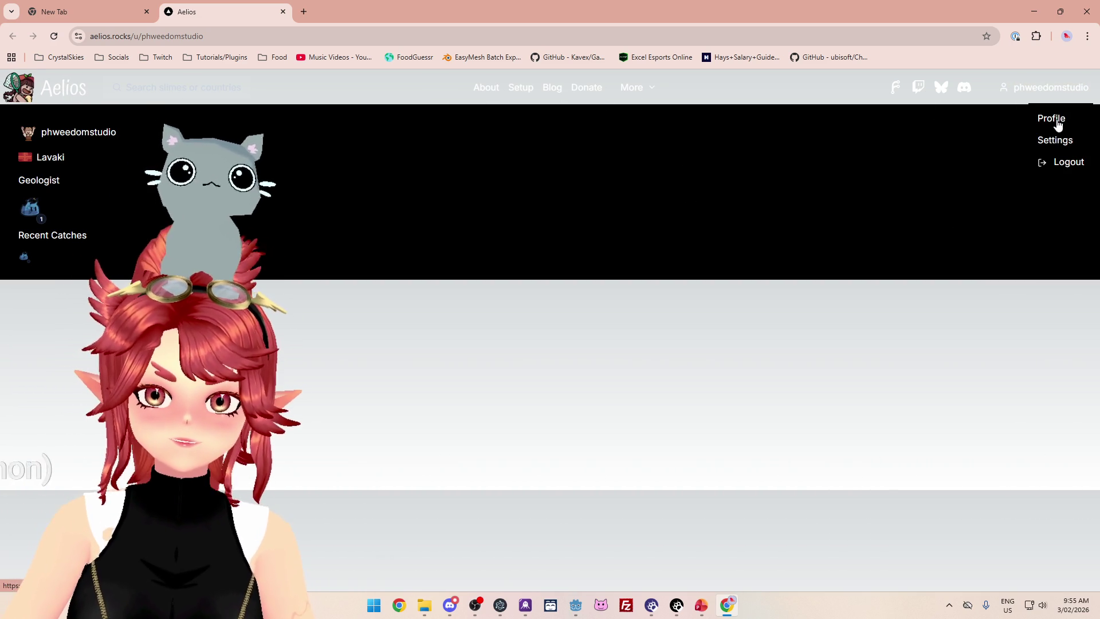
left_click(1058, 122)
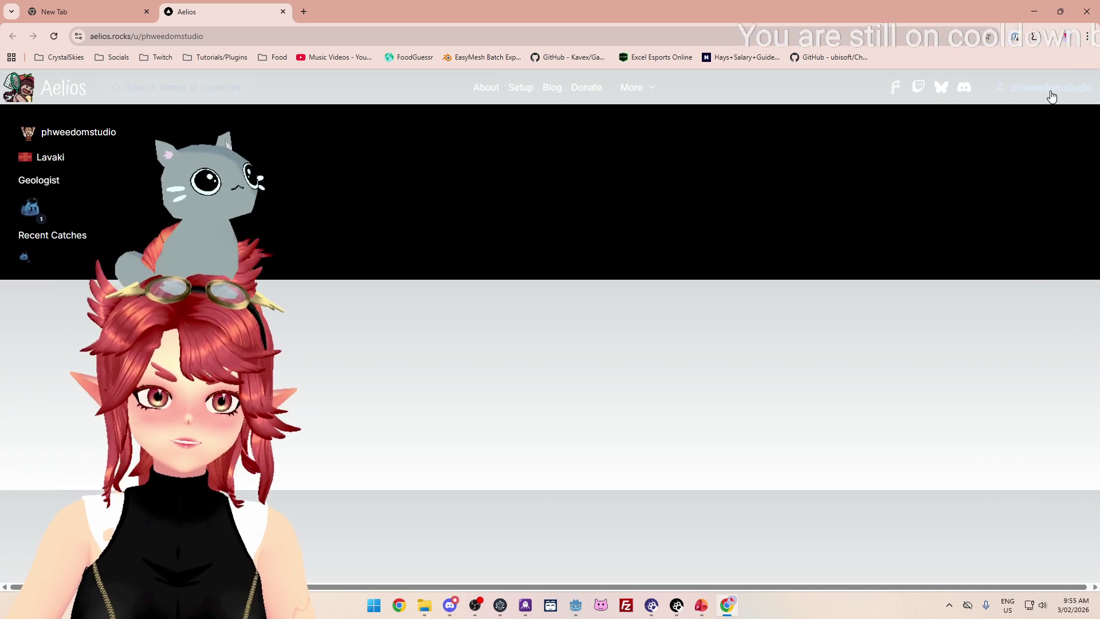
left_click(1052, 96)
left_click(1054, 140)
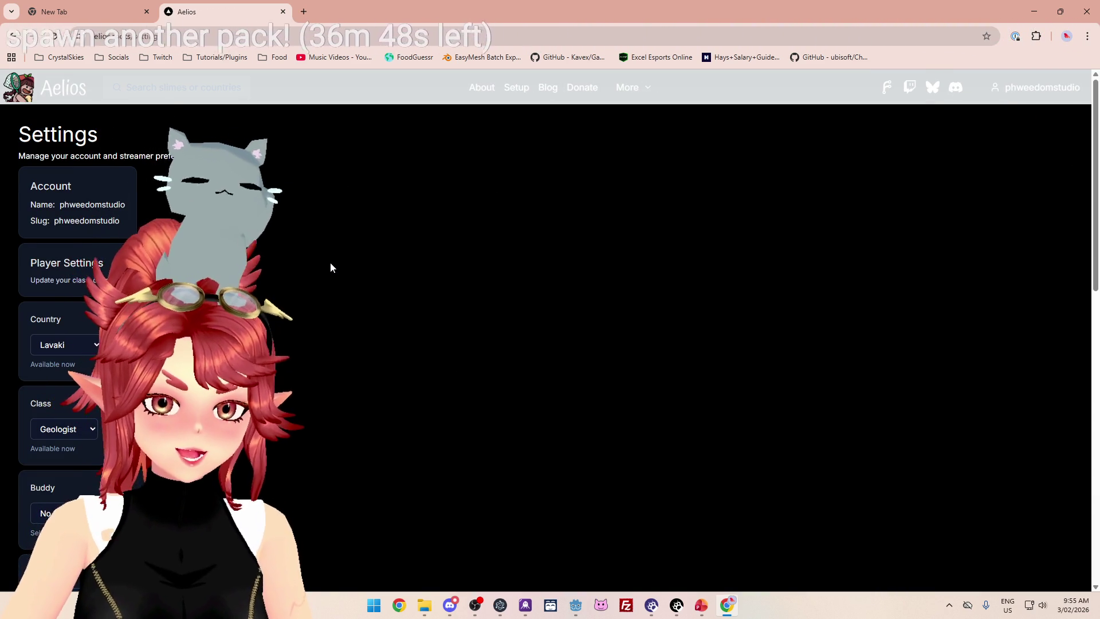
Star the Aelios settings page as a bookmark, then close the list of extra site pages.
left_click(986, 35)
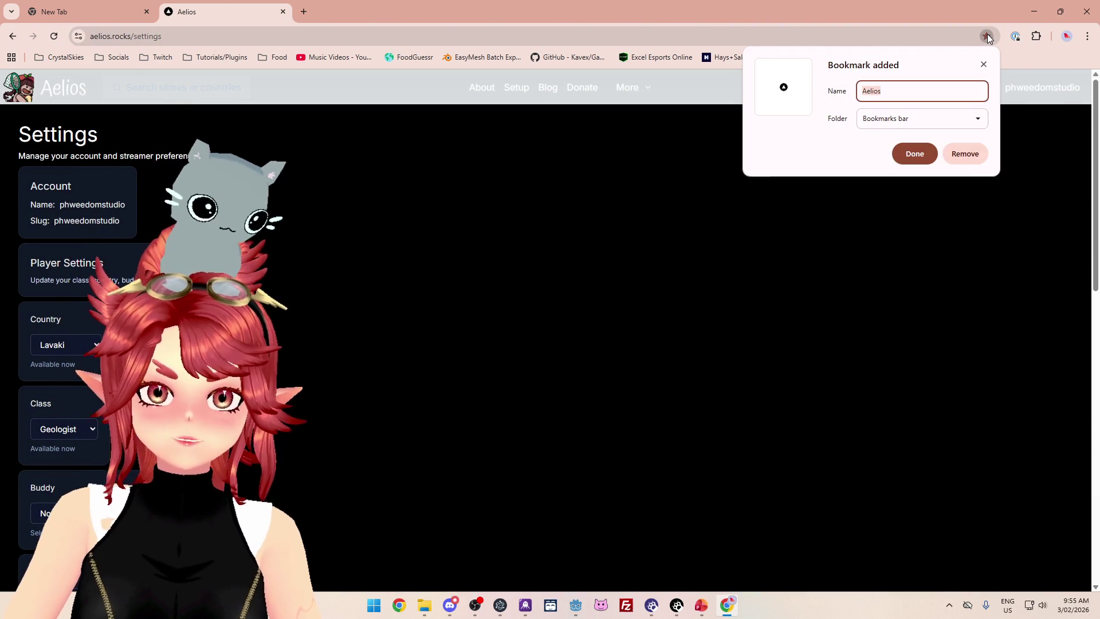
left_click(924, 156)
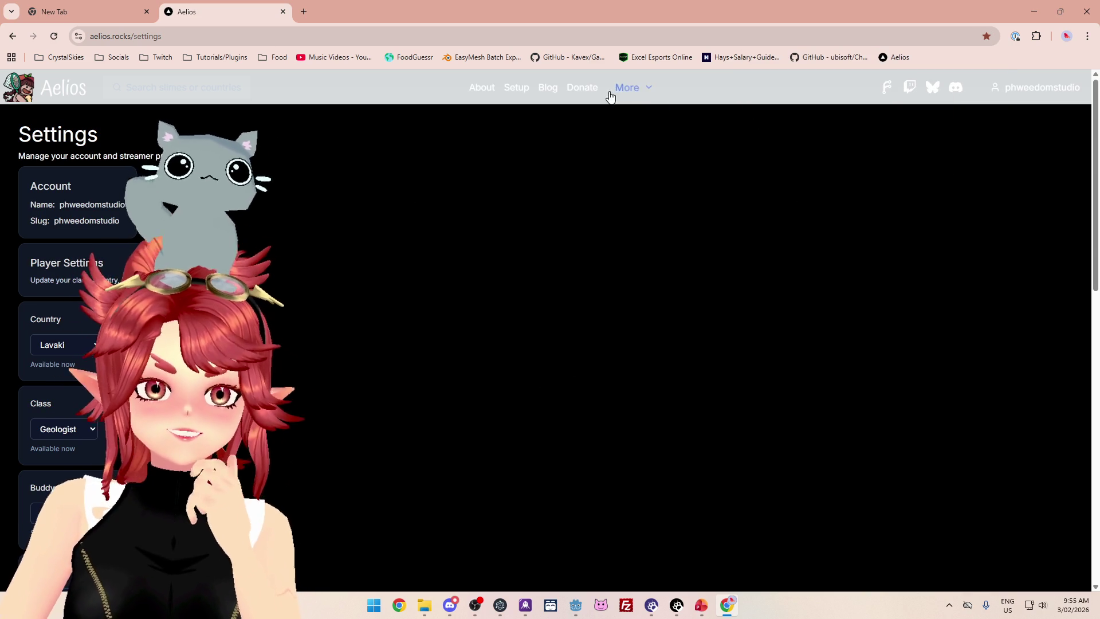
mouse_move(619, 95)
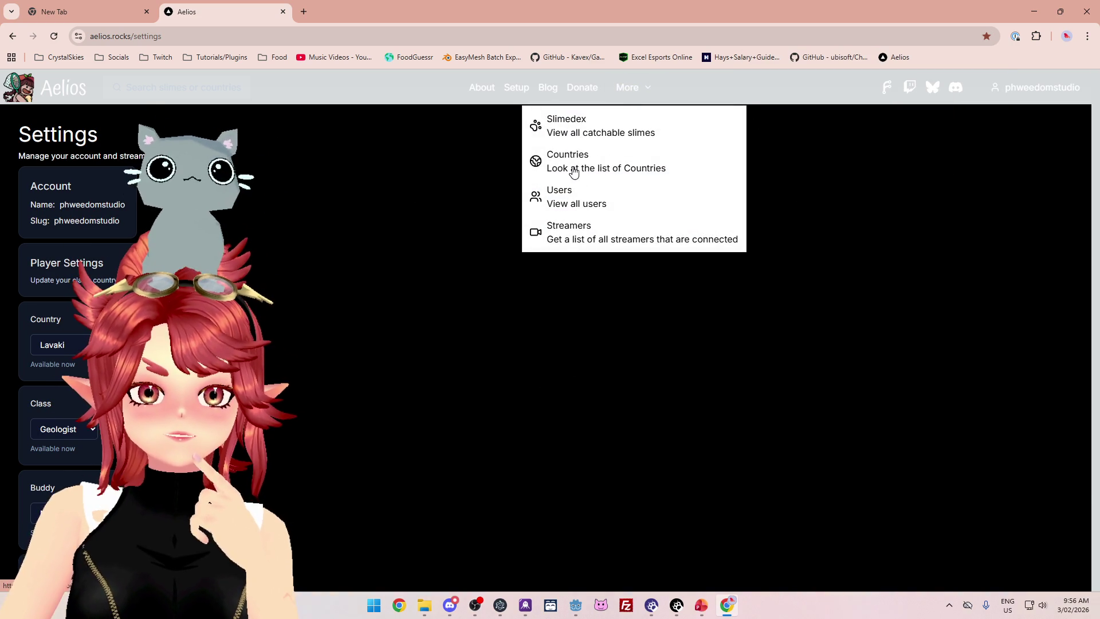
left_click(401, 256)
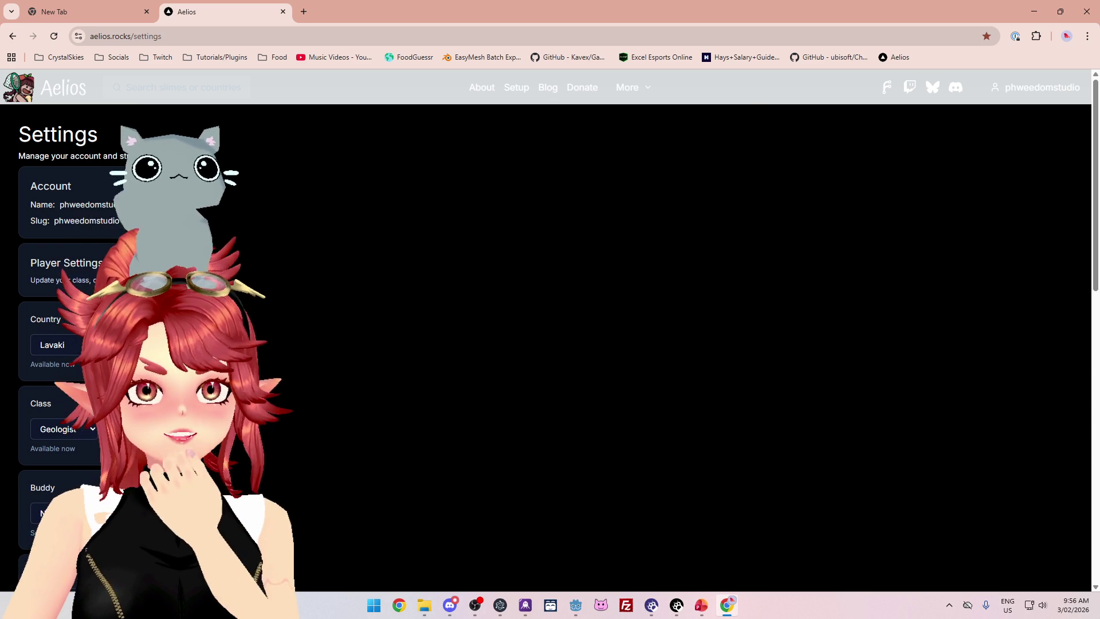
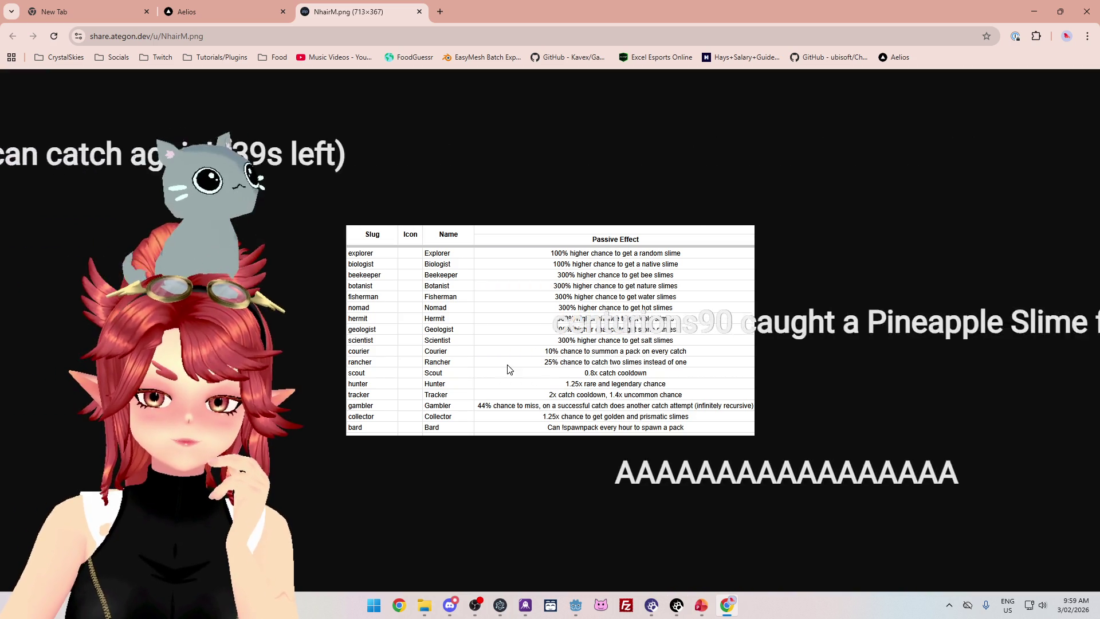
On the Aelios settings page, pick Rancher as the class and Tymbar as the country.
left_click(206, 15)
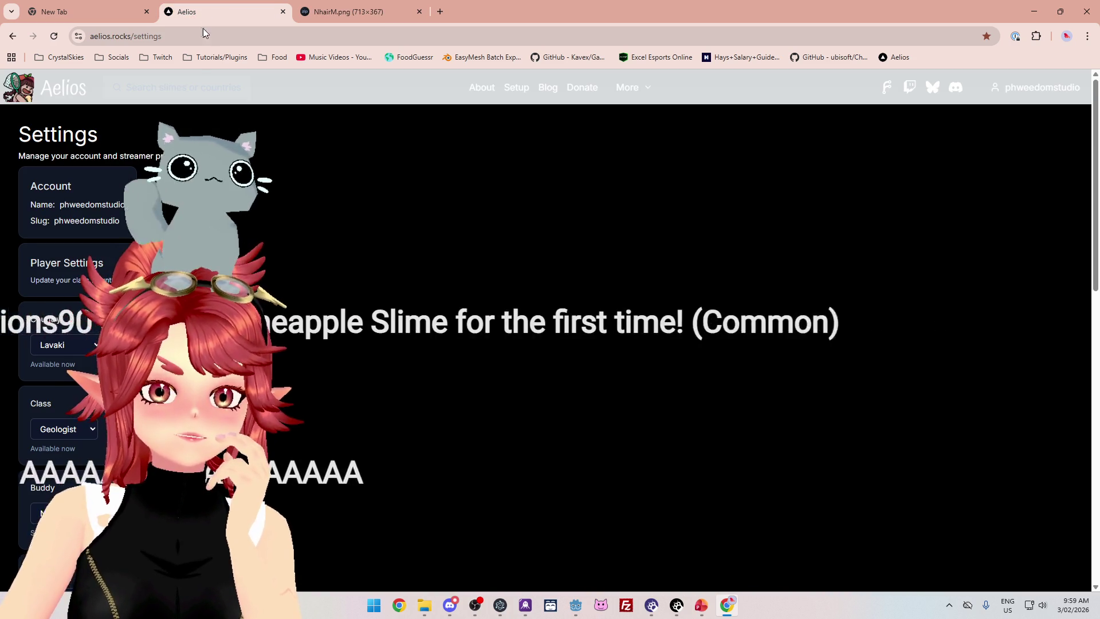
left_click(74, 428)
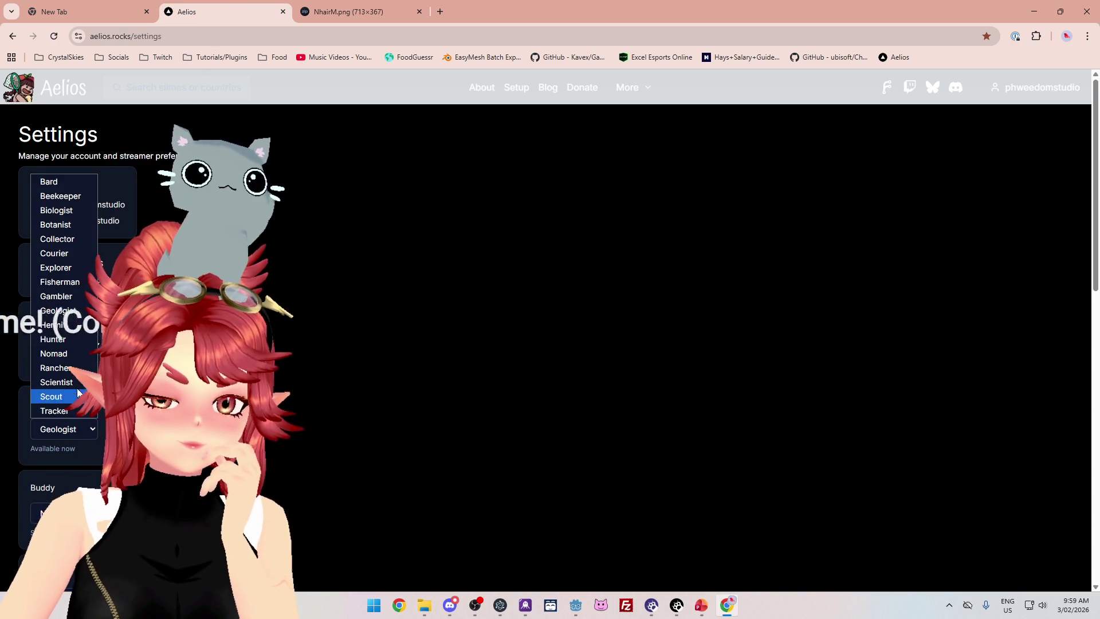
left_click(40, 367)
scroll(305, 435, "down", 1)
scroll(306, 435, "down", 10)
scroll(305, 436, "up", 8)
scroll(305, 435, "down", 8)
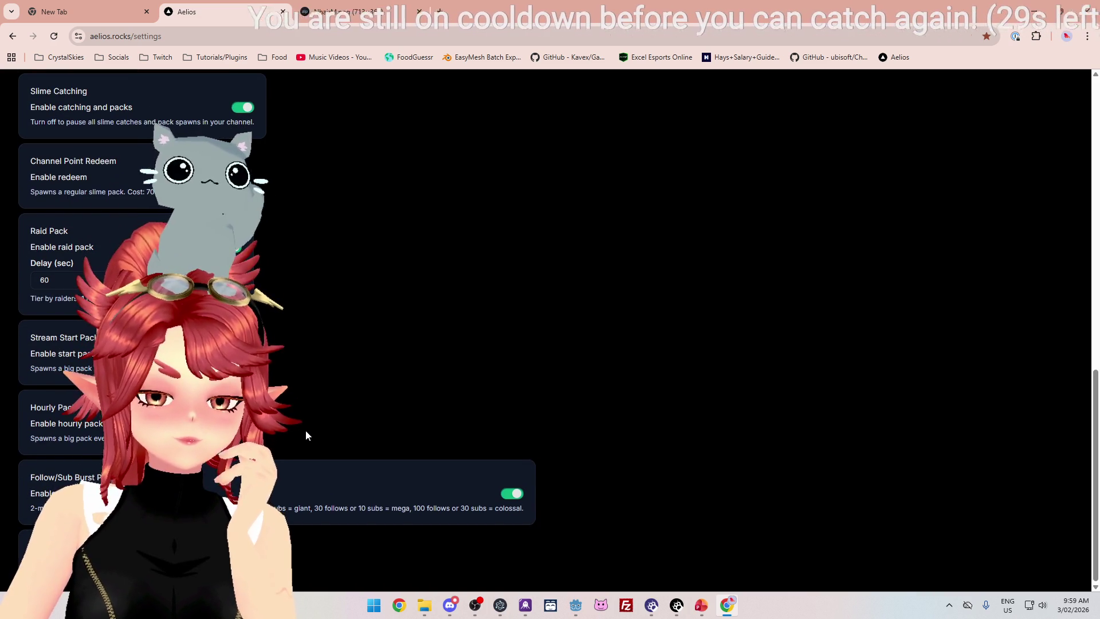
scroll(305, 435, "up", 7)
scroll(72, 143, "up", 2)
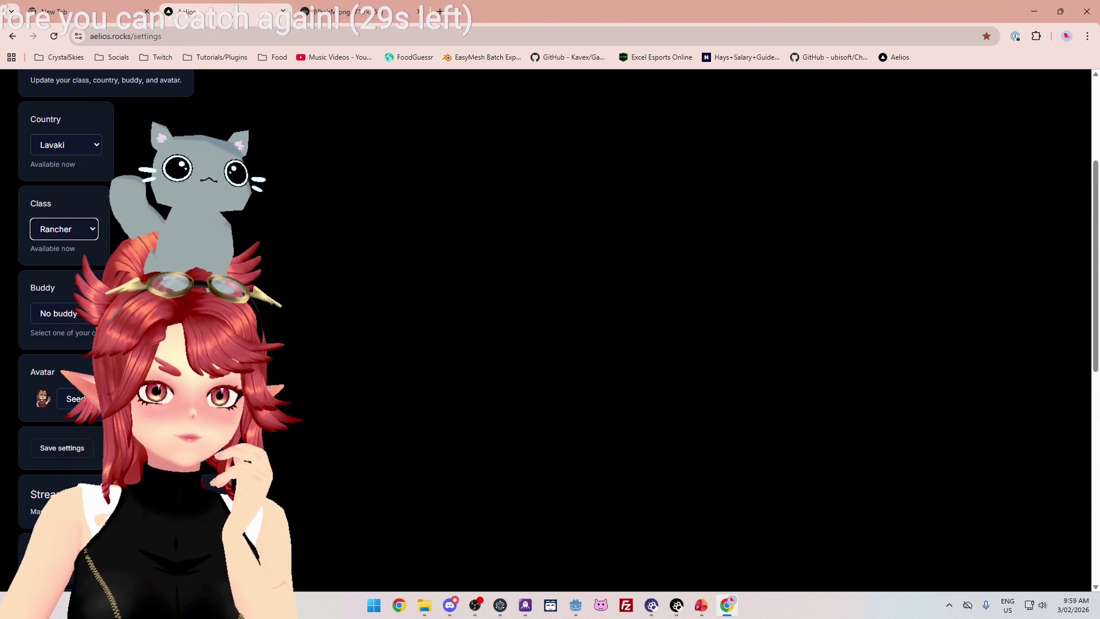
left_click(72, 145)
scroll(68, 257, "down", 5)
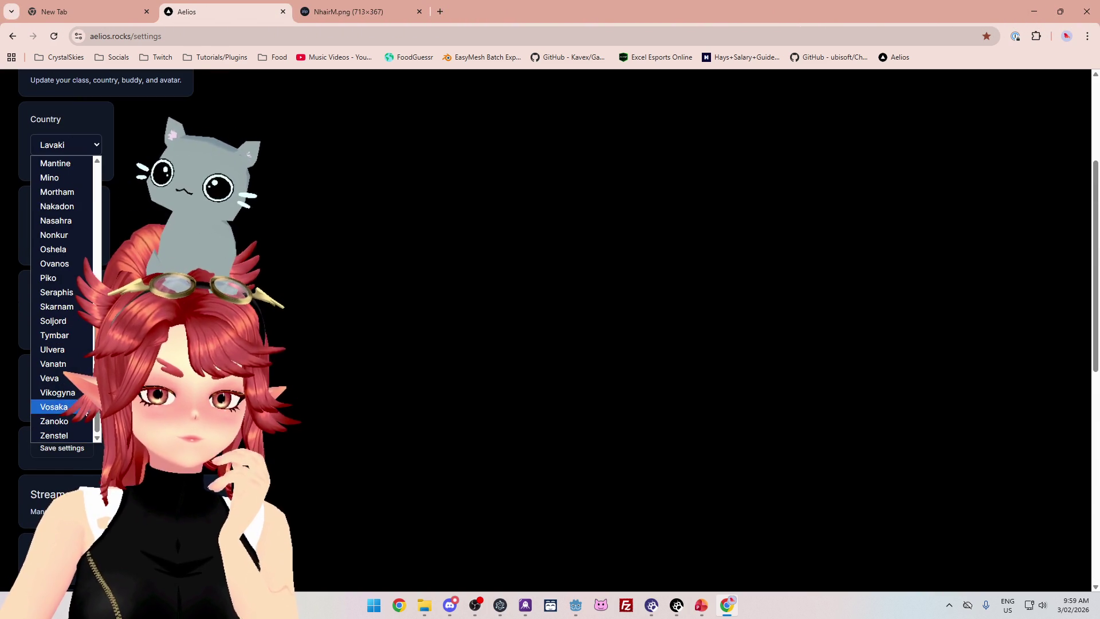
left_click(55, 335)
scroll(54, 335, "down", 10)
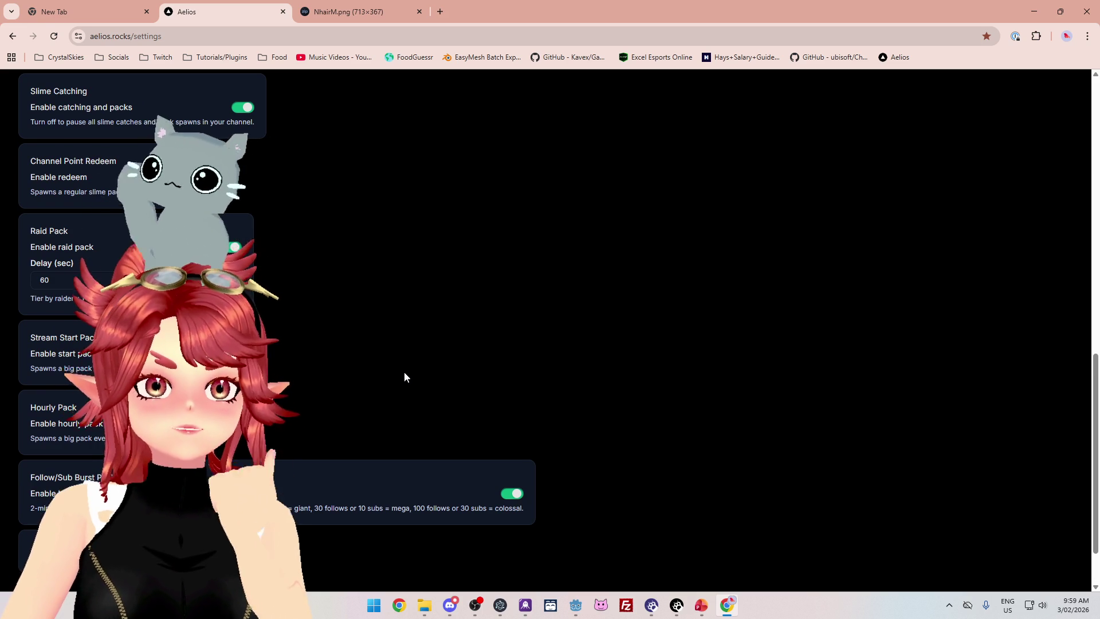
Reload the Aelios settings page and scroll through it.
key("F5")
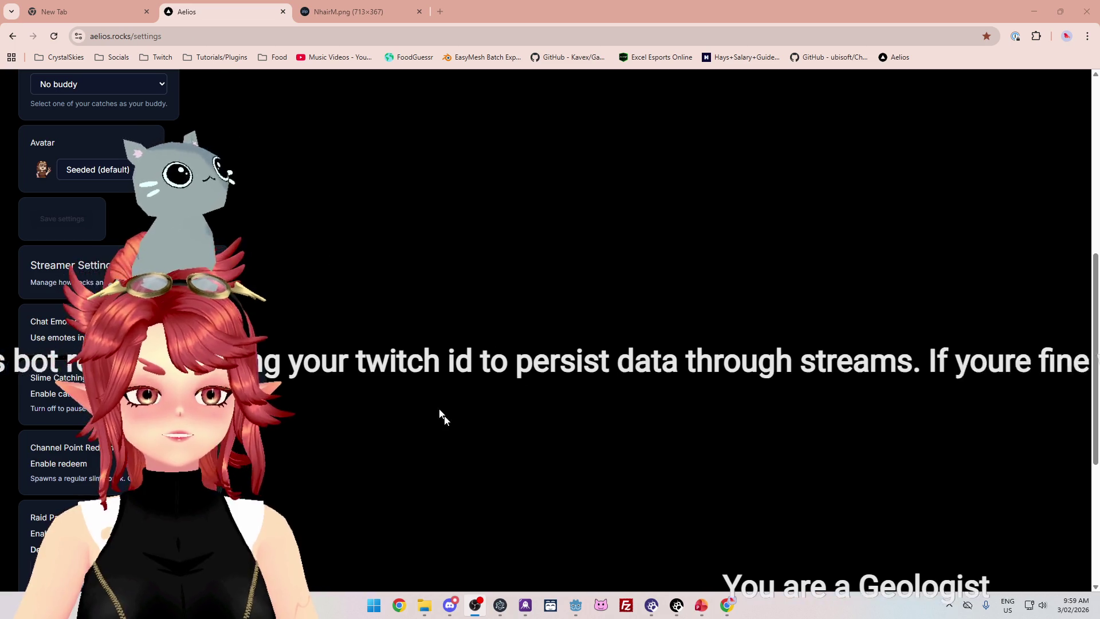
scroll(460, 432, "down", 5)
scroll(460, 427, "up", 12)
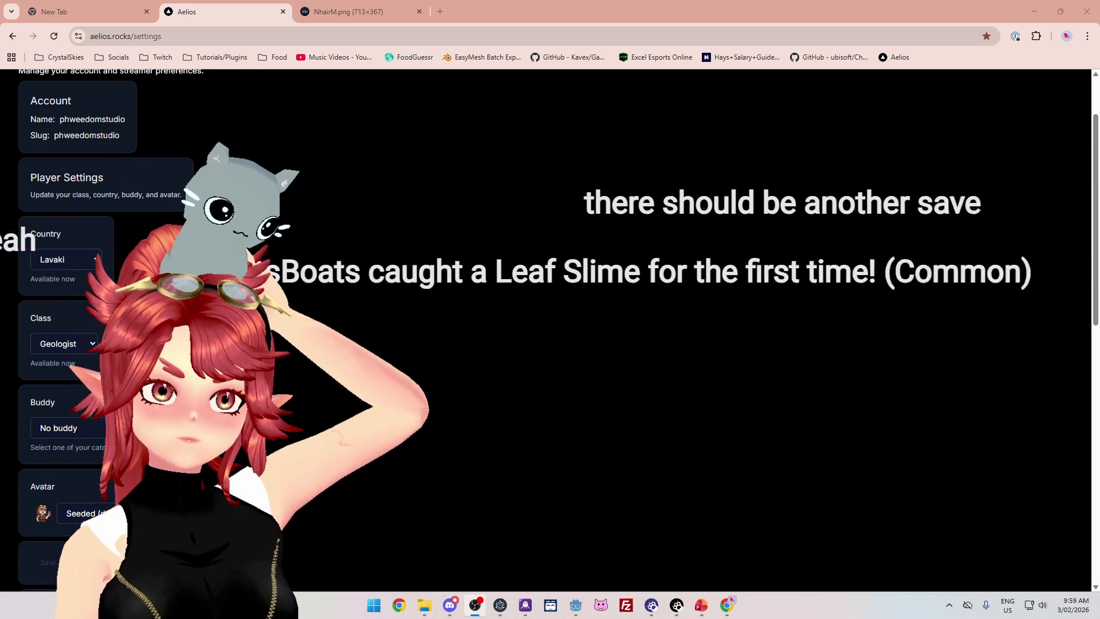
scroll(351, 366, "up", 2)
scroll(320, 332, "down", 10)
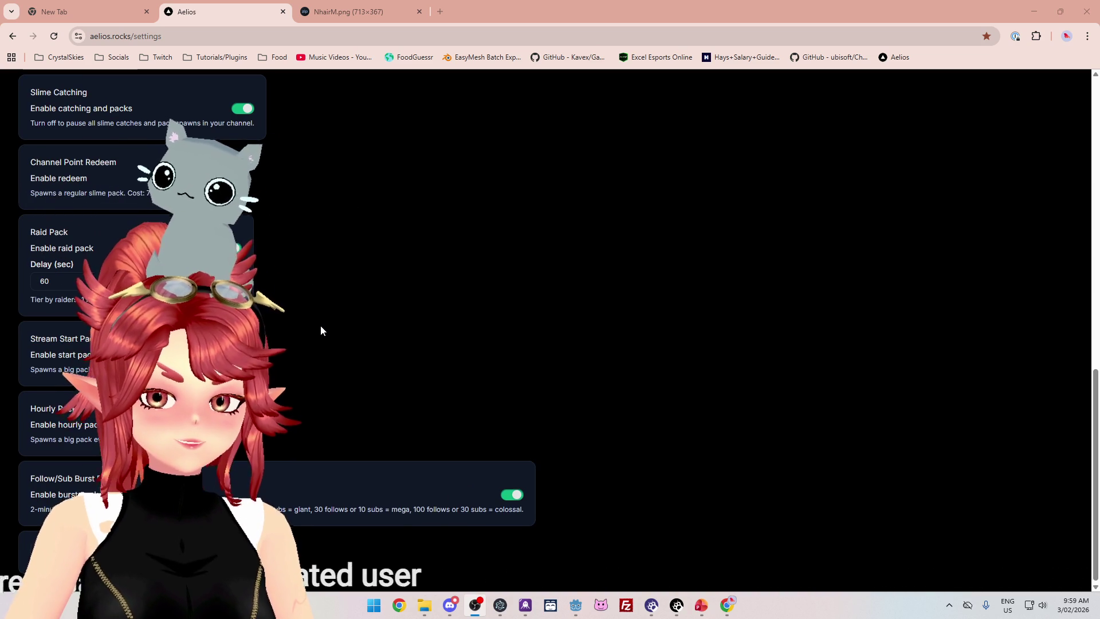
scroll(321, 331, "up", 7)
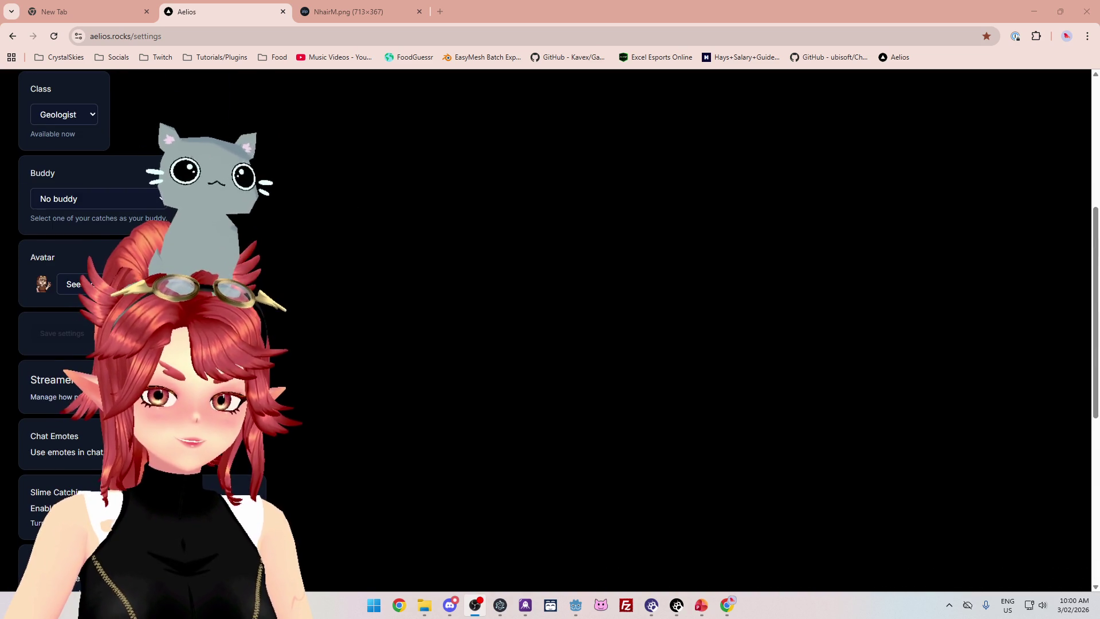
scroll(321, 325, "up", 3)
Choose Tymbar as country and Rancher as class again, then save the settings.
left_click(66, 201)
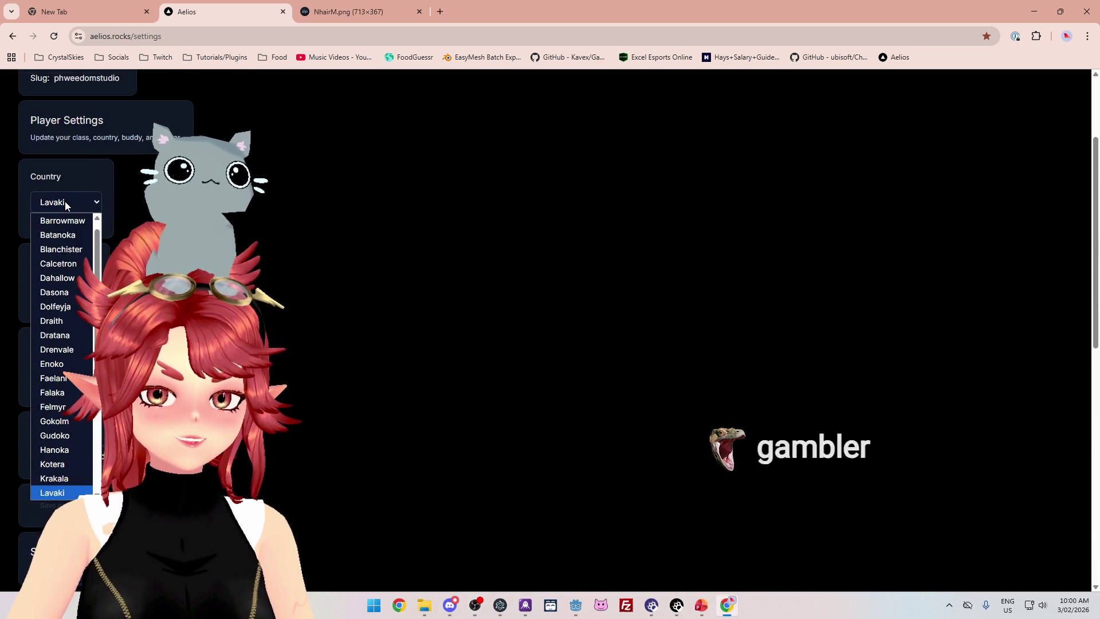
scroll(66, 343, "down", 5)
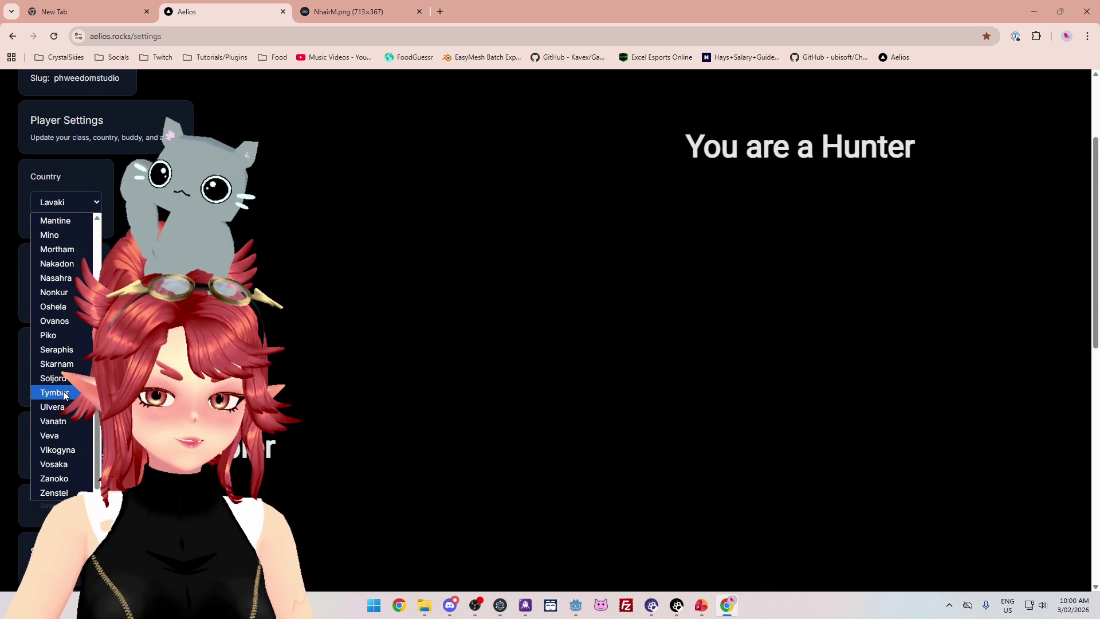
left_click(55, 393)
left_click(55, 285)
left_click(55, 493)
left_click(55, 499)
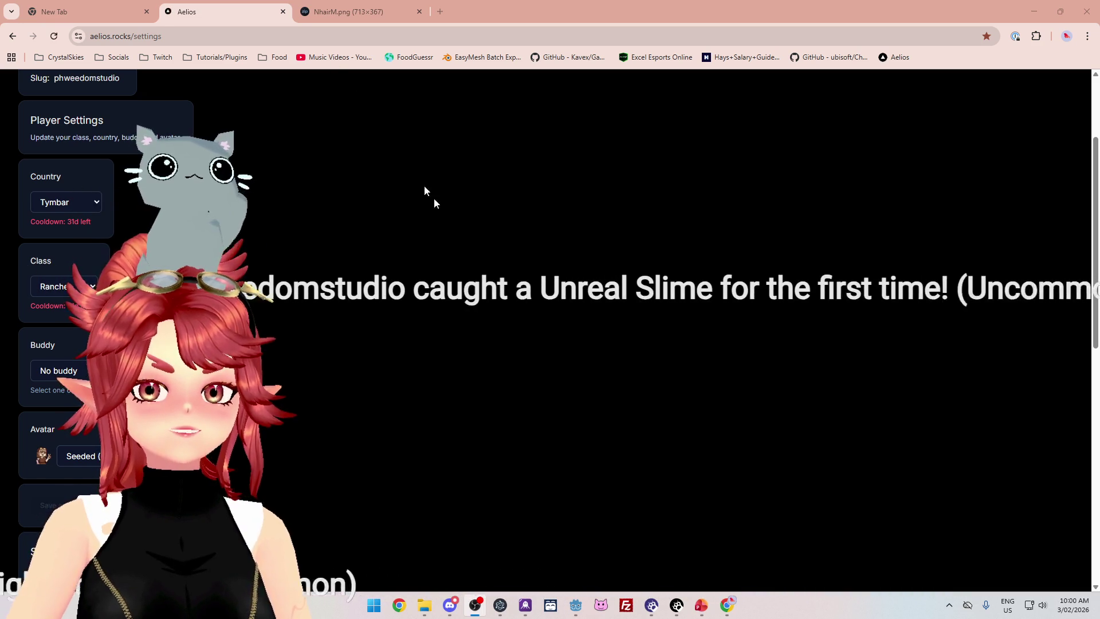
scroll(351, 212, "up", 3)
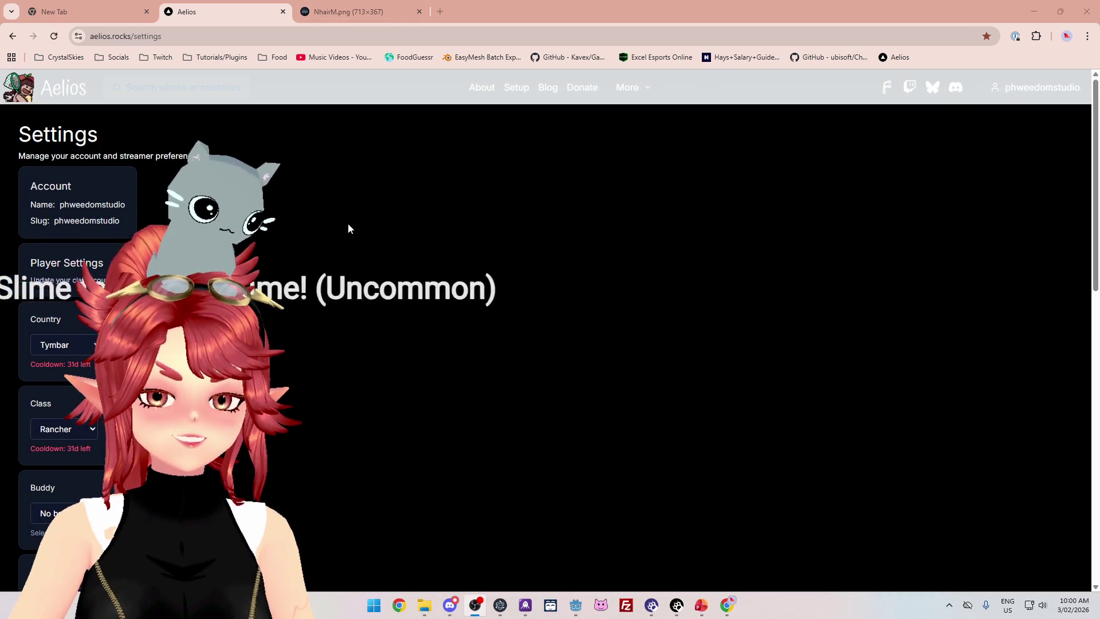
scroll(393, 180, "down", 10)
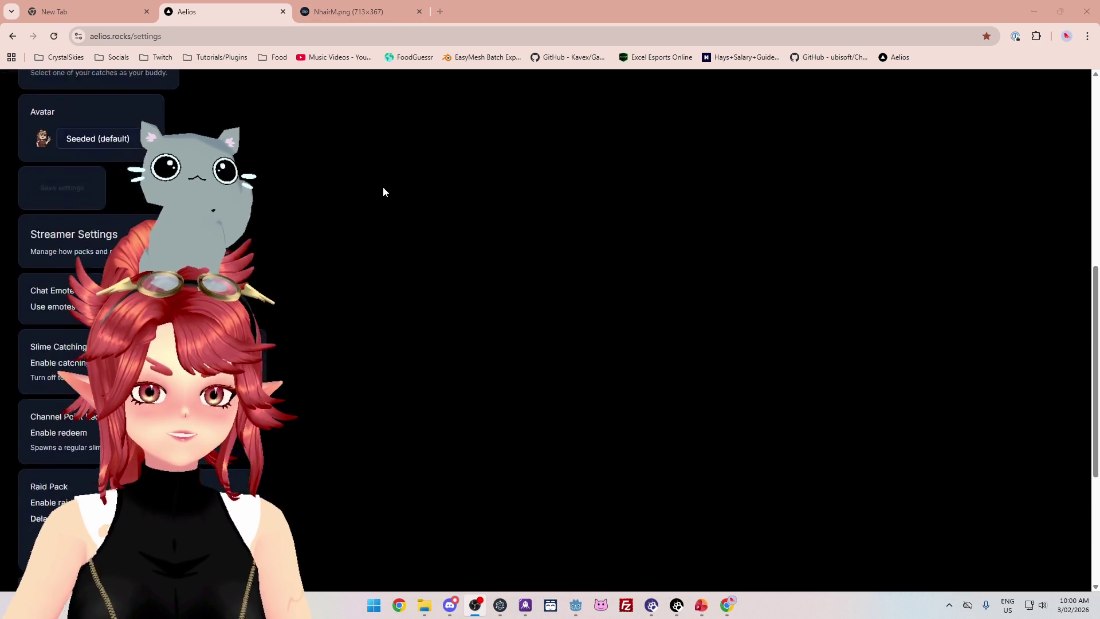
scroll(383, 189, "up", 5)
scroll(687, 177, "up", 5)
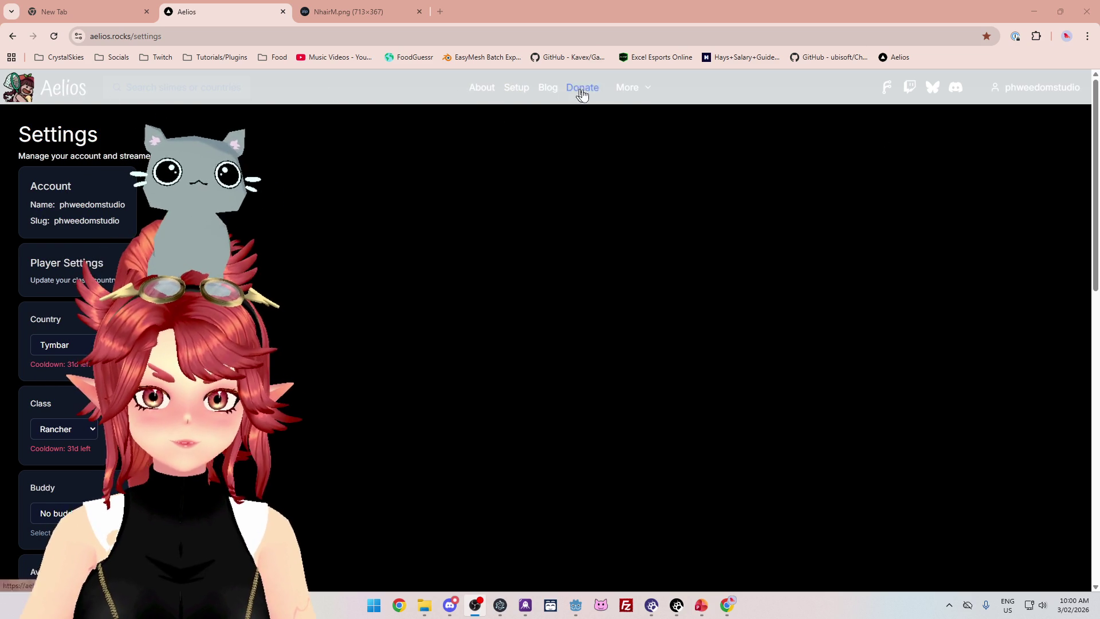
left_click(636, 96)
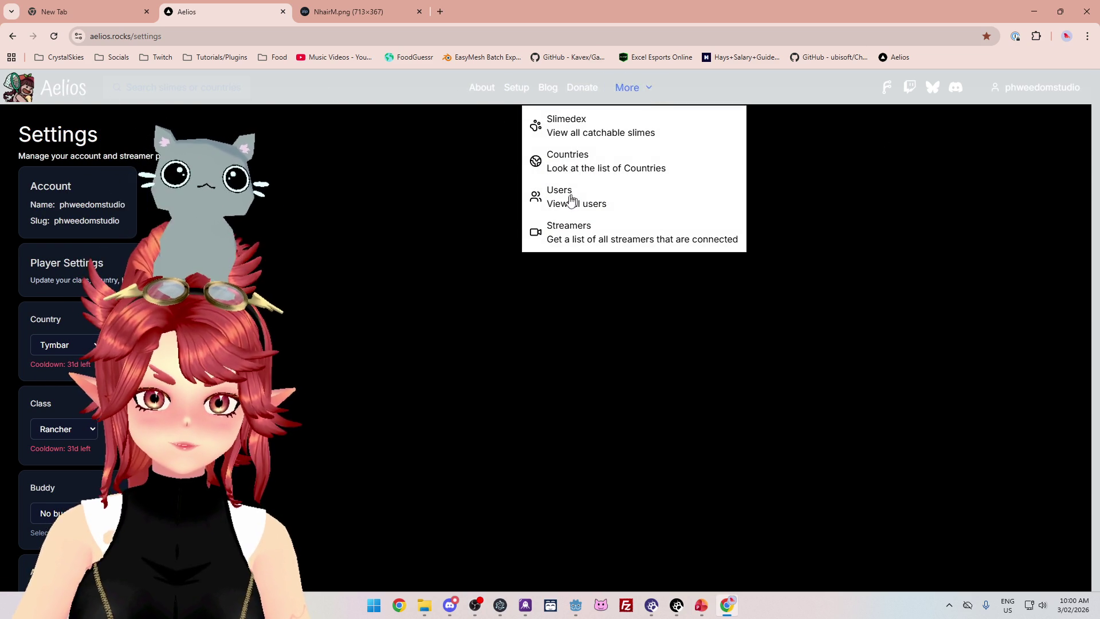
Glance at the Users list, return, then open your own profile showing Tymbar and Rancher.
left_click(554, 198)
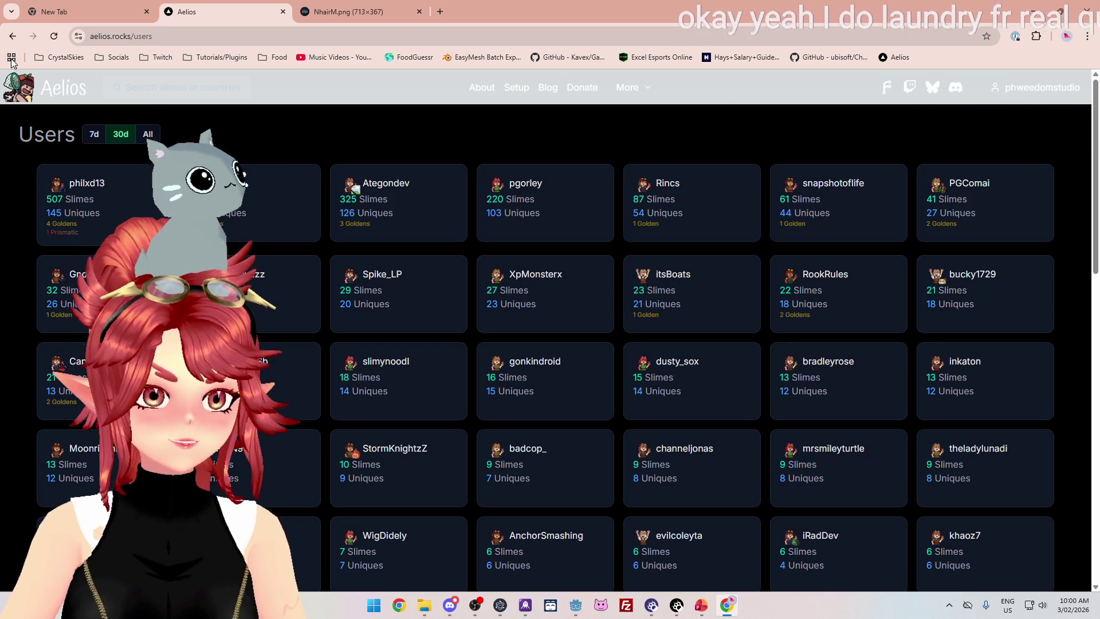
key("alt+Left")
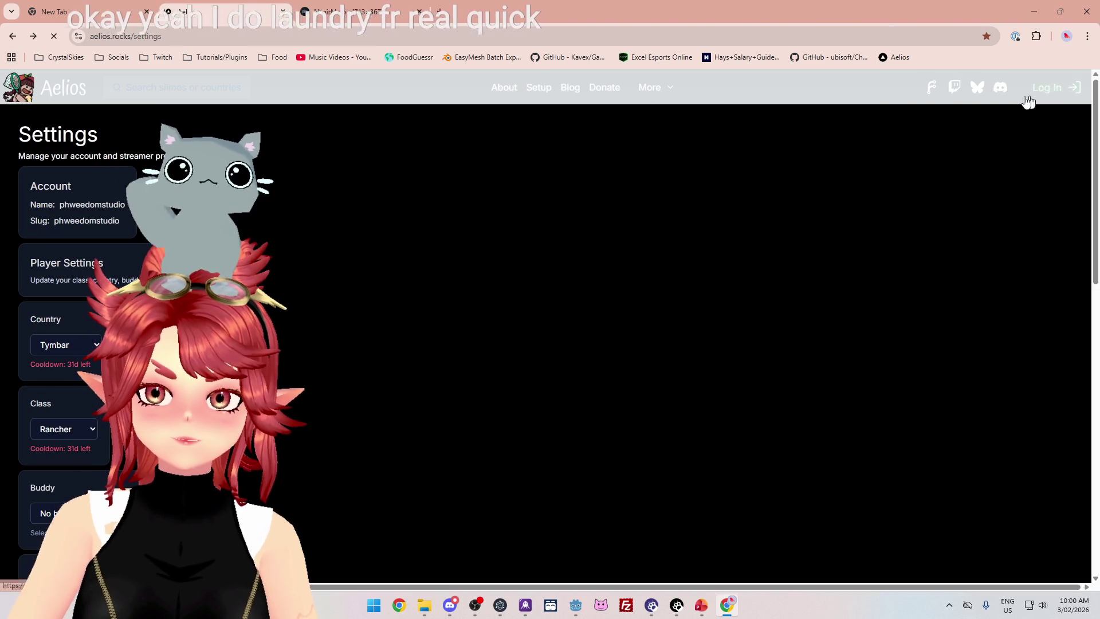
left_click(1048, 95)
left_click(1057, 126)
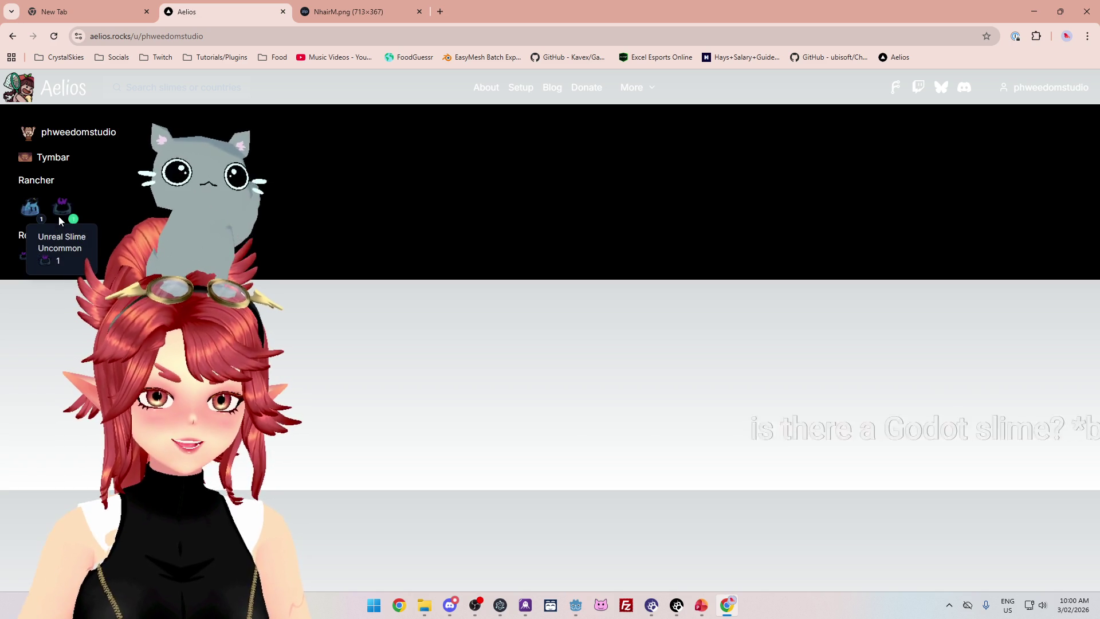
mouse_move(19, 212)
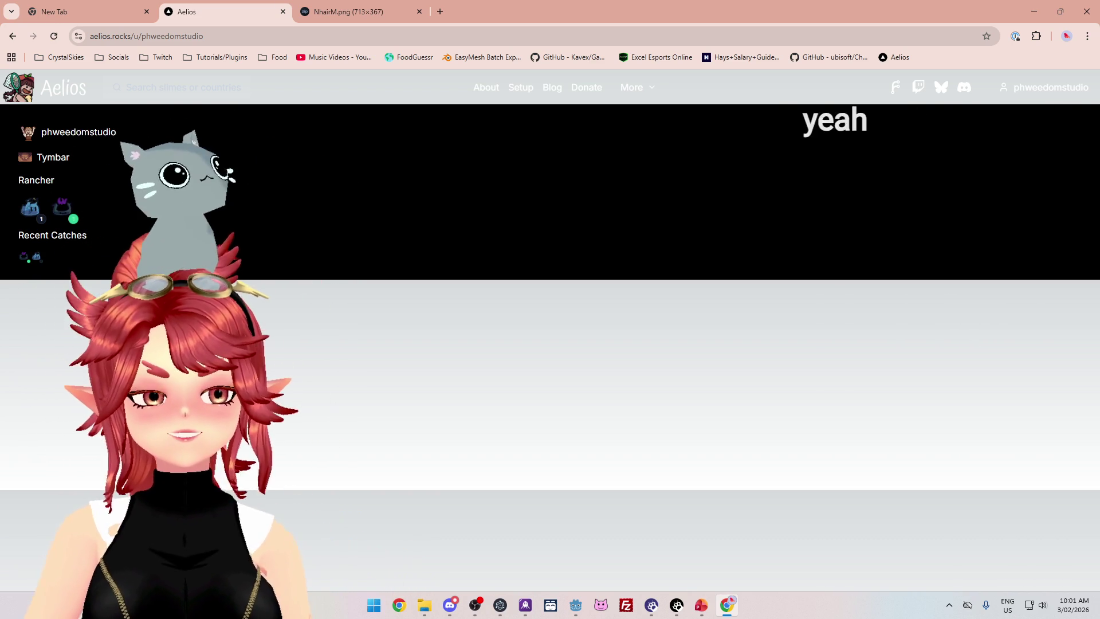
left_click(634, 90)
Open the Slimedex and scroll through the grid of all 216 slimes.
left_click(570, 136)
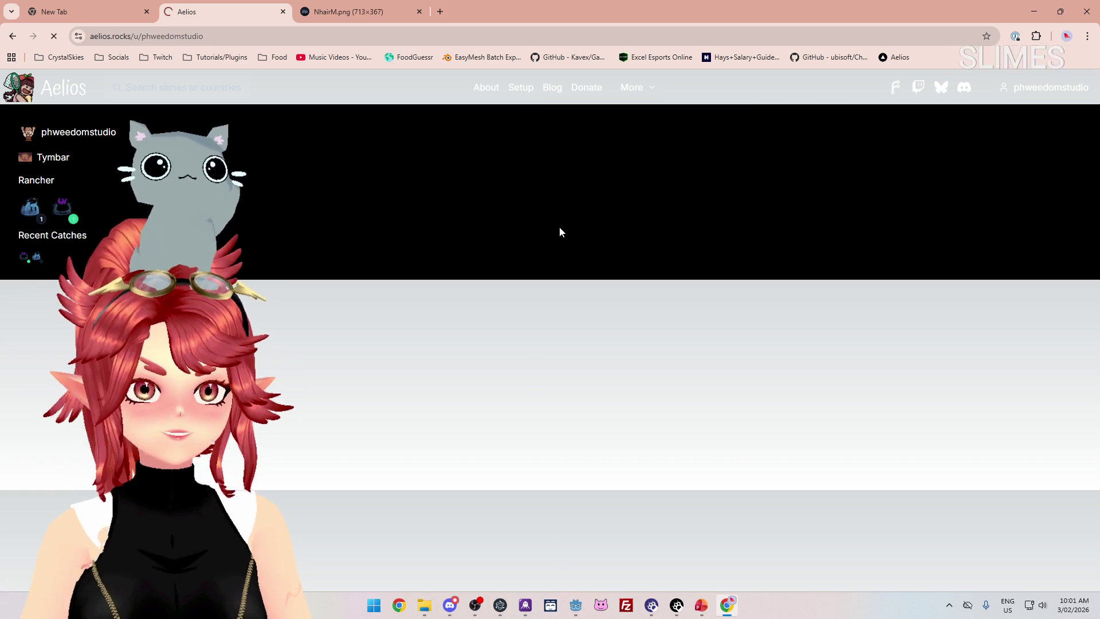
scroll(928, 327, "down", 2)
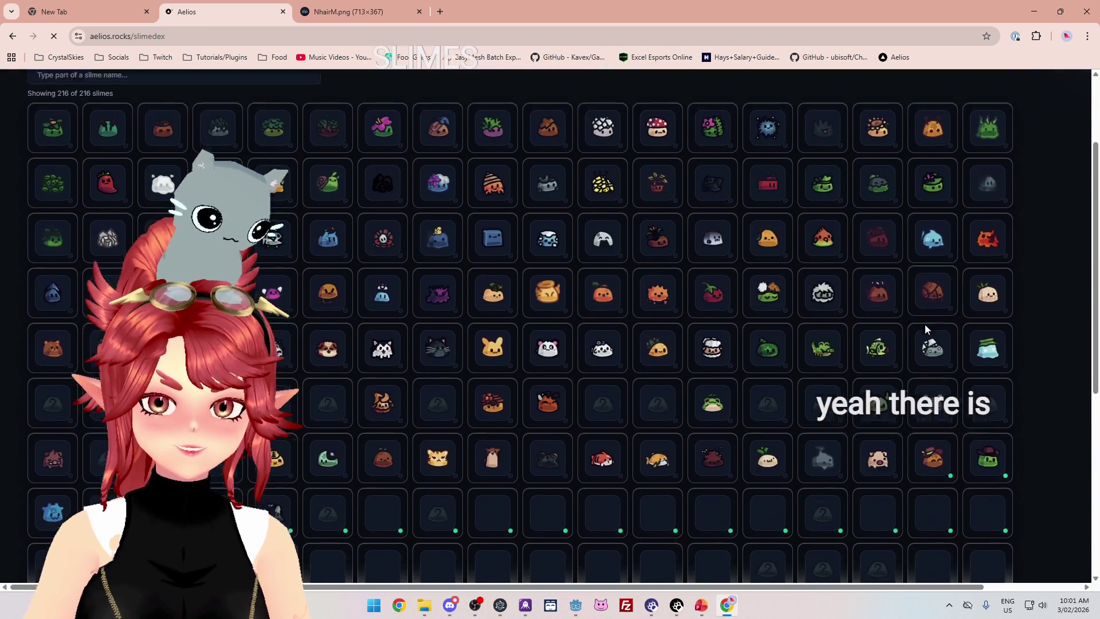
scroll(926, 324, "down", 5)
scroll(585, 456, "up", 1)
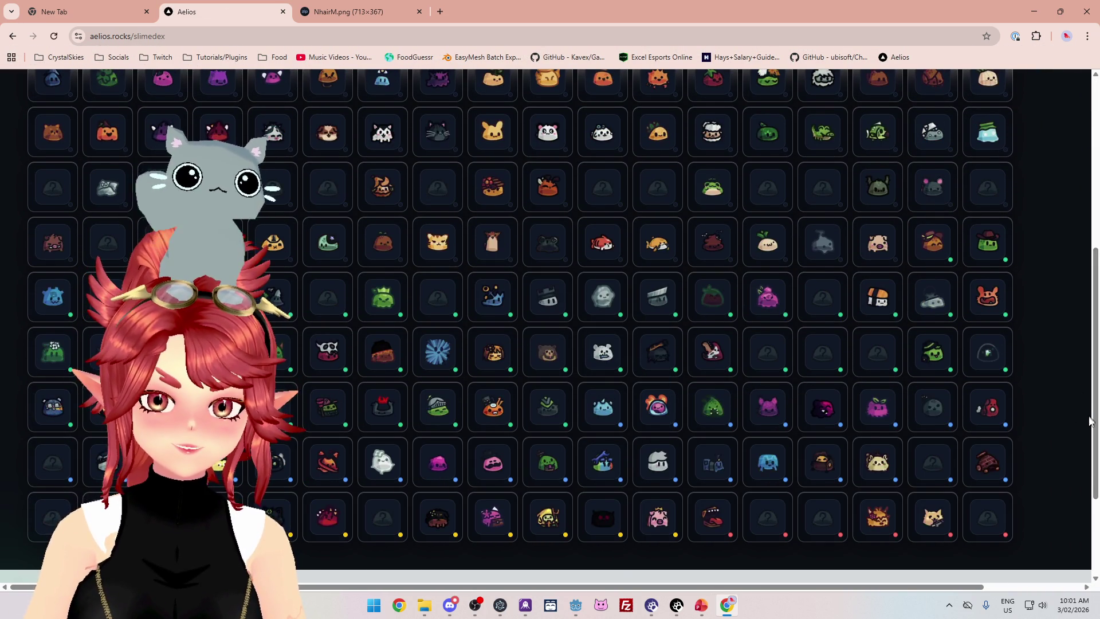
scroll(1090, 420, "up", 3)
scroll(1090, 421, "up", 2)
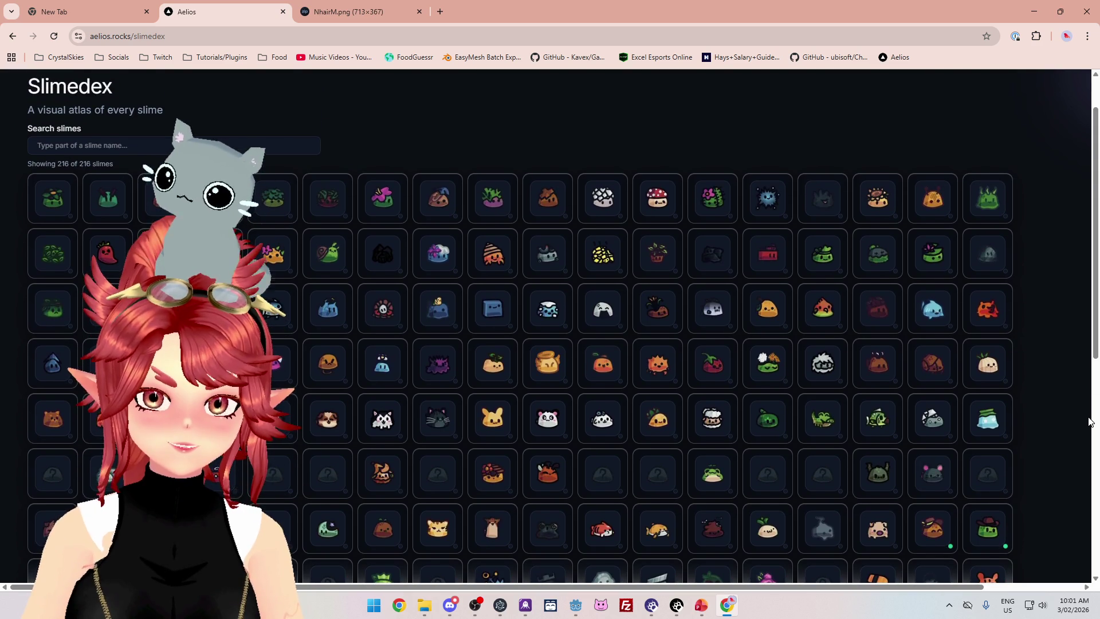
scroll(1090, 421, "down", 1)
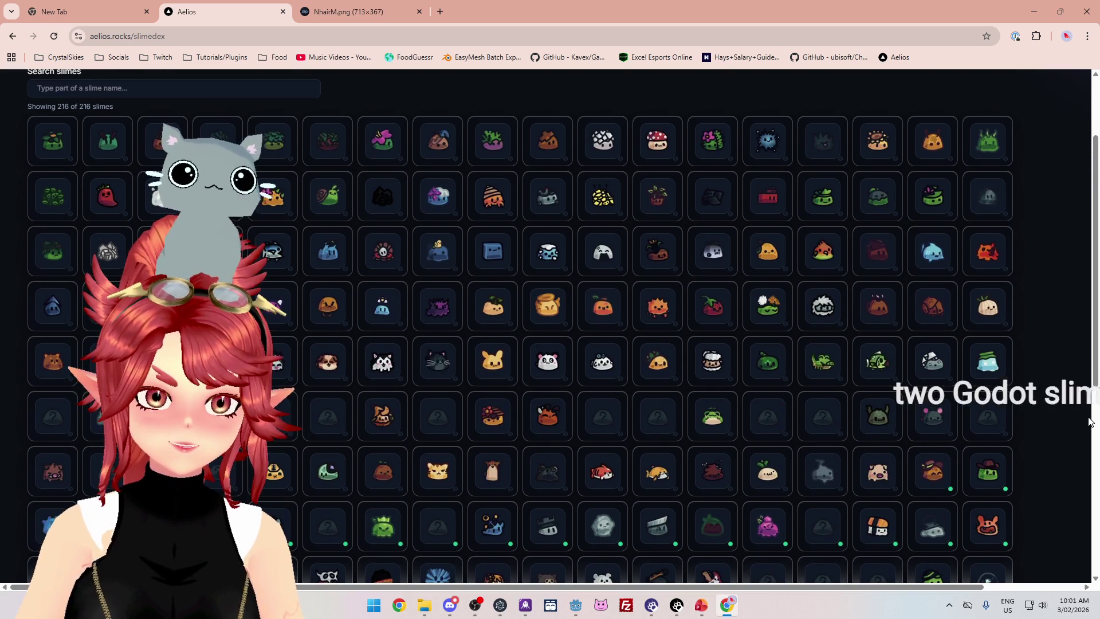
scroll(1090, 421, "down", 1)
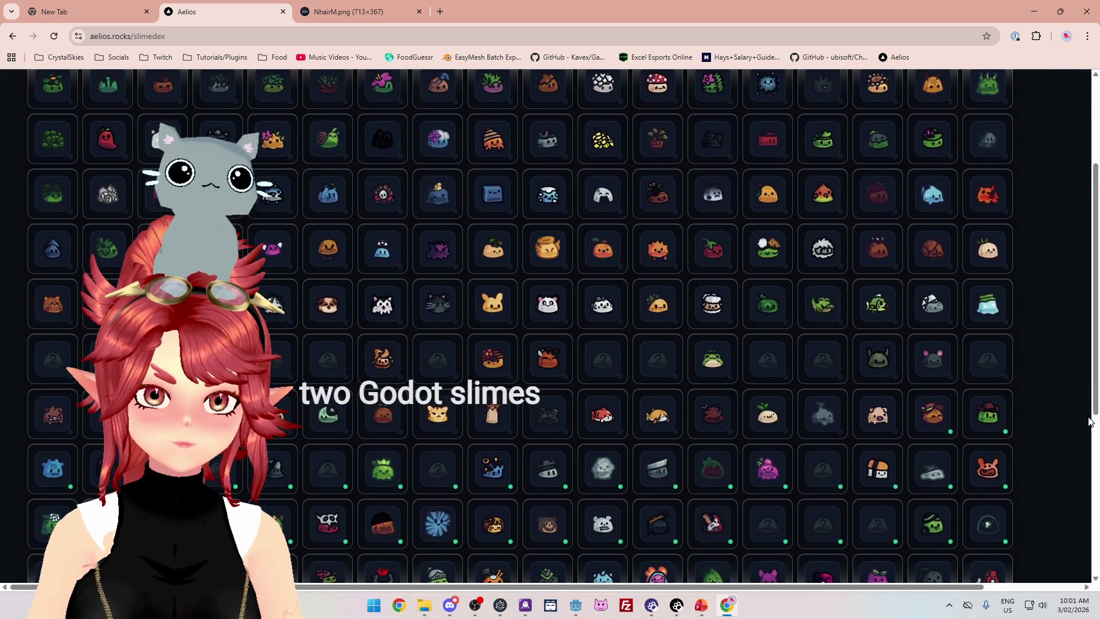
scroll(1090, 421, "down", 4)
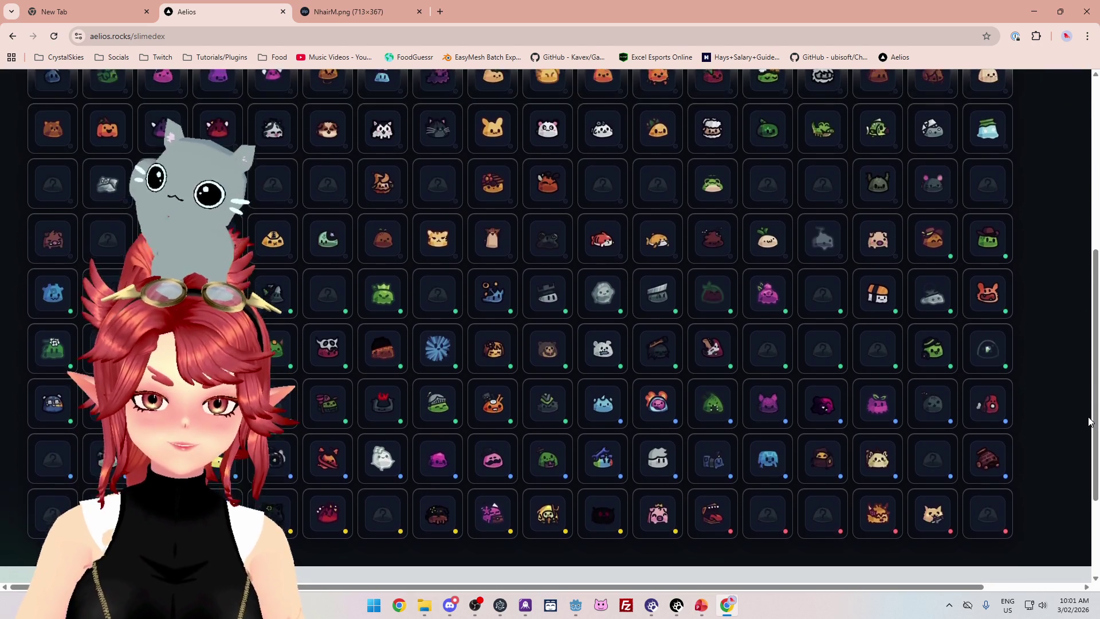
scroll(1090, 421, "up", 1)
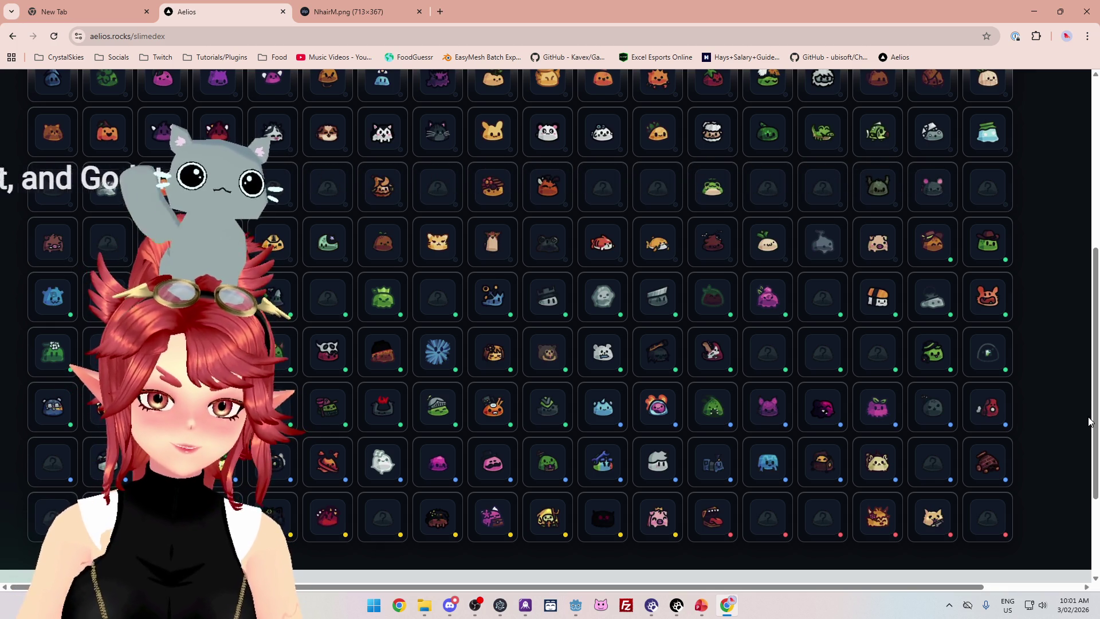
scroll(1090, 421, "up", 4)
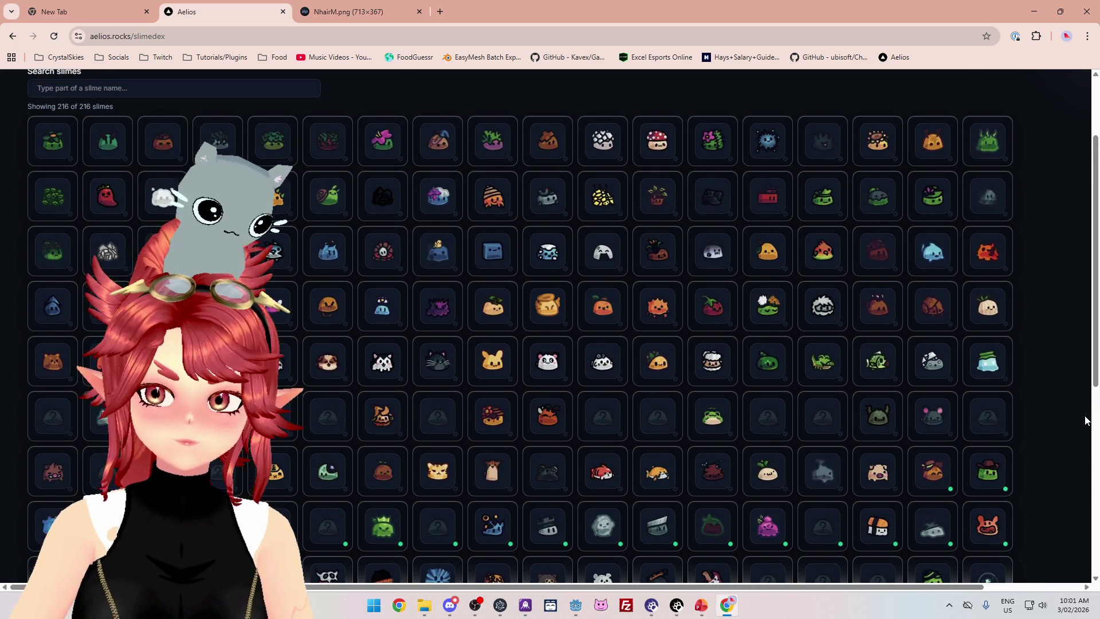
left_click(299, 86)
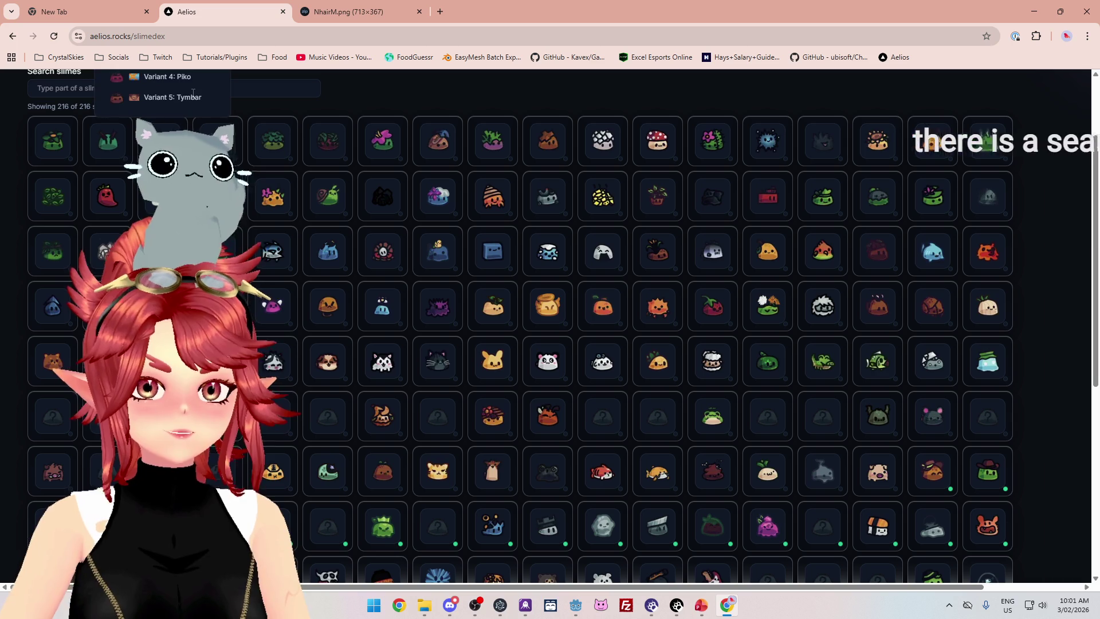
Search the Slimedex for 'unr' to isolate the Unreal Slime, briefly checking the NhairM.png tab.
type("red")
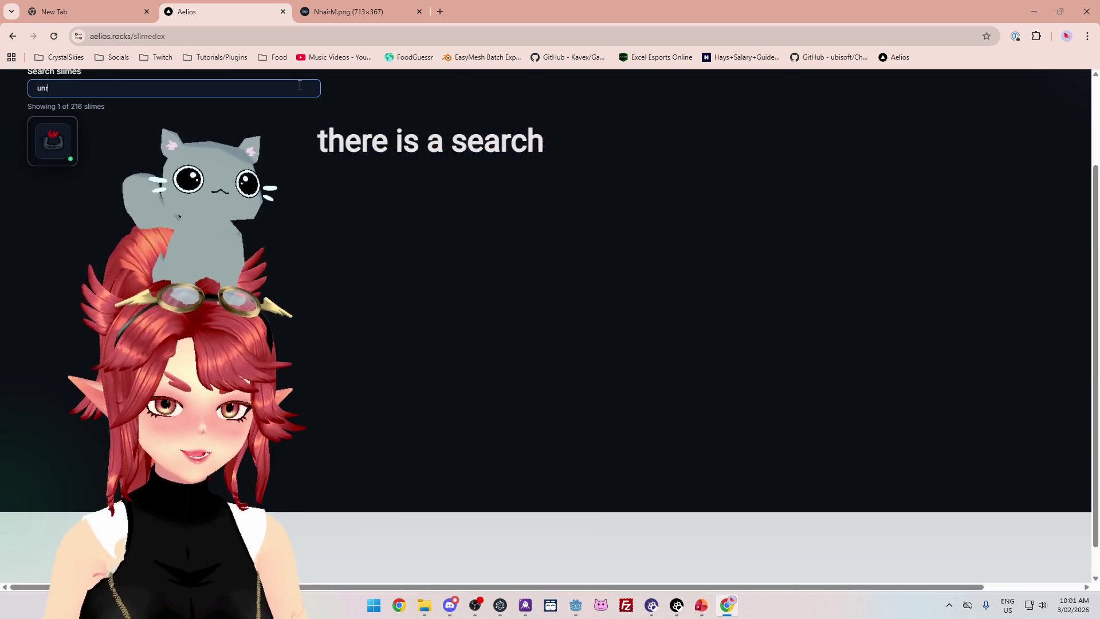
mouse_move(63, 144)
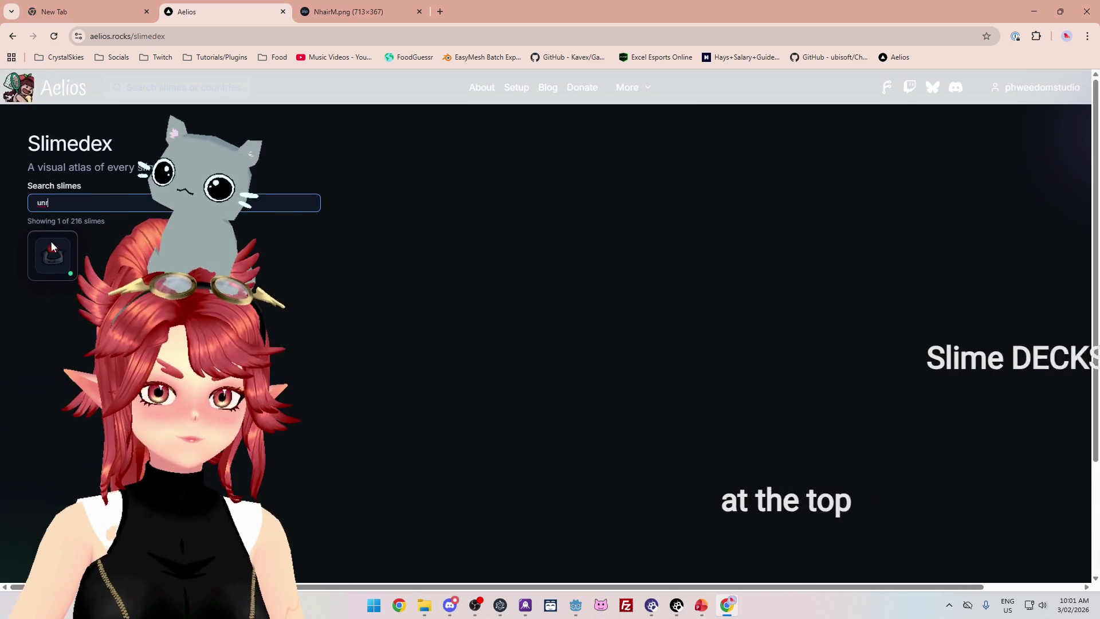
left_click(329, 21)
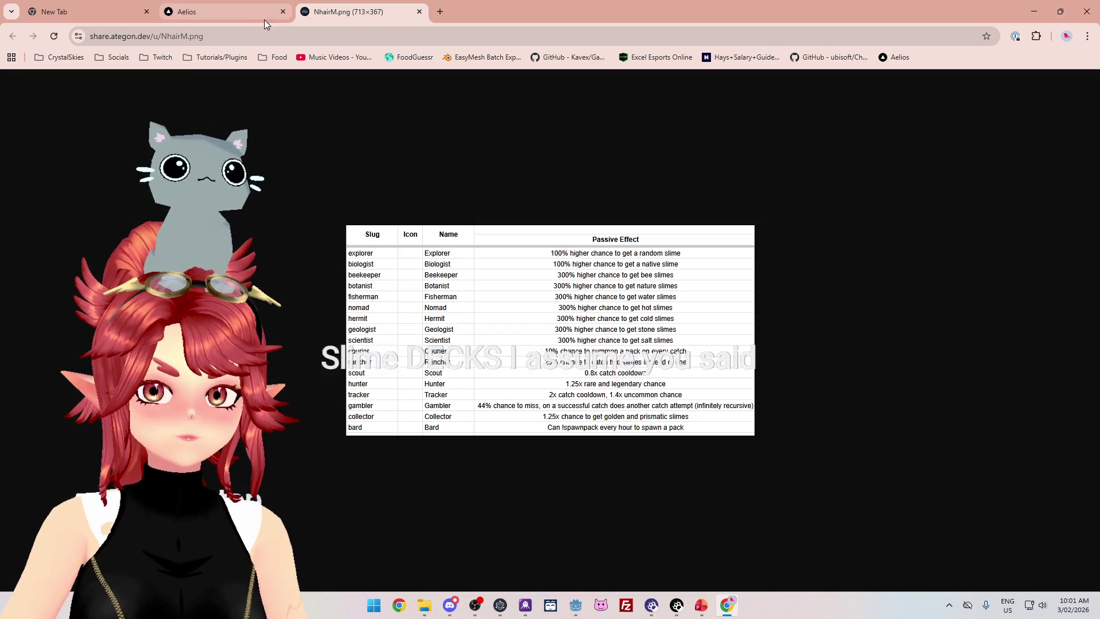
left_click(264, 19)
mouse_move(48, 266)
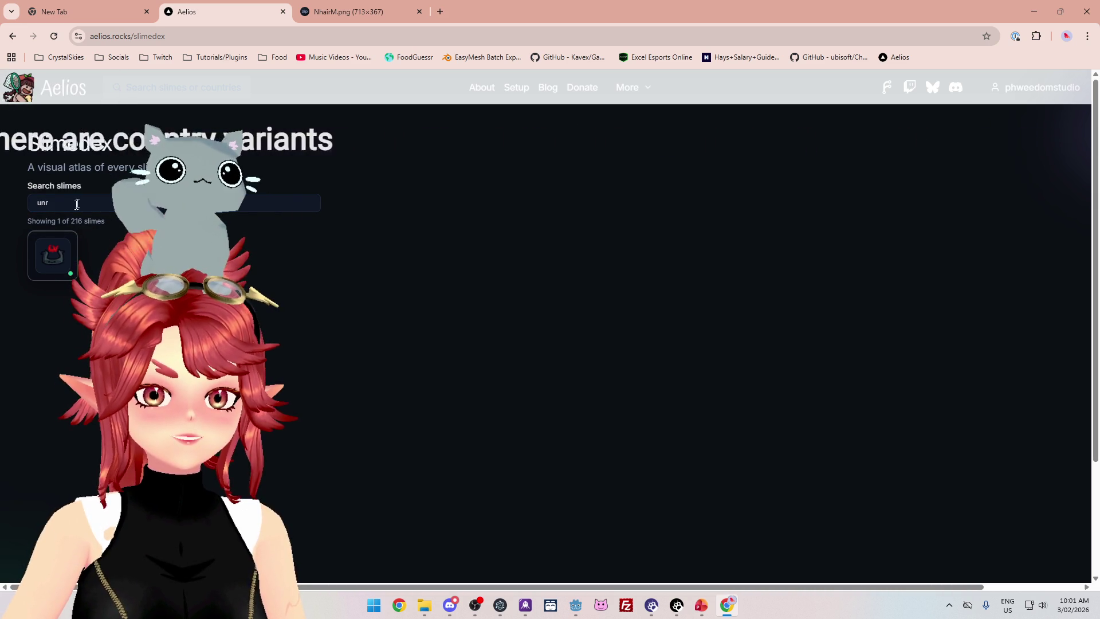
left_click_drag(51, 203, 5, 202)
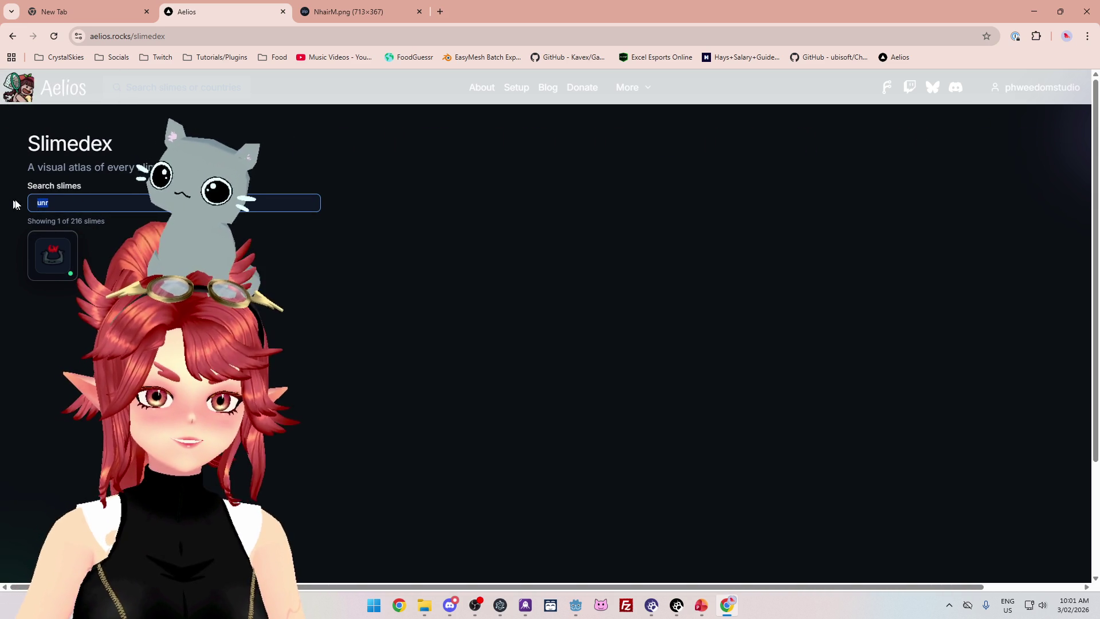
Clear the 'unr' search and browse the full slime grid.
key("BackSpace")
scroll(1049, 386, "down", 7)
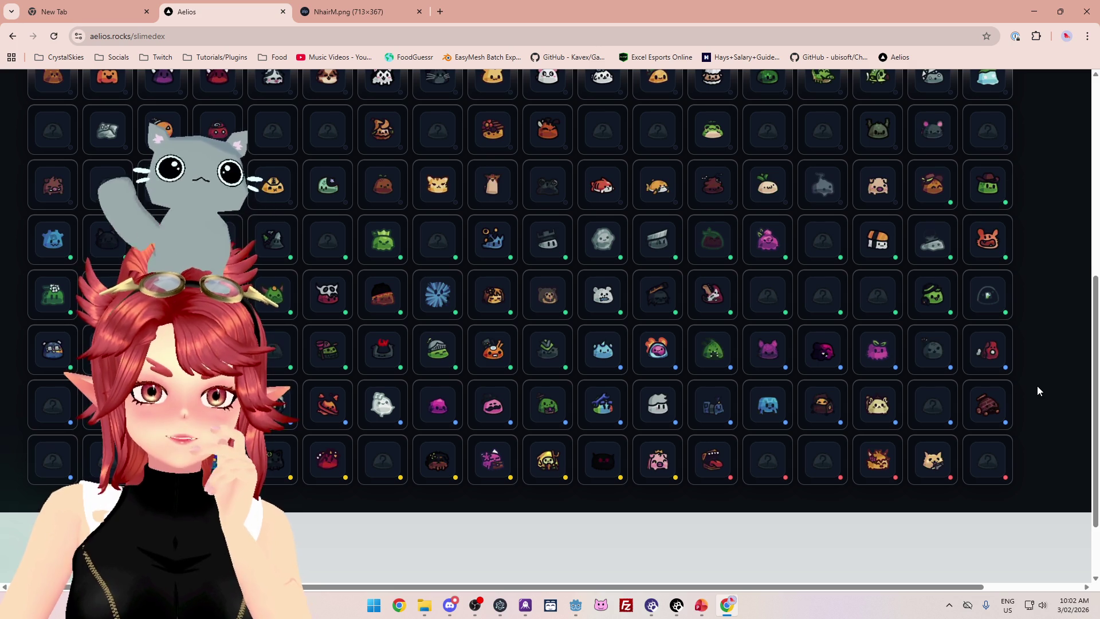
scroll(1037, 386, "up", 1)
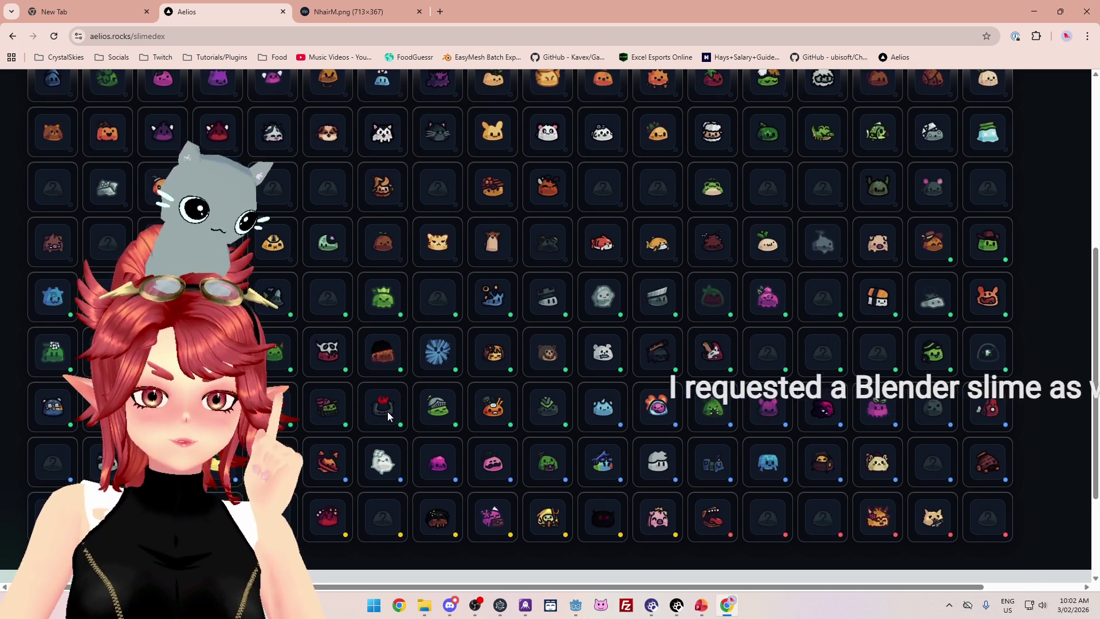
mouse_move(388, 416)
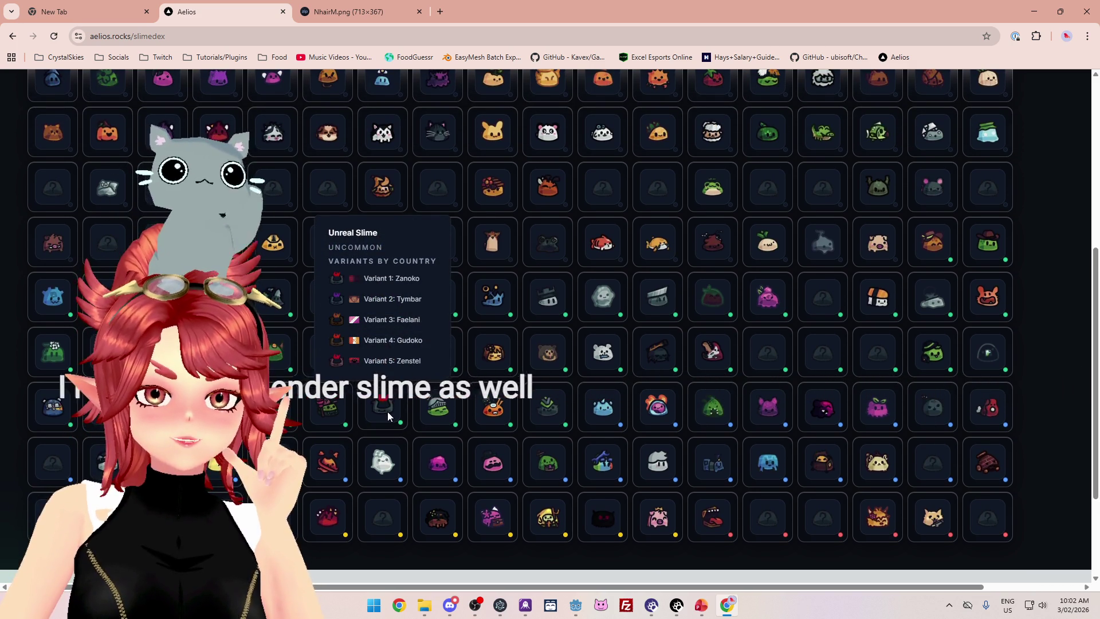
mouse_move(432, 415)
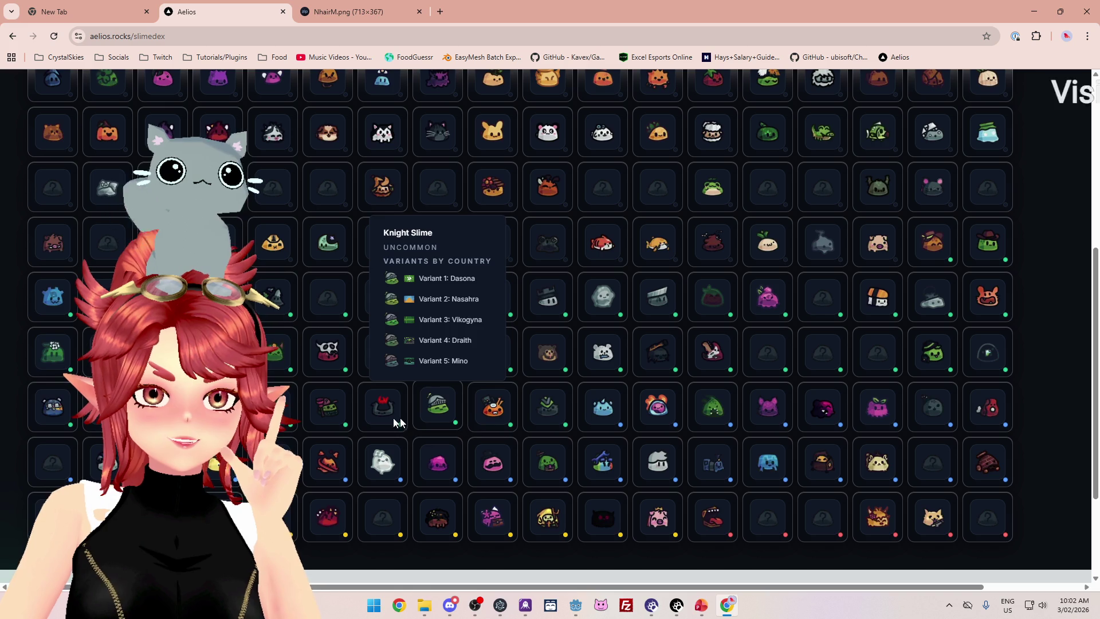
scroll(371, 421, "up", 1)
scroll(371, 421, "up", 5)
Search the Slimedex for 'god', then replace the query with 'blend'.
left_click(116, 202)
type("go")
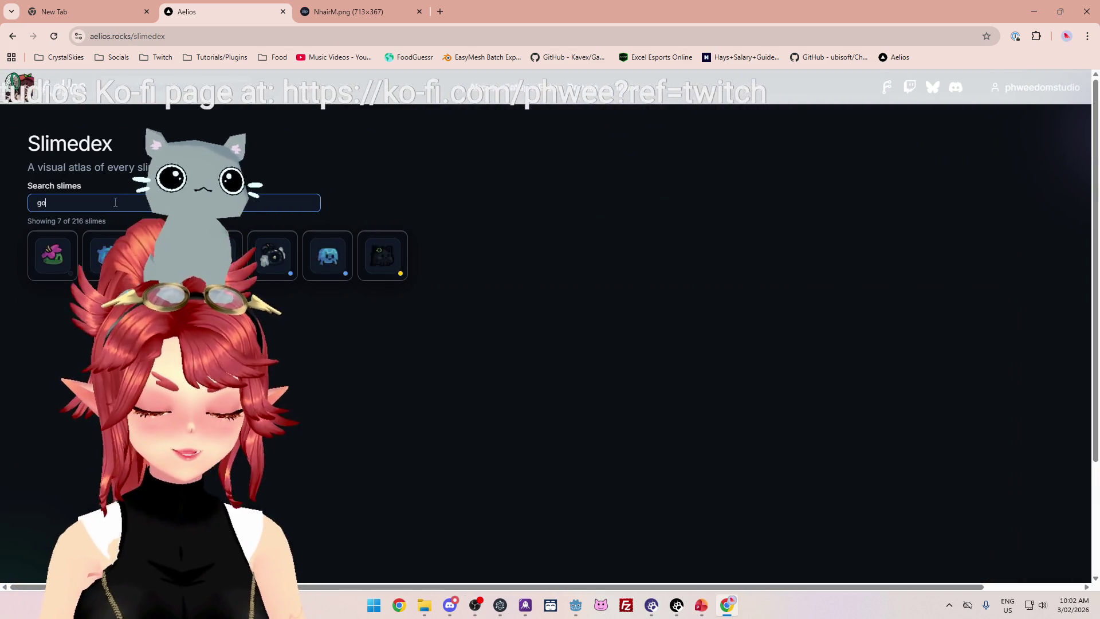
type("d")
mouse_move(107, 255)
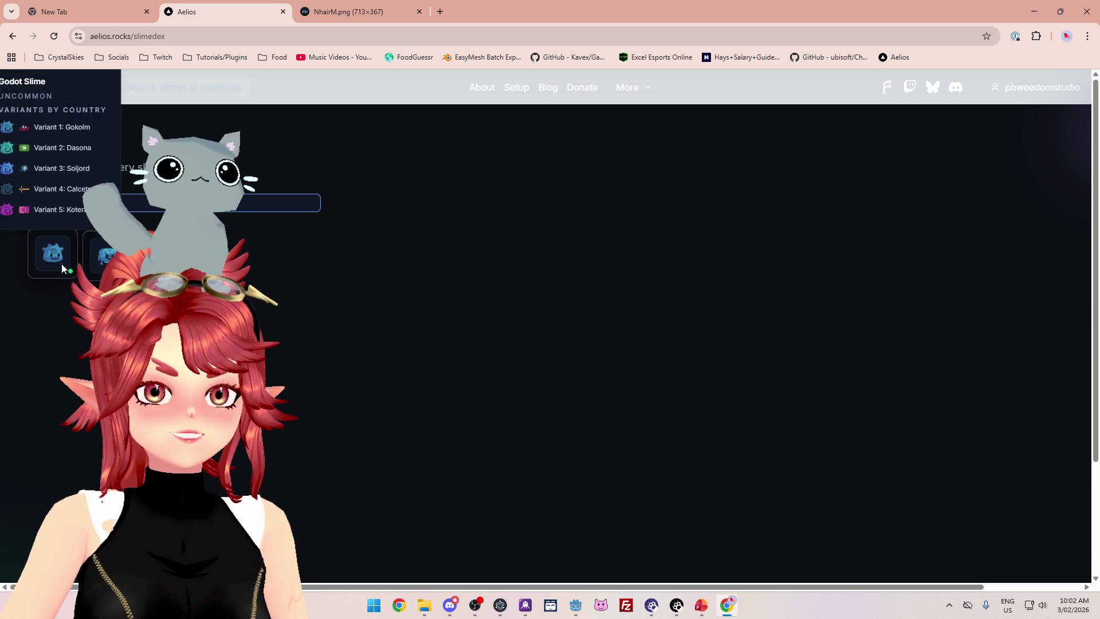
left_click_drag(52, 203, 11, 195)
type("blend")
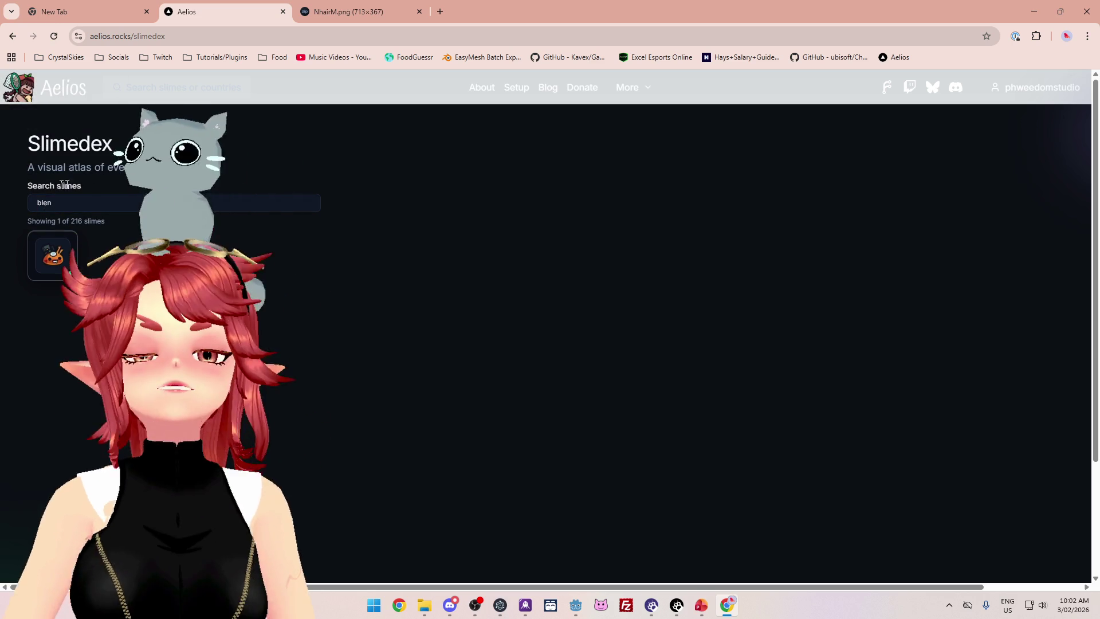
Delete the search query and reload the Slimedex page.
double_click(83, 202)
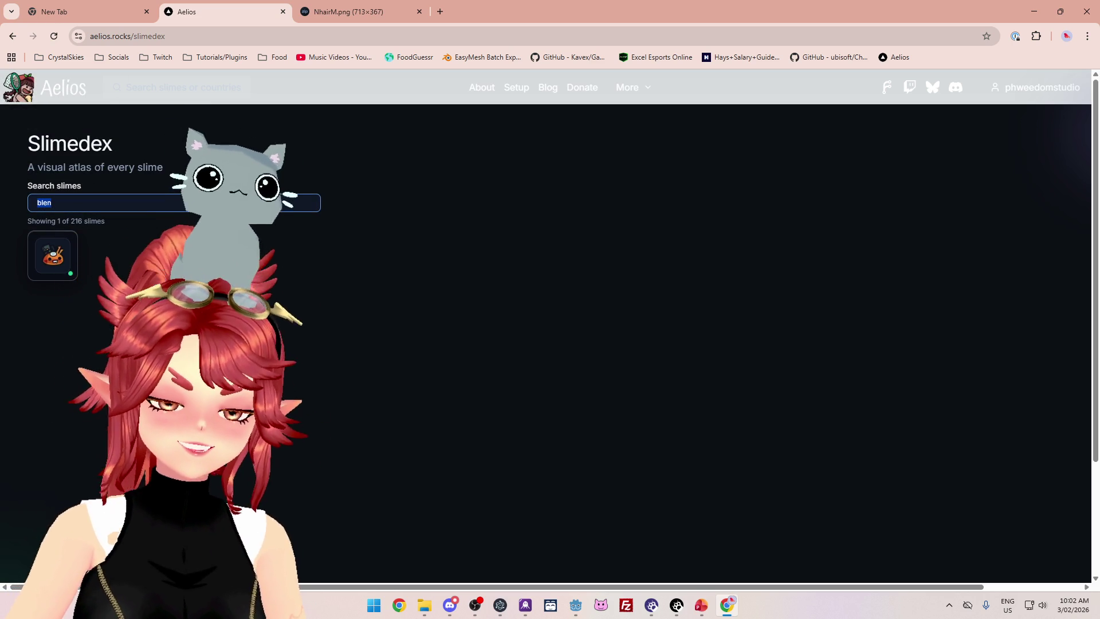
key("BackSpace")
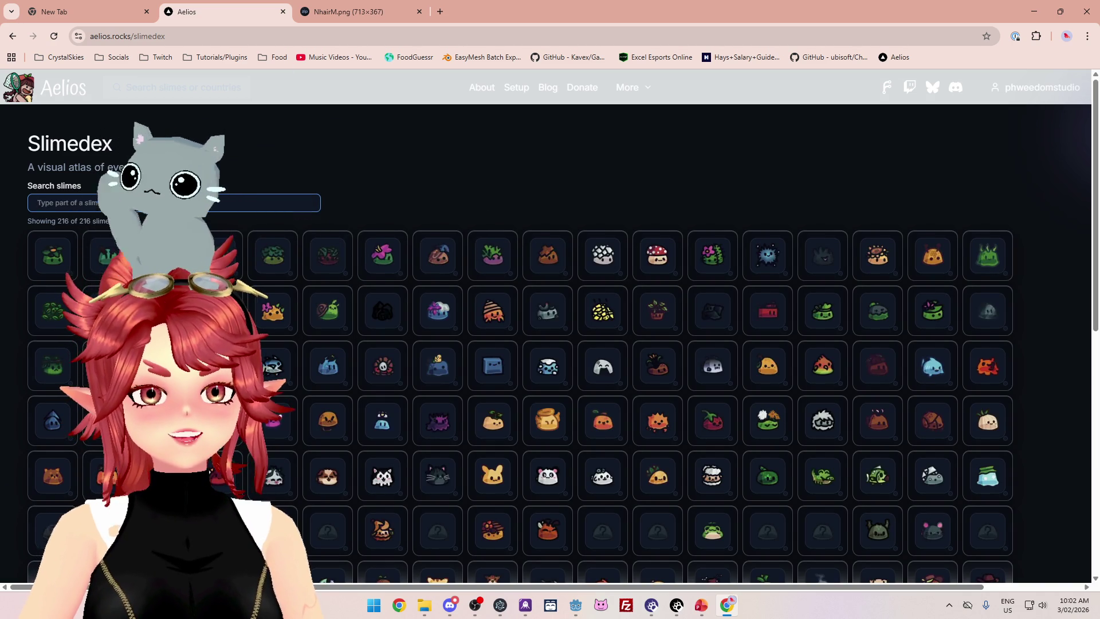
key("F5")
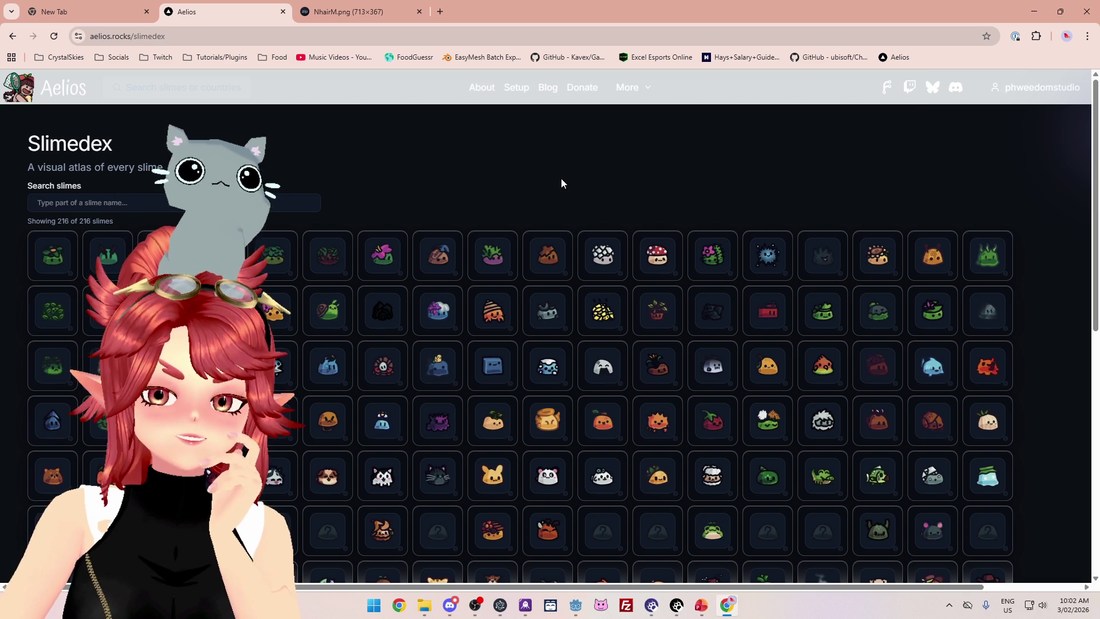
mouse_move(337, 322)
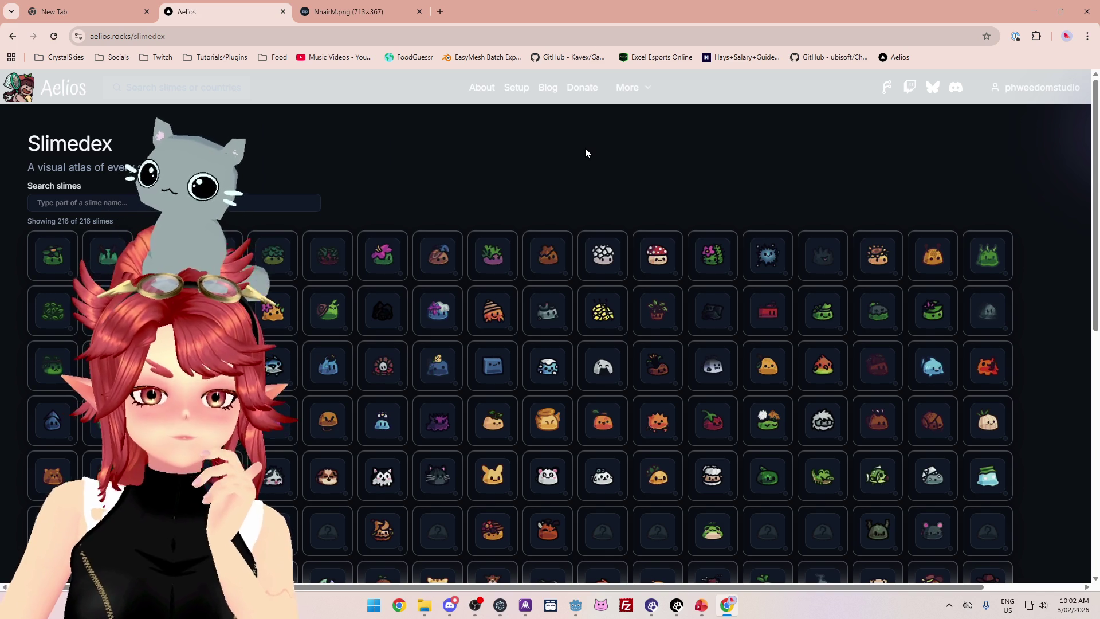
scroll(585, 153, "down", 2)
Browse the Slimedex grid, looking over individual slime tiles.
scroll(484, 118, "up", 1)
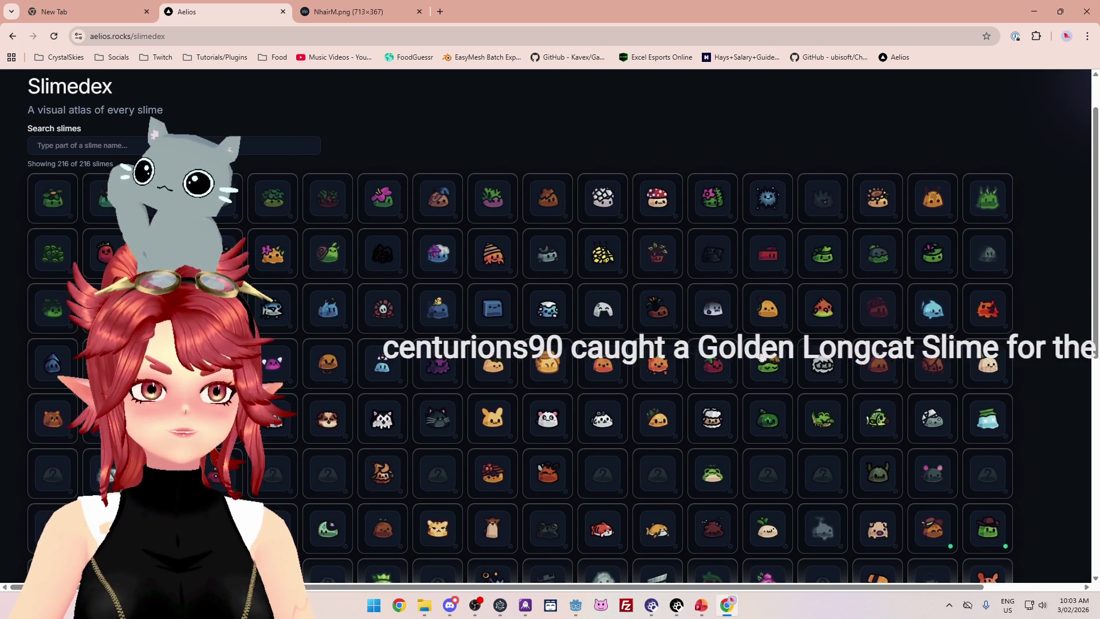
scroll(630, 146, "down", 4)
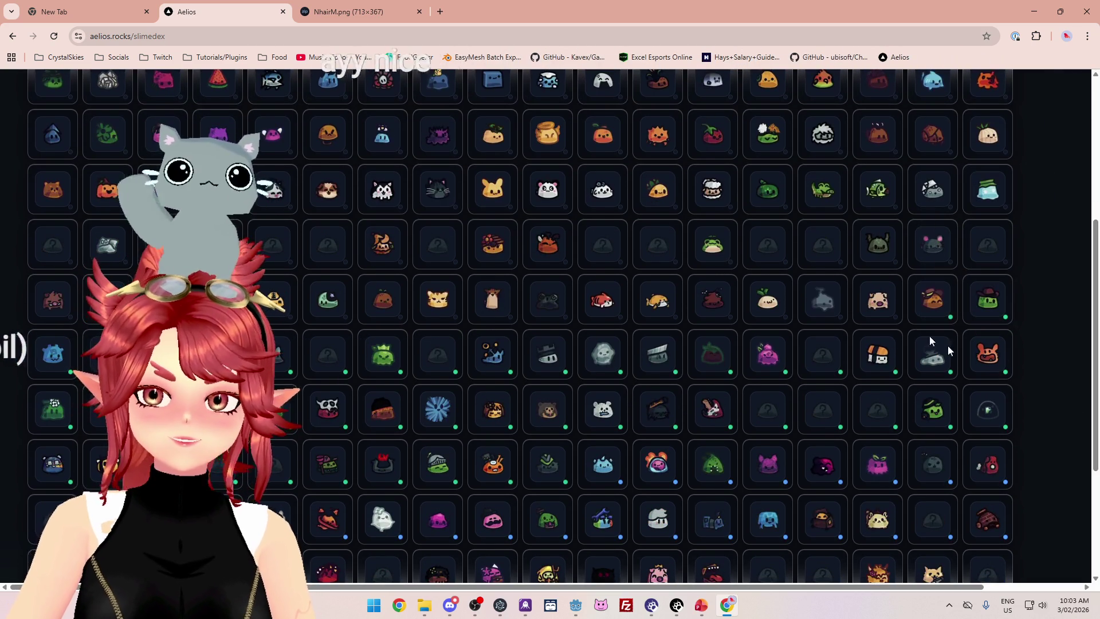
mouse_move(873, 309)
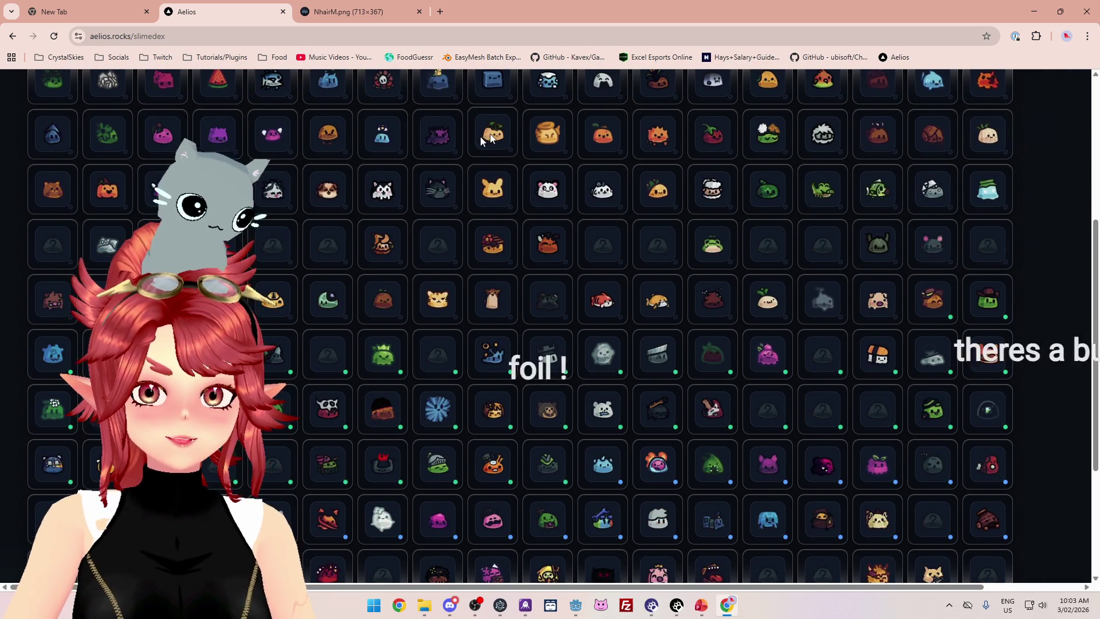
scroll(403, 321, "up", 5)
scroll(403, 322, "down", 2)
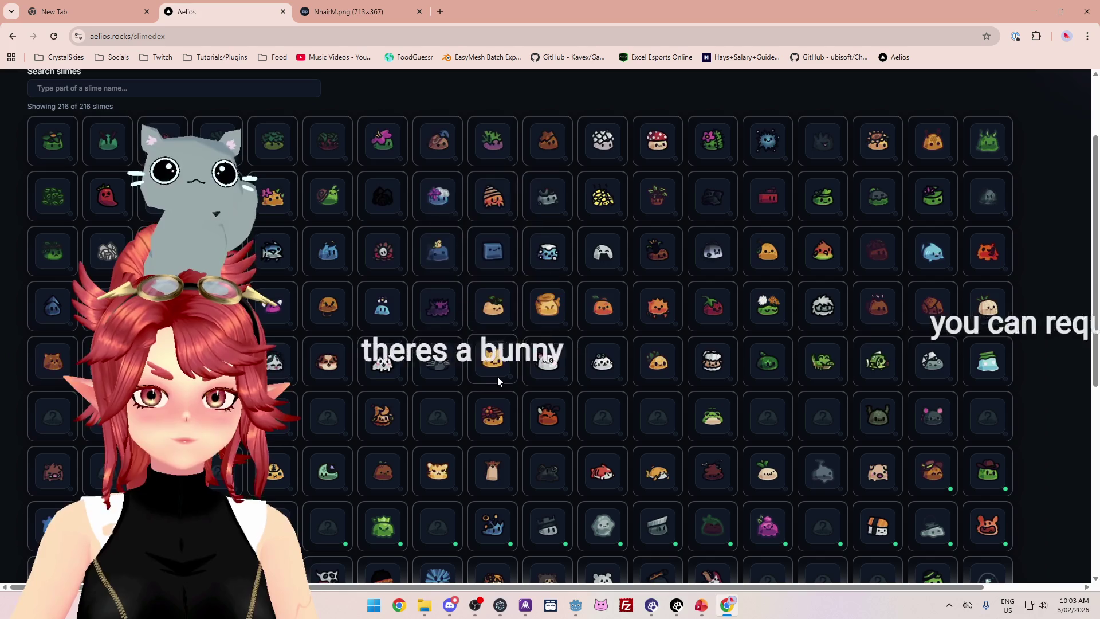
mouse_move(496, 378)
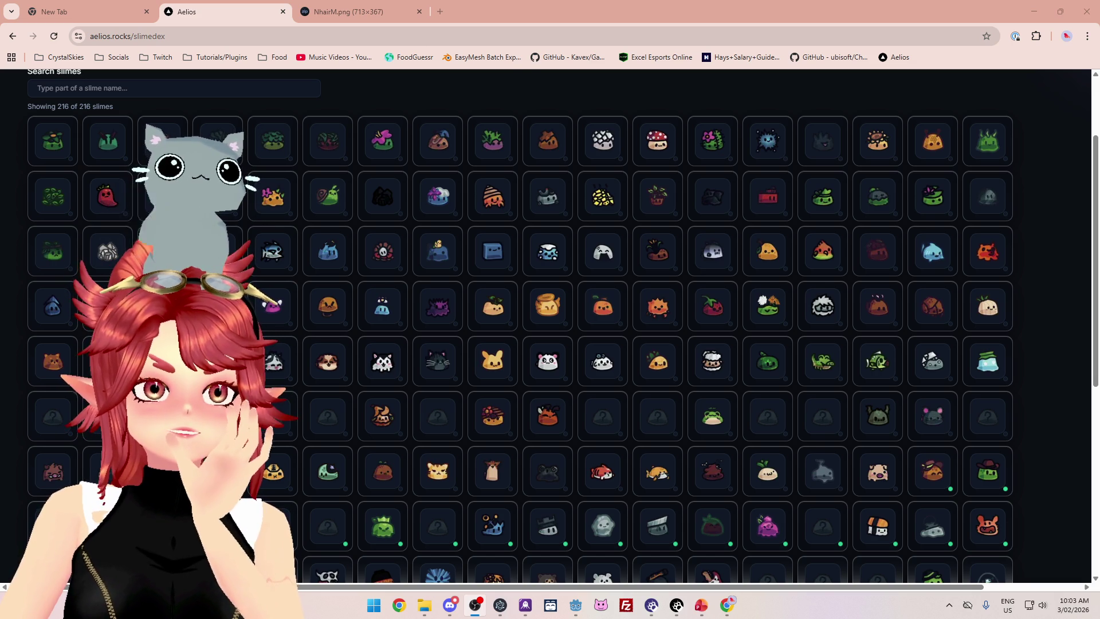
Close the Aelios and NhairM.png tabs and the browser to return to Godot.
left_click(283, 11)
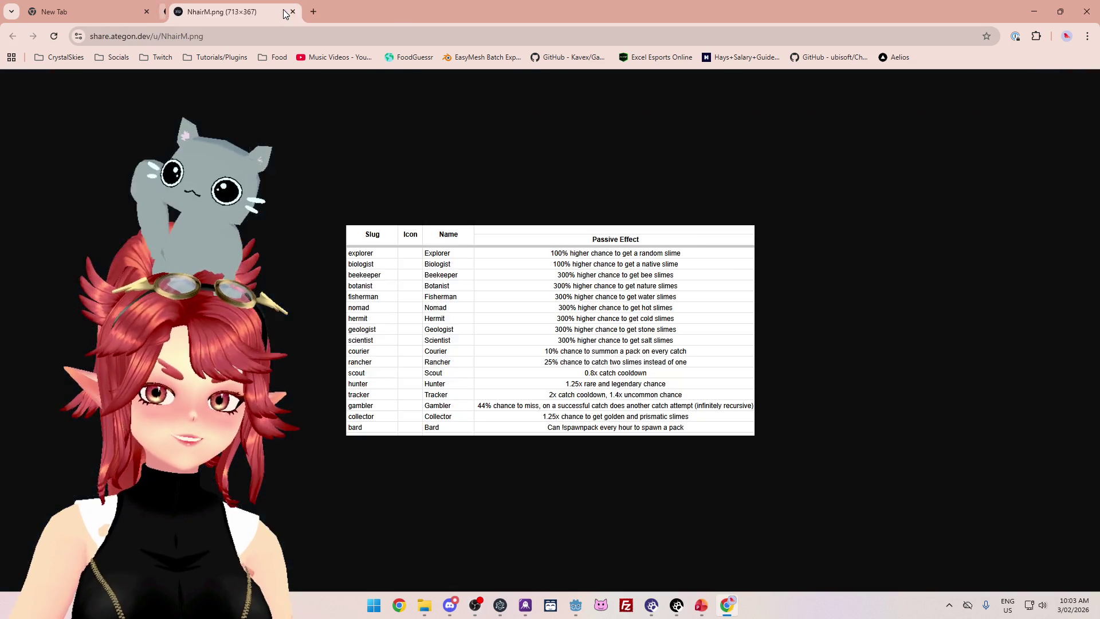
left_click(283, 12)
left_click(1087, 12)
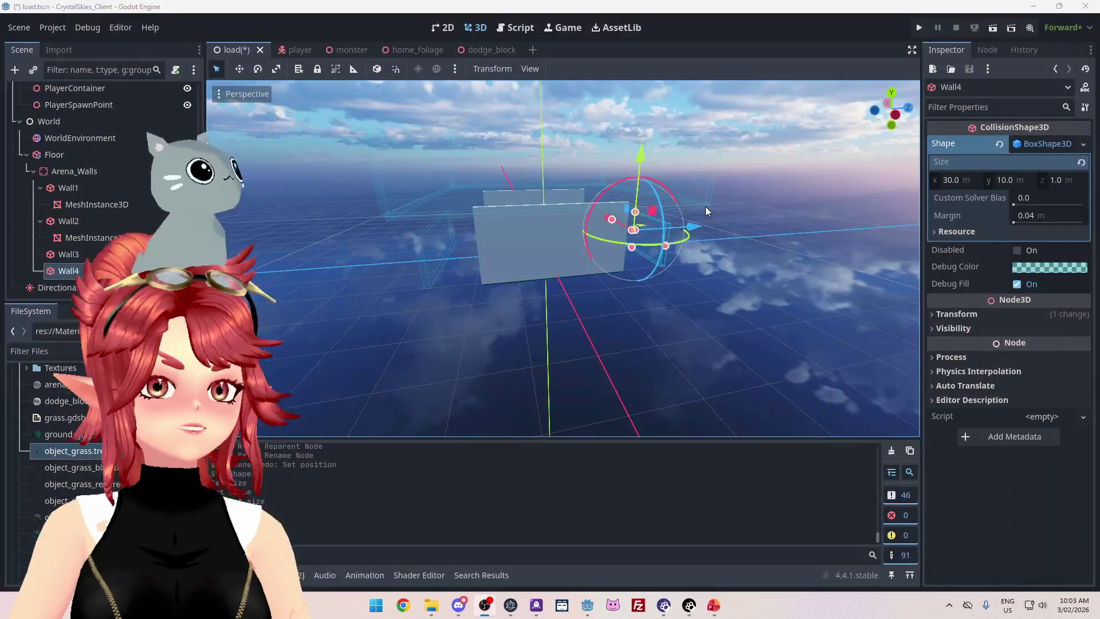
Move Wall3 to Z position -15.
mouse_move(716, 153)
left_mouse_down()
mouse_move(576, 196)
mouse_move(700, 277)
mouse_move(699, 260)
mouse_move(454, 273)
left_mouse_up()
left_click(452, 273)
mouse_move(614, 295)
left_mouse_down()
mouse_move(599, 326)
mouse_move(447, 256)
left_mouse_up()
left_click_drag(919, 333, 770, 332)
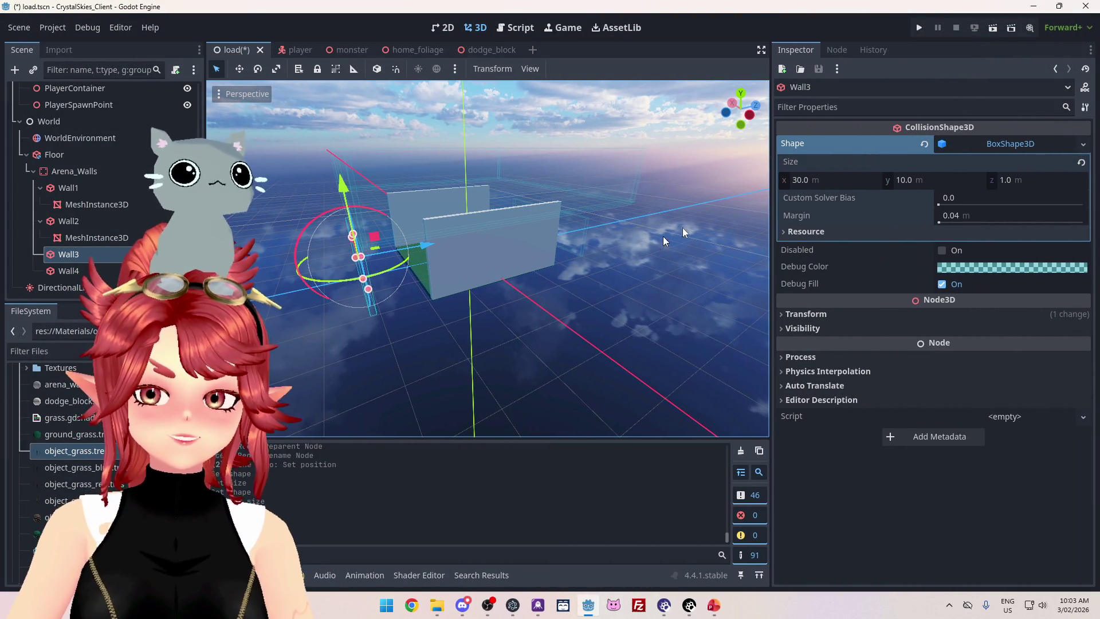
left_click(833, 313)
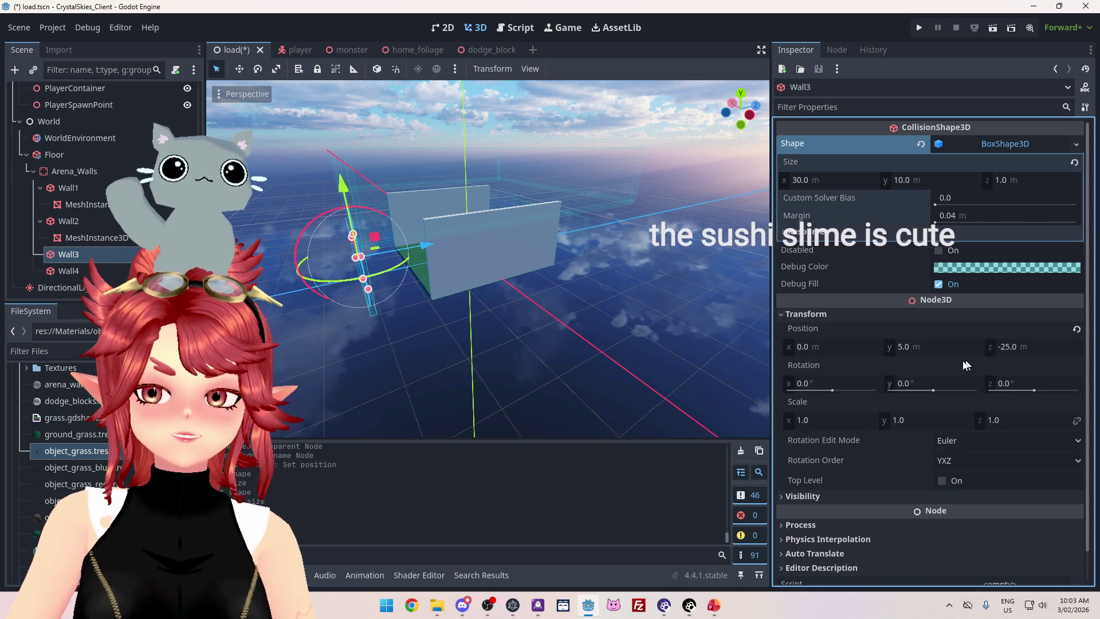
left_click(1013, 346)
type("5")
key("Return")
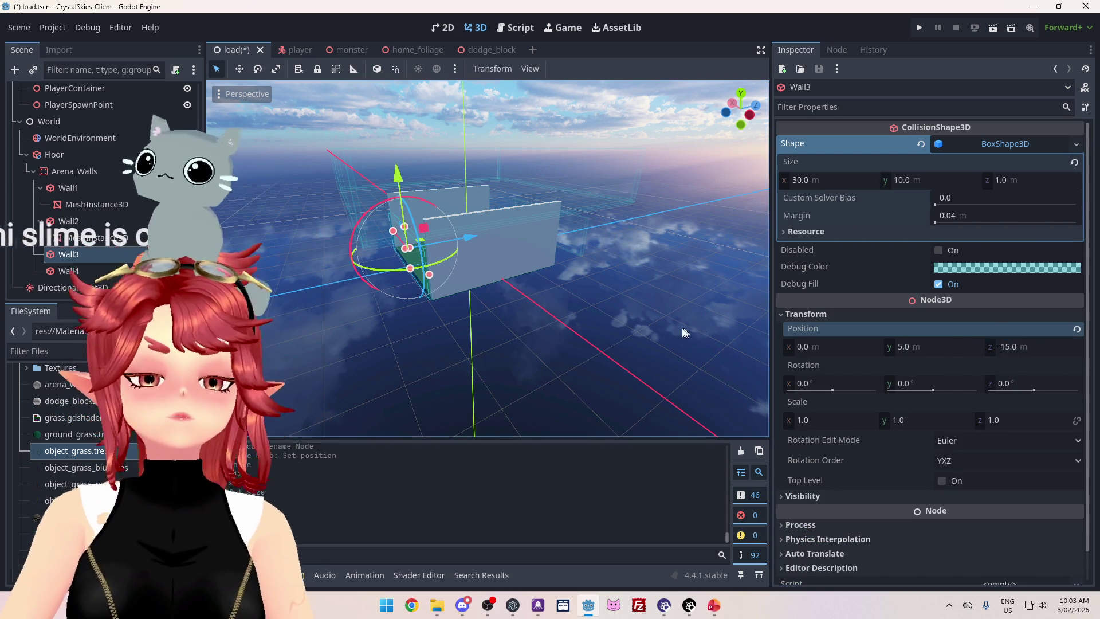
left_click(716, 269)
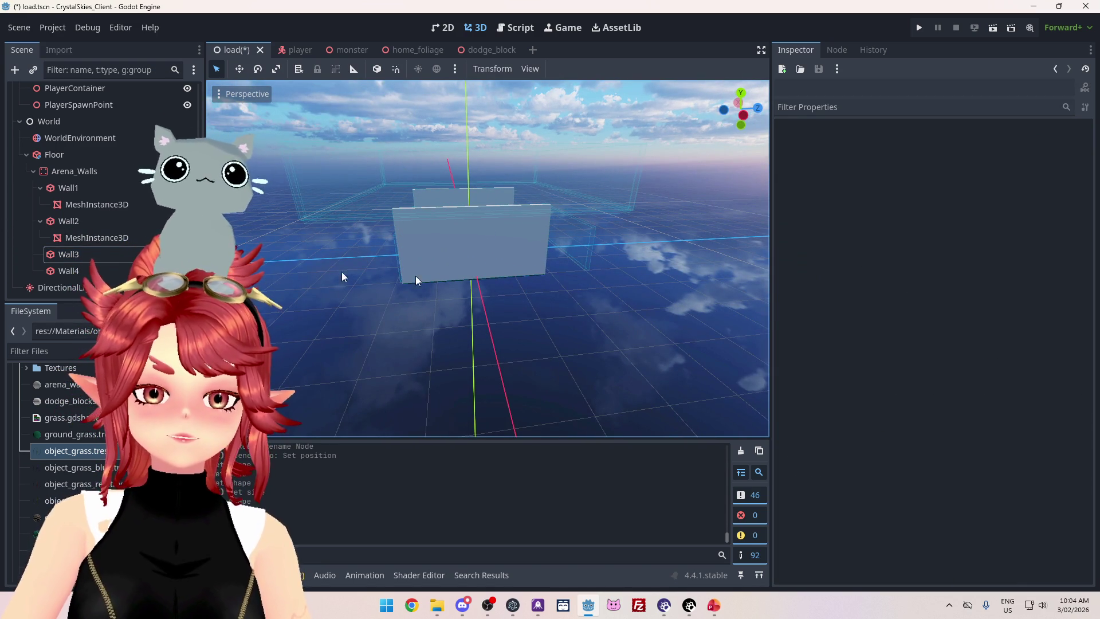
Select Wall4 and expand its 30 × 10 × 1 m BoxShape3D size for editing.
left_click(579, 258)
left_click(799, 314)
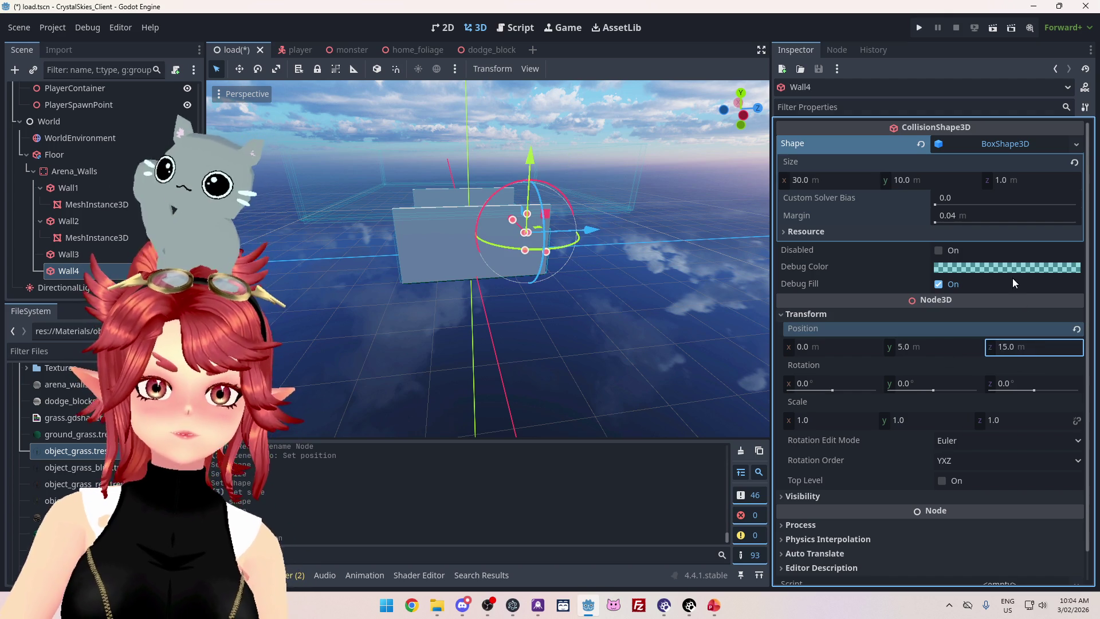
left_click_drag(661, 341, 704, 324)
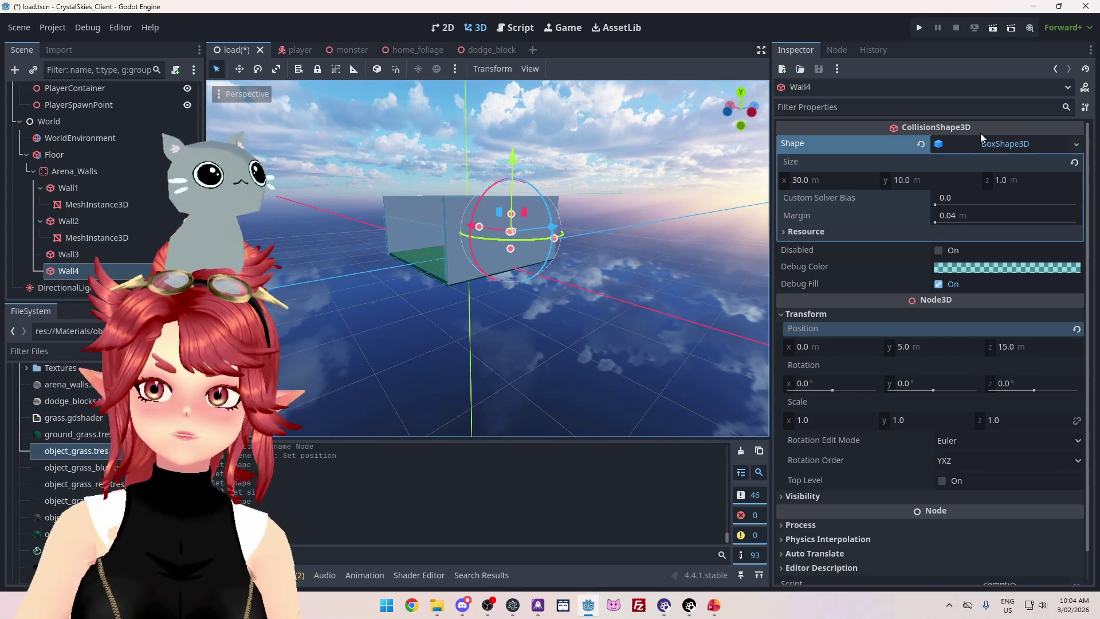
left_click(987, 147)
left_click(988, 146)
left_click(825, 180)
type("20")
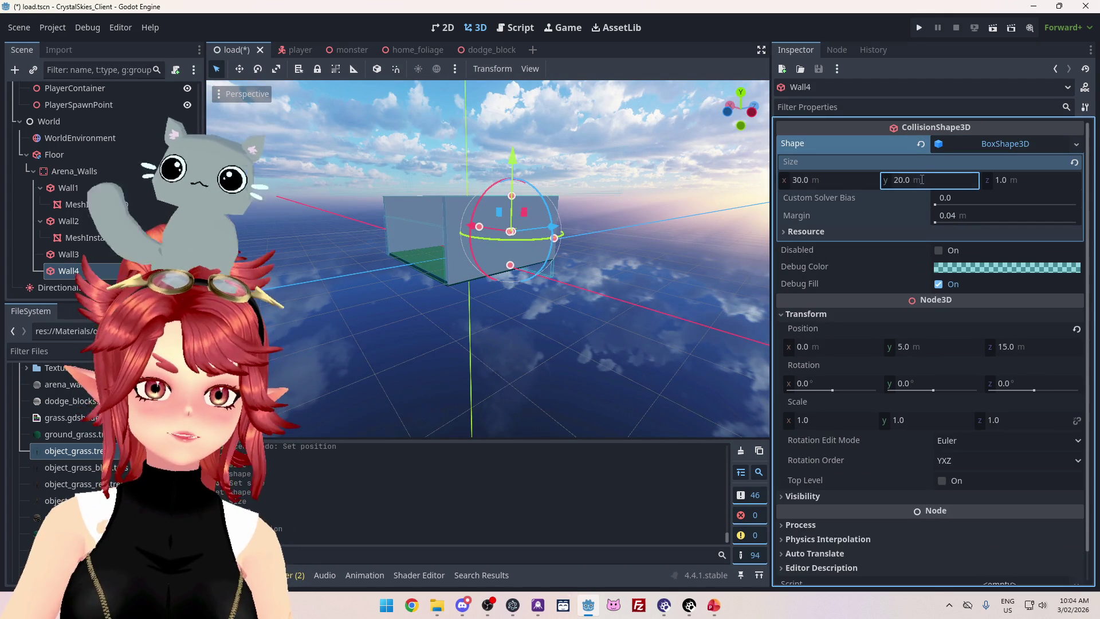
Make Wall4's collision box 15 m tall and raise it to Y 7.5.
key("Return")
mouse_move(634, 263)
left_mouse_down()
mouse_move(551, 321)
mouse_move(570, 259)
mouse_move(550, 267)
left_mouse_up()
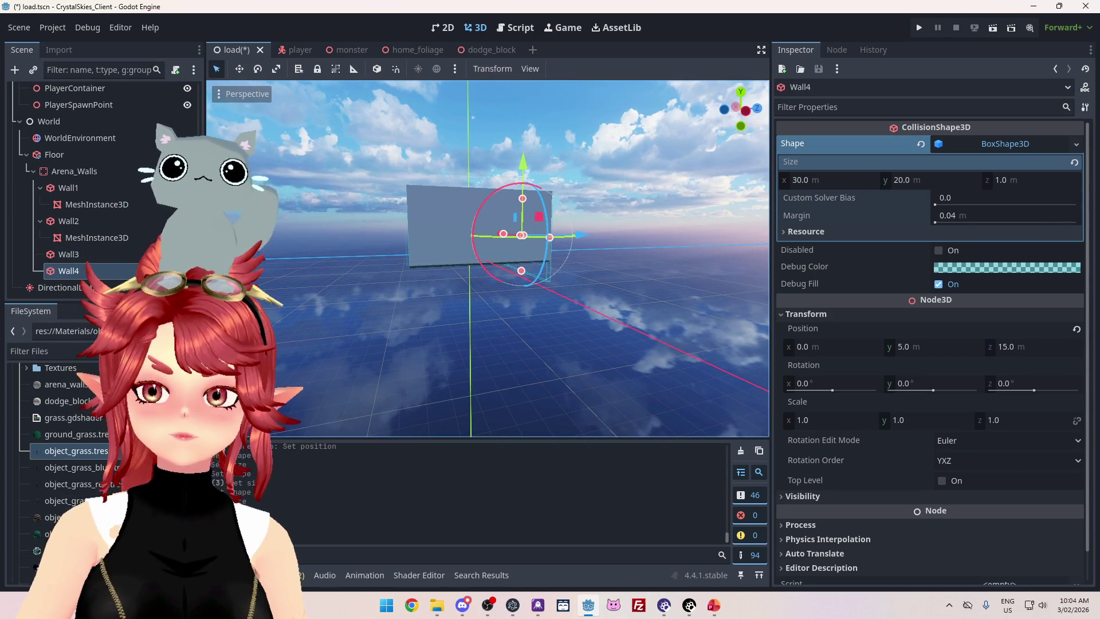
left_click(903, 348)
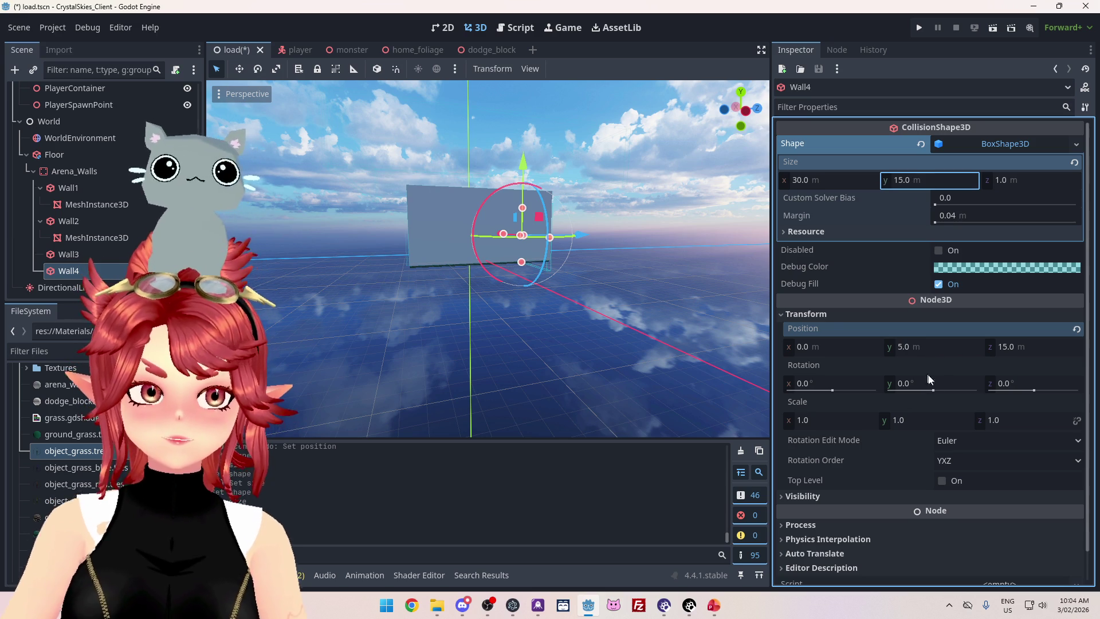
left_click_drag(539, 344, 492, 366)
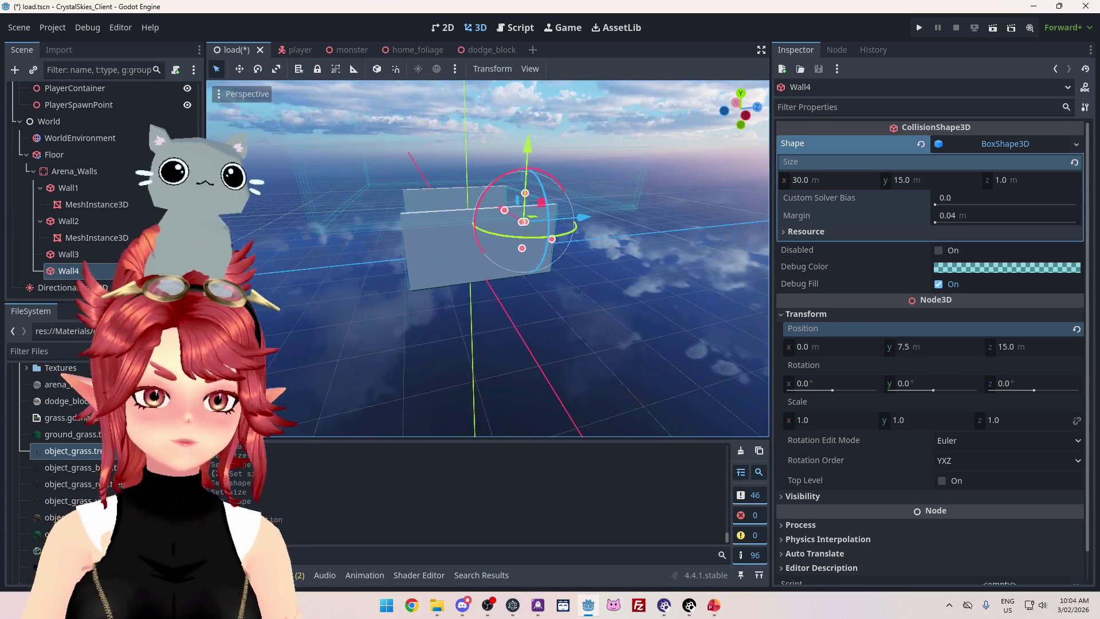
Give Wall3's collision box a 15 m height and a Y position of 7.5.
left_click(98, 261)
left_click(918, 182)
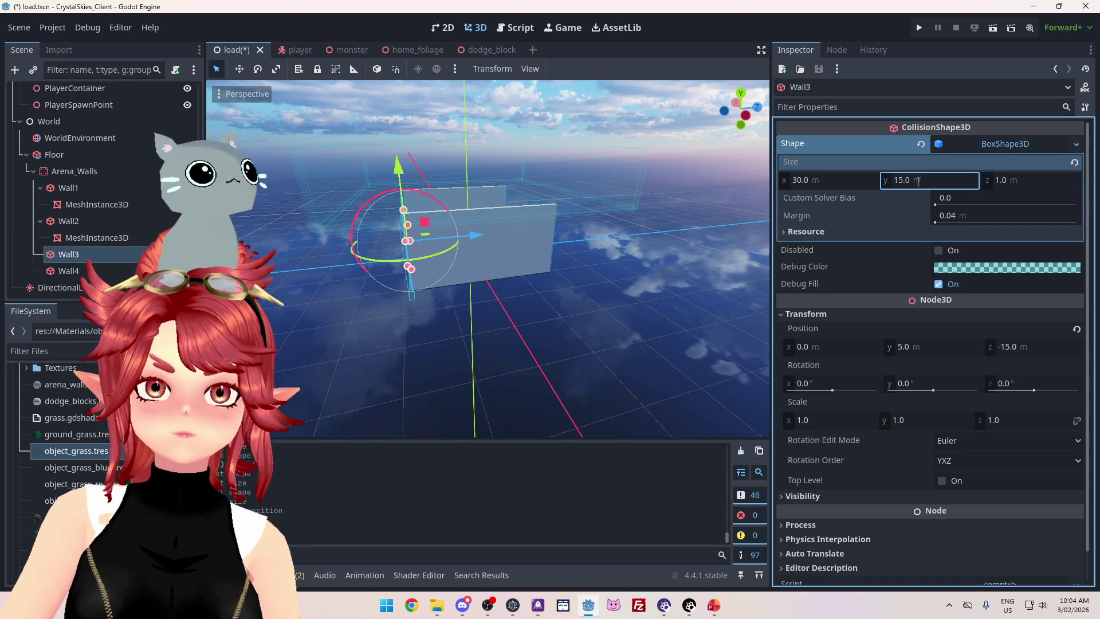
left_click(907, 346)
type("7.")
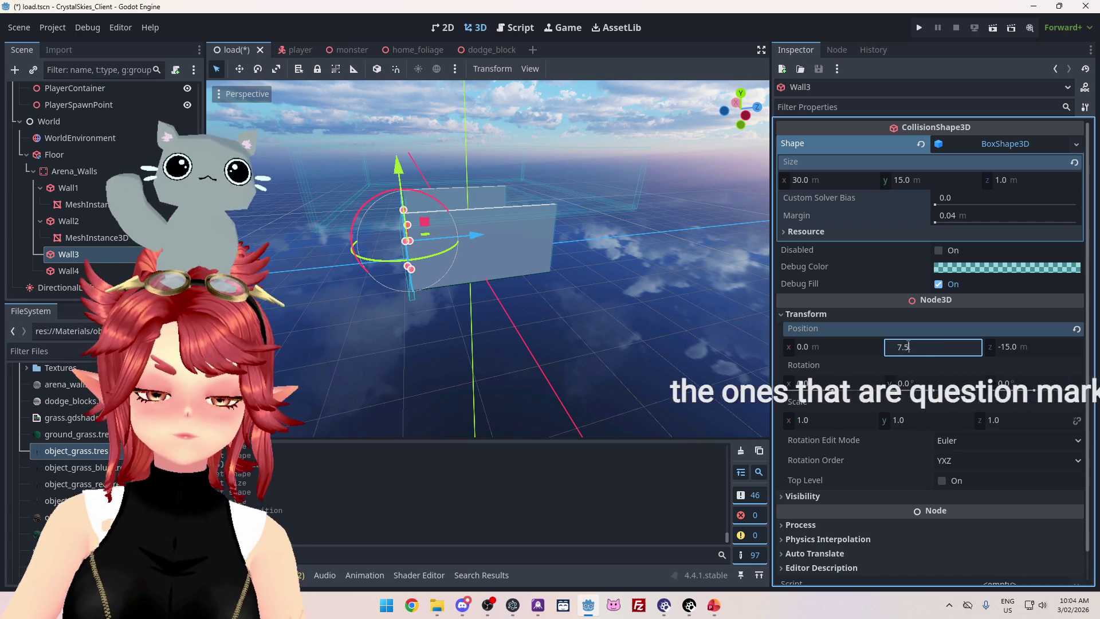
type("5")
key("Return")
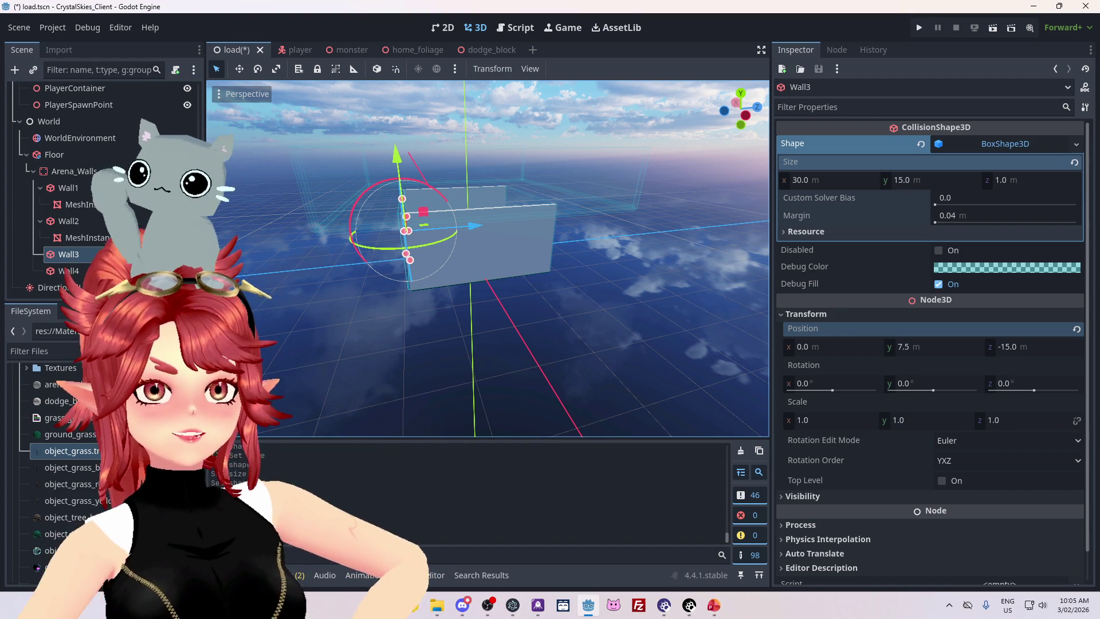
Duplicate Wall2's MeshInstance3D and move the copy under Wall3.
left_click_drag(531, 273, 534, 218)
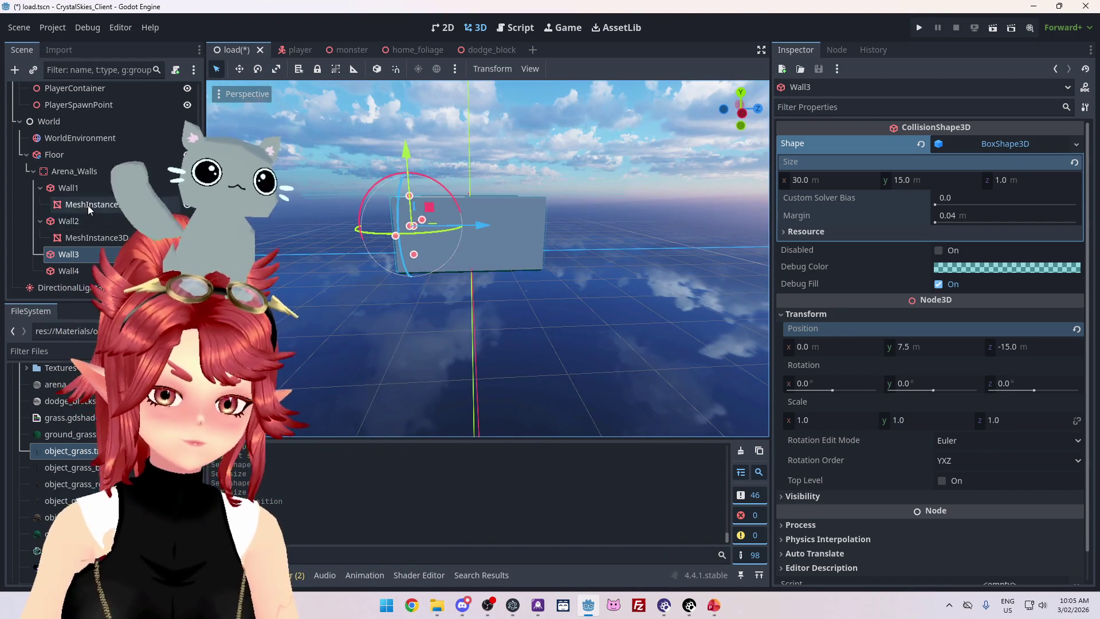
right_click(86, 238)
left_click(98, 428)
mouse_move(78, 252)
left_mouse_down()
mouse_move(80, 275)
mouse_move(91, 239)
left_mouse_up()
scroll(94, 232, "down", 1)
left_click_drag(383, 266, 479, 321)
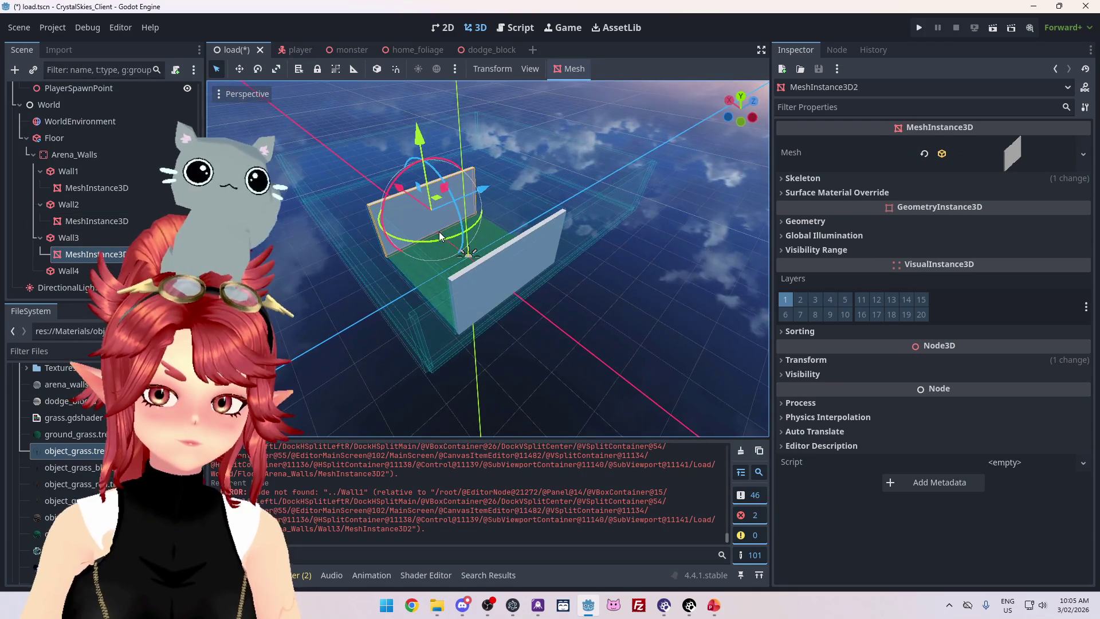
Try box mesh size X 30 and Z 1 on the copy, then undo it.
left_click(805, 359)
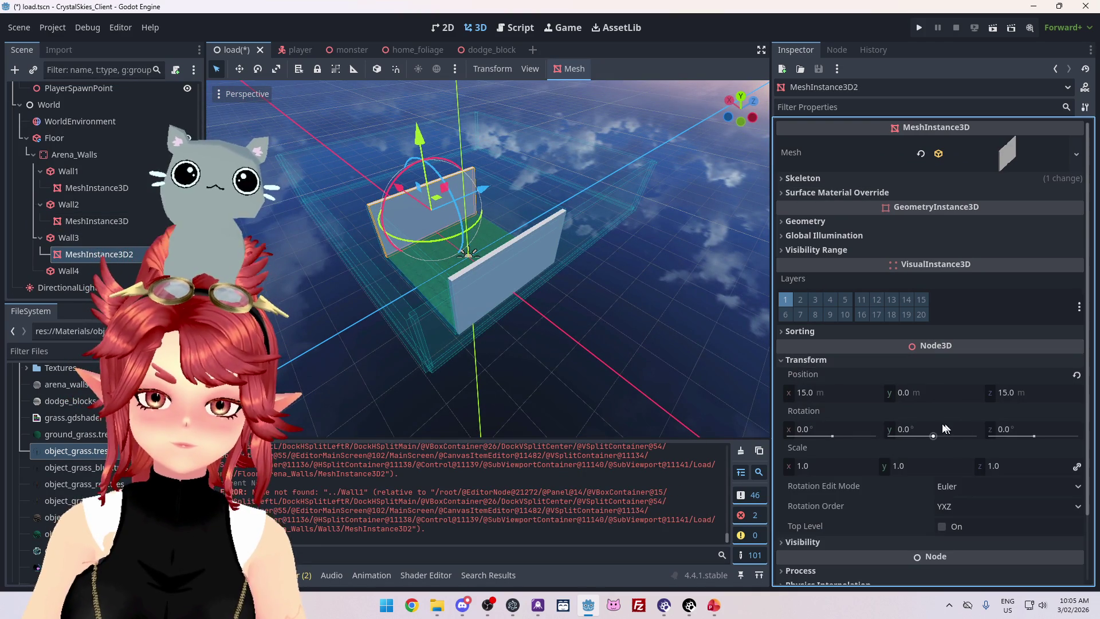
left_click(985, 153)
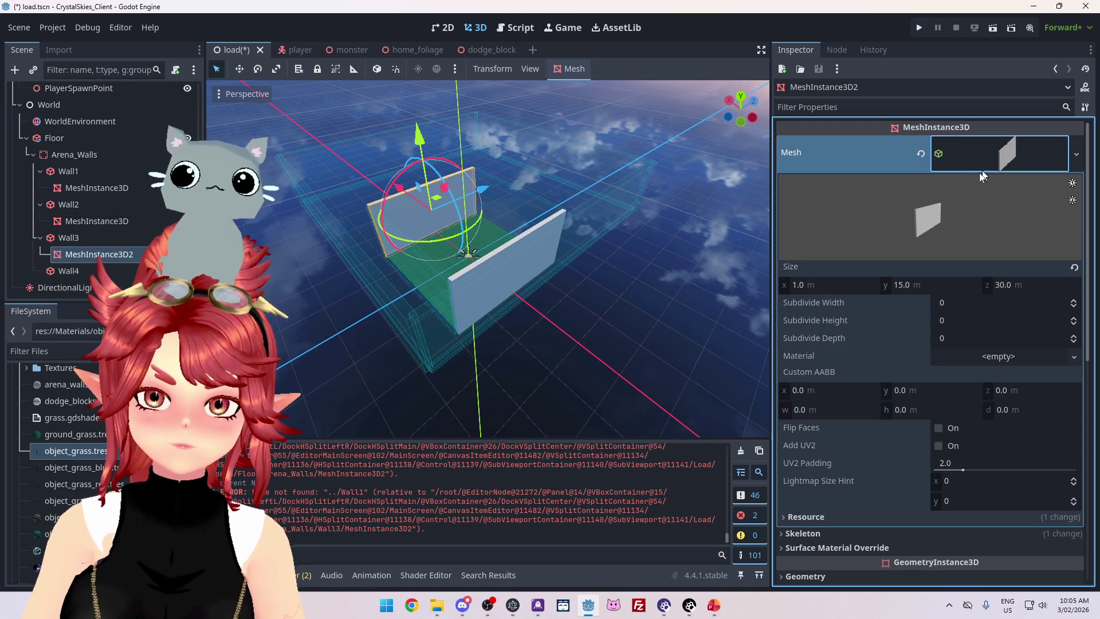
left_click(823, 280)
type("30")
key("Tab")
key("Tab")
type("1")
key("Return")
mouse_move(346, 247)
left_mouse_down()
mouse_move(493, 308)
mouse_move(565, 312)
mouse_move(580, 326)
mouse_move(565, 311)
left_mouse_up()
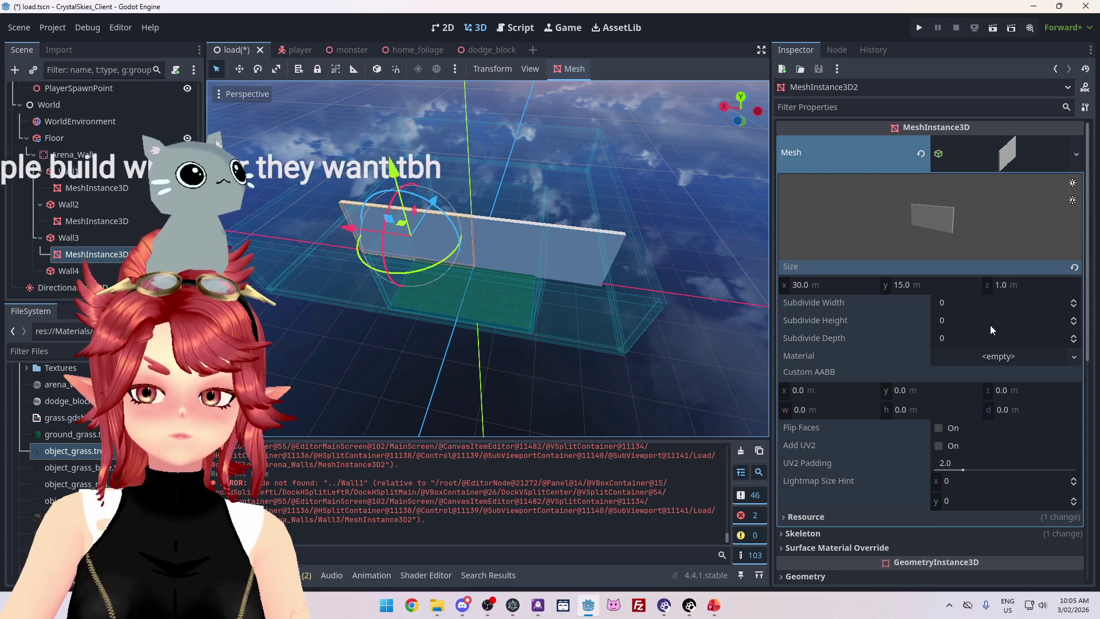
key("ctrl+z")
key("ctrl+z")
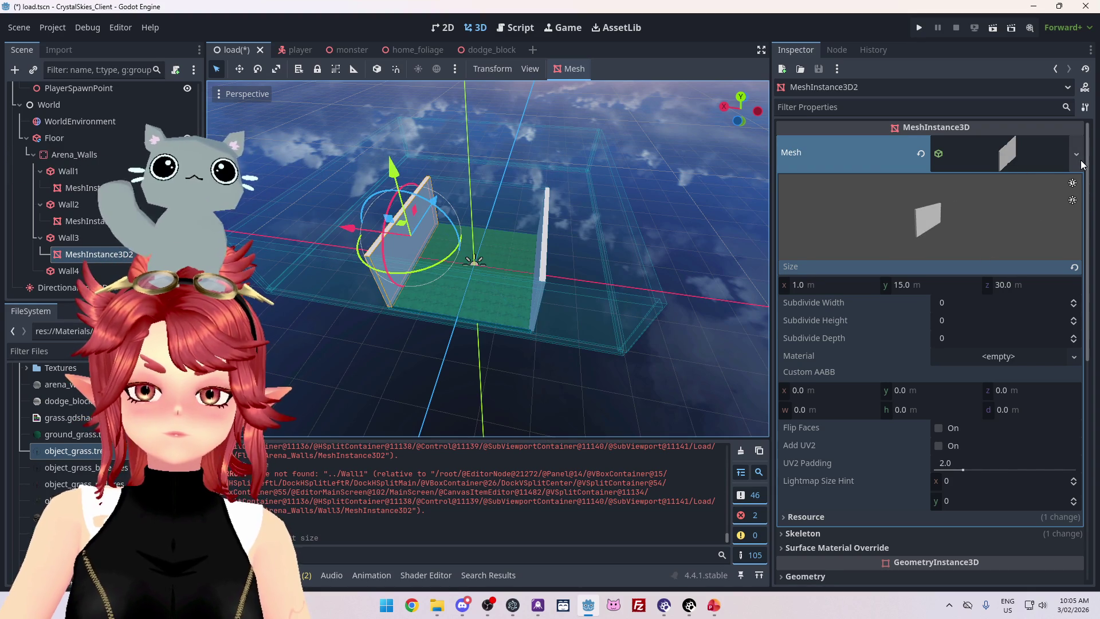
left_click(1077, 154)
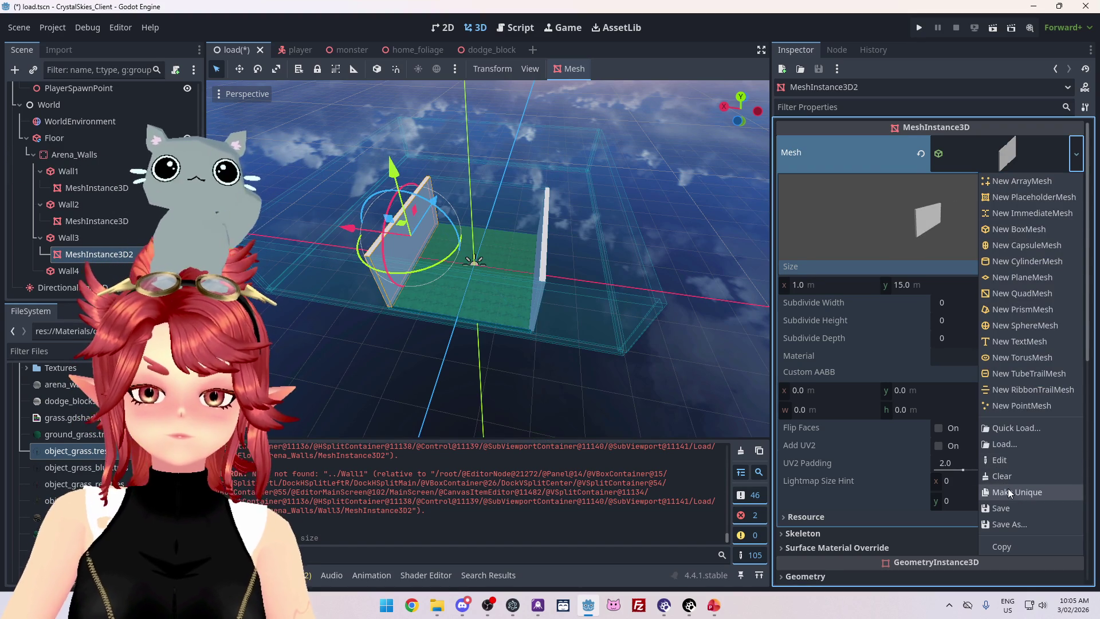
Make Wall3's mesh unique and size it 30 × 15 × 1 m.
left_click(1025, 484)
left_click(825, 288)
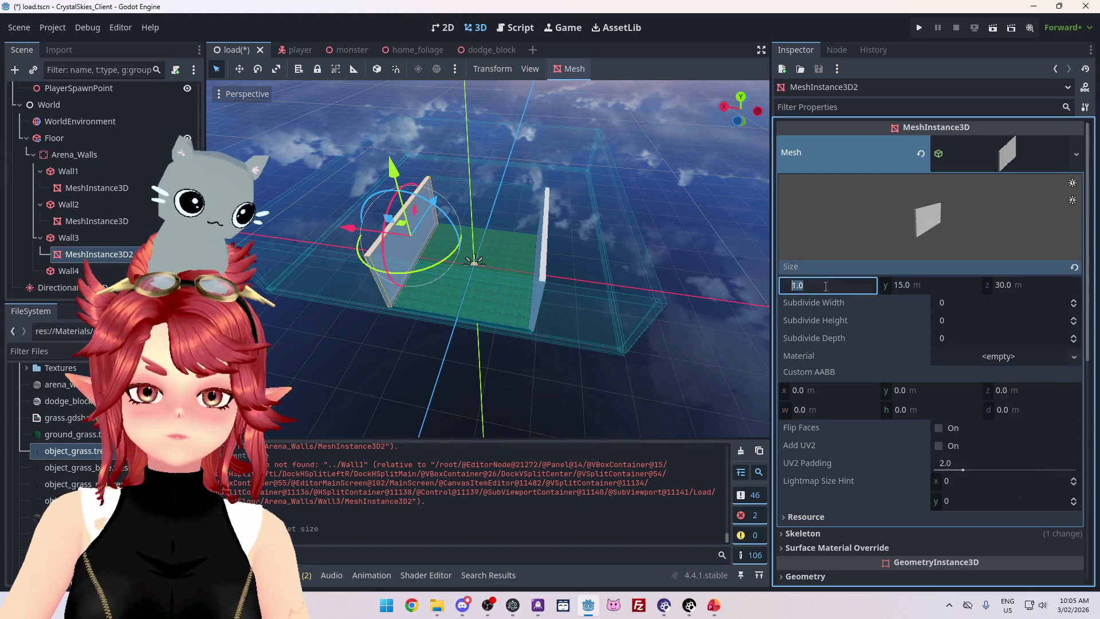
type("30")
key("Tab")
key("Tab")
type("1")
key("Return")
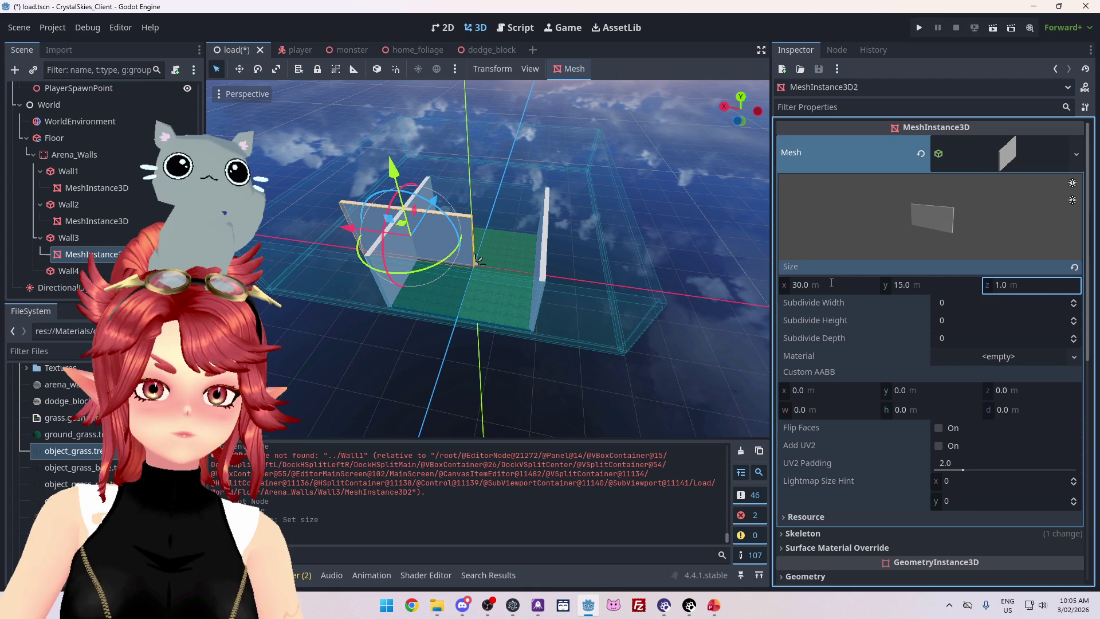
Set Wall3's mesh position to 0, 0, 0 and inspect the closed arena side.
scroll(814, 359, "down", 5)
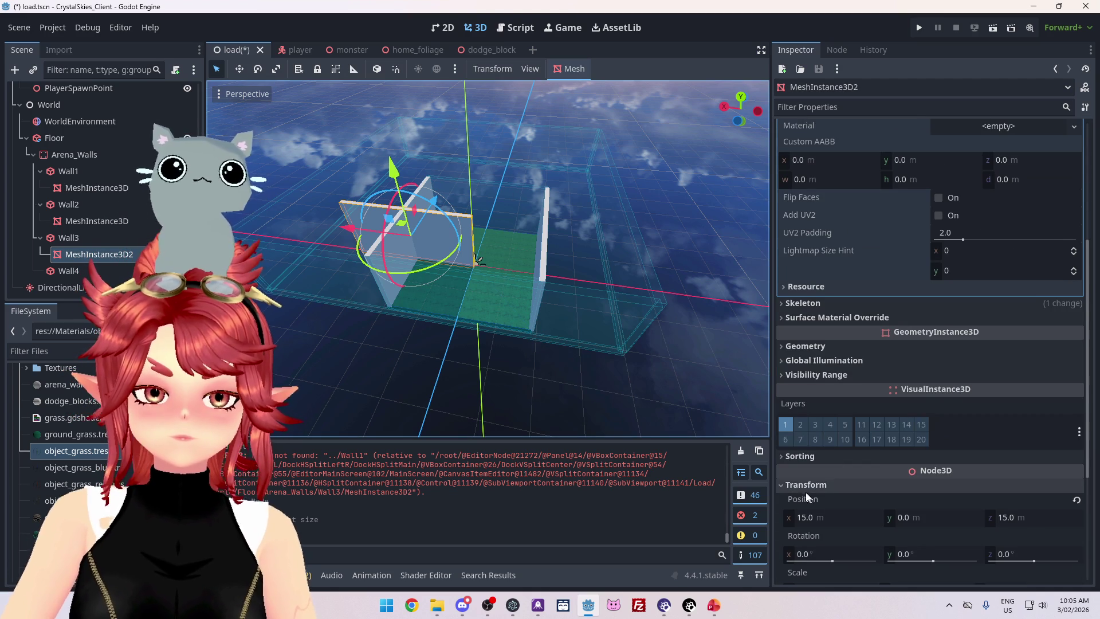
scroll(843, 477, "down", 1)
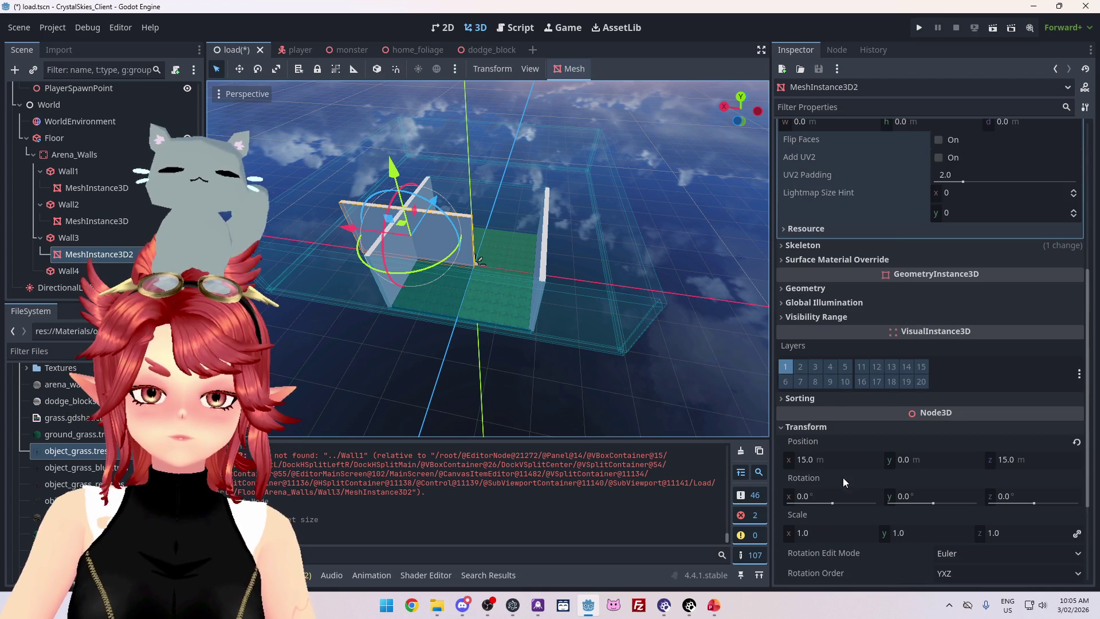
left_click(817, 462)
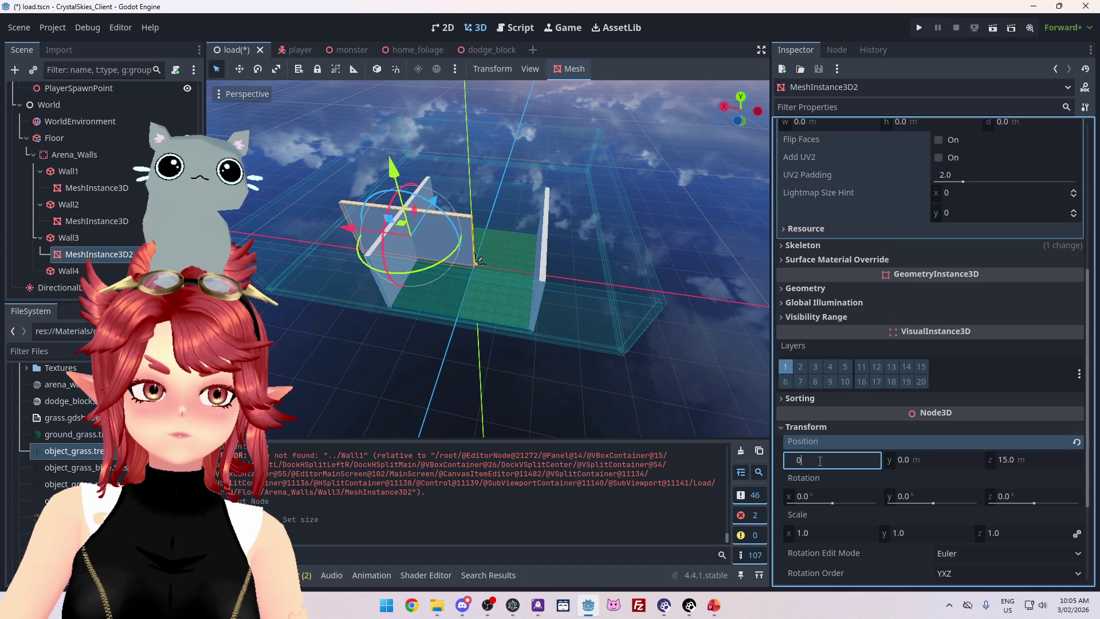
key("Tab")
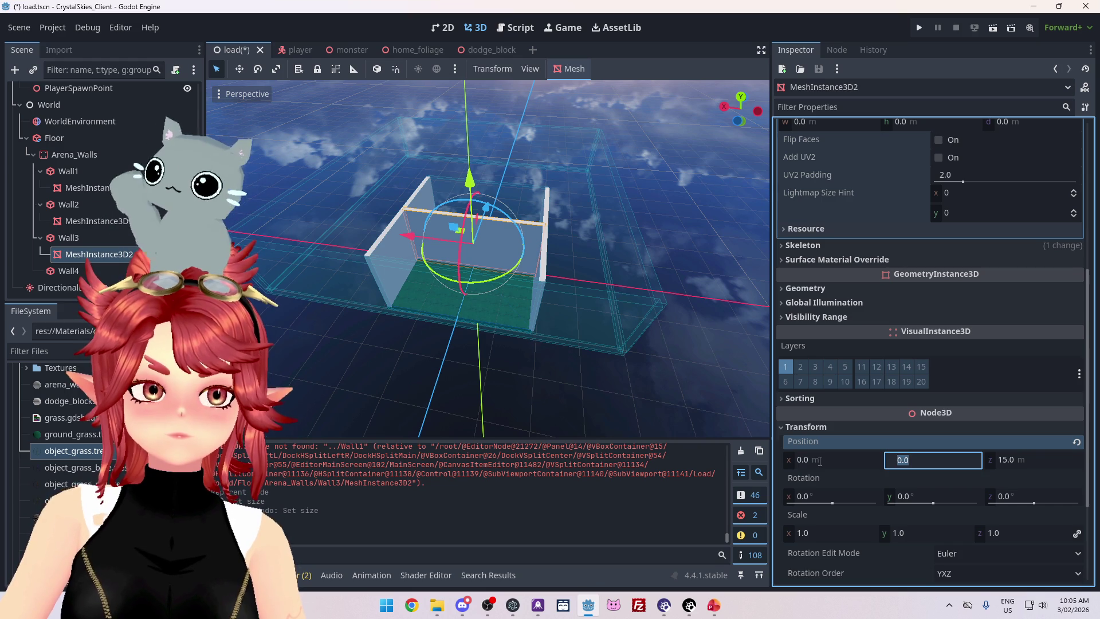
key("Tab")
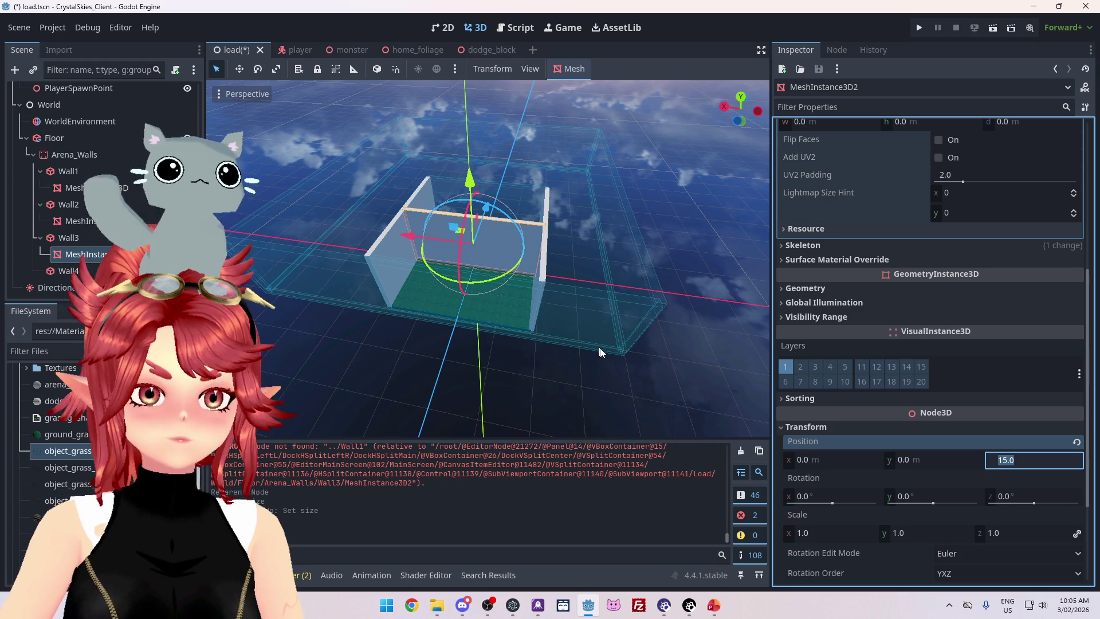
type("0")
key("Return")
mouse_move(620, 352)
left_mouse_down()
mouse_move(403, 348)
mouse_move(398, 338)
left_mouse_up()
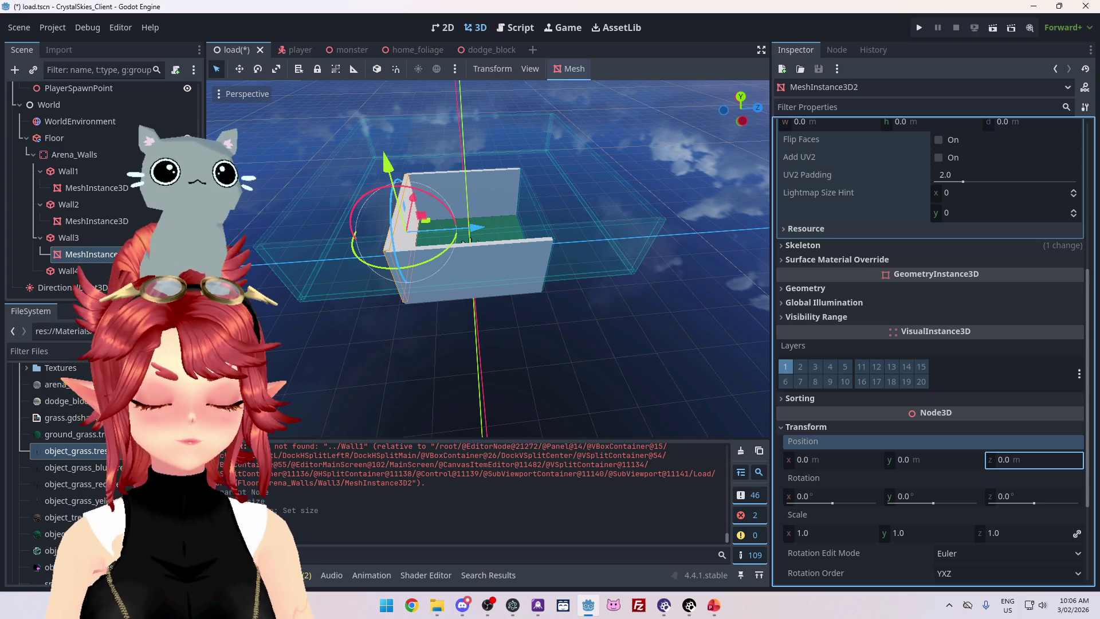
left_click_drag(515, 258, 532, 306)
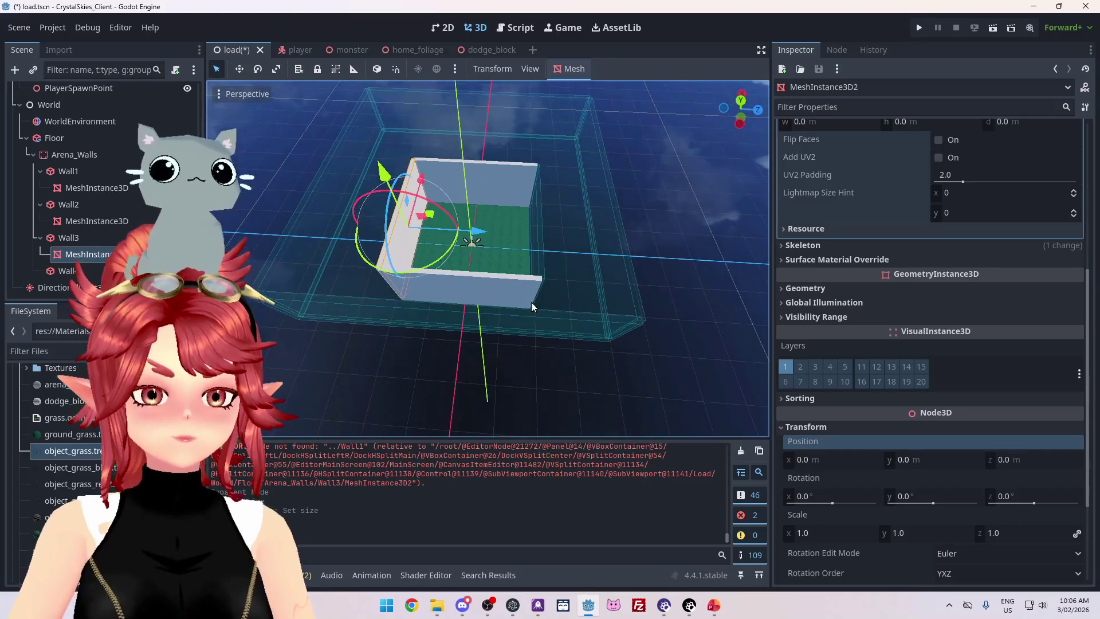
Duplicate Wall3's mesh under Wall4 as MeshInstance3D3 and set its Position Z to 0.
right_click(85, 258)
left_click(91, 243)
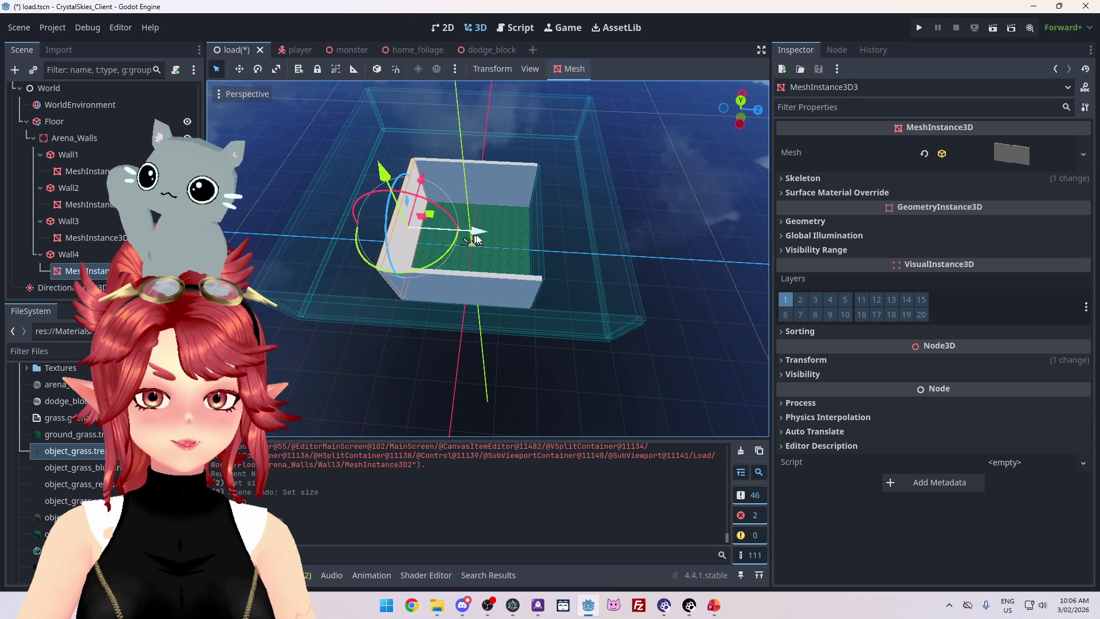
left_click(828, 362)
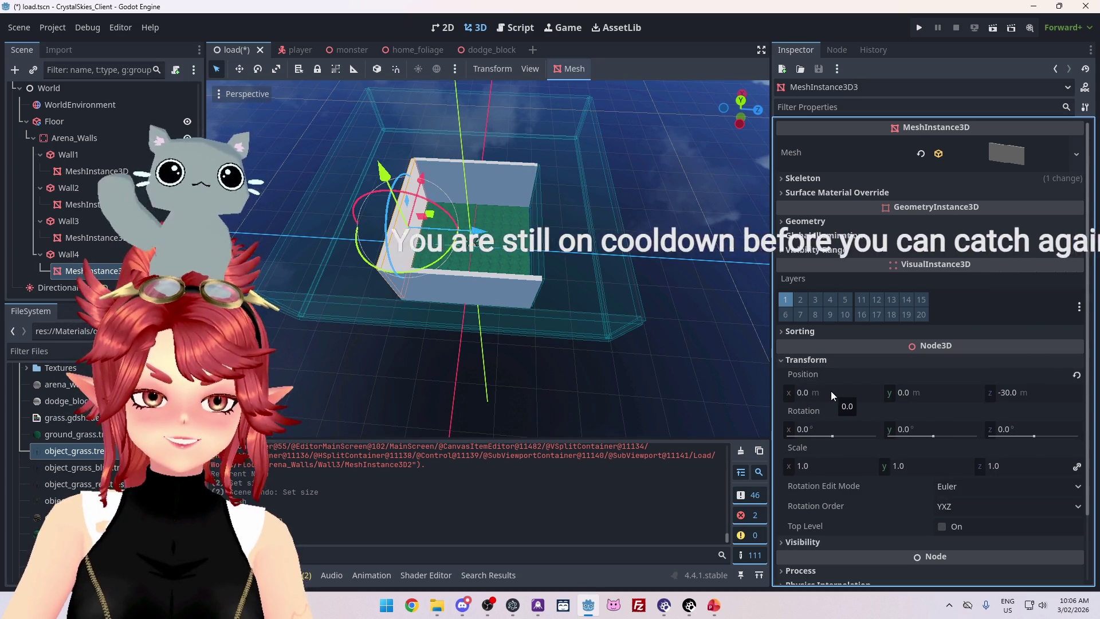
left_click(1008, 392)
type("0")
key("Return")
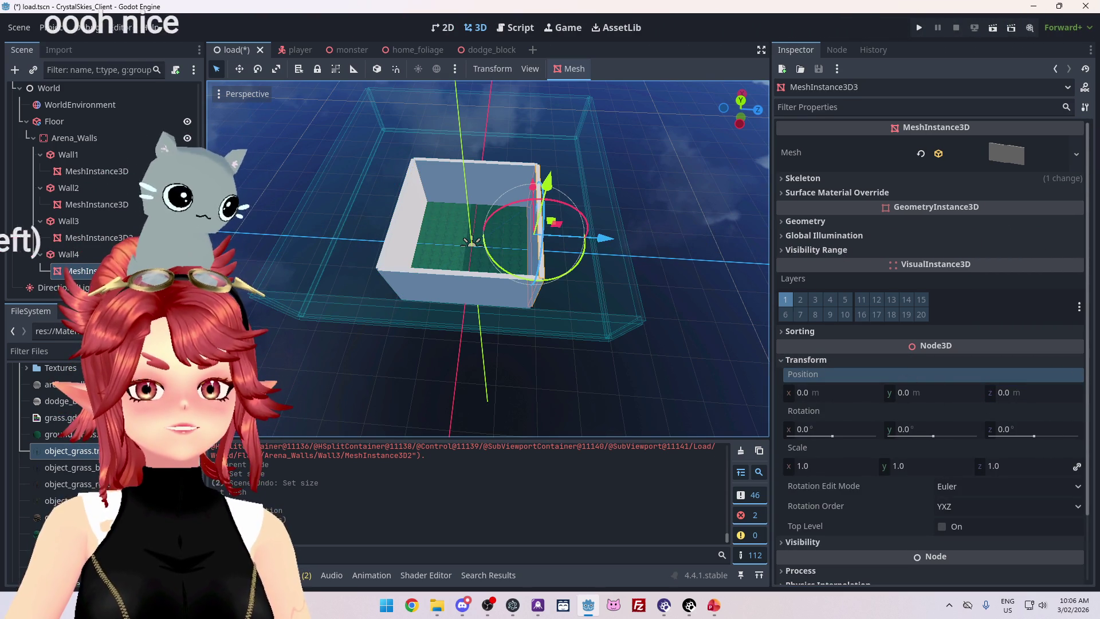
mouse_move(441, 253)
left_mouse_down()
mouse_move(401, 238)
mouse_move(440, 218)
mouse_move(516, 304)
left_mouse_up()
scroll(457, 328, "up", 3)
scroll(457, 328, "down", 3)
mouse_move(424, 295)
left_mouse_down()
mouse_move(451, 361)
mouse_move(431, 287)
mouse_move(348, 263)
mouse_move(476, 276)
mouse_move(424, 248)
mouse_move(319, 226)
mouse_move(374, 226)
mouse_move(479, 262)
mouse_move(490, 253)
mouse_move(480, 212)
mouse_move(387, 207)
mouse_move(427, 208)
mouse_move(350, 221)
mouse_move(452, 253)
mouse_move(294, 197)
mouse_move(545, 193)
mouse_move(292, 192)
left_mouse_up()
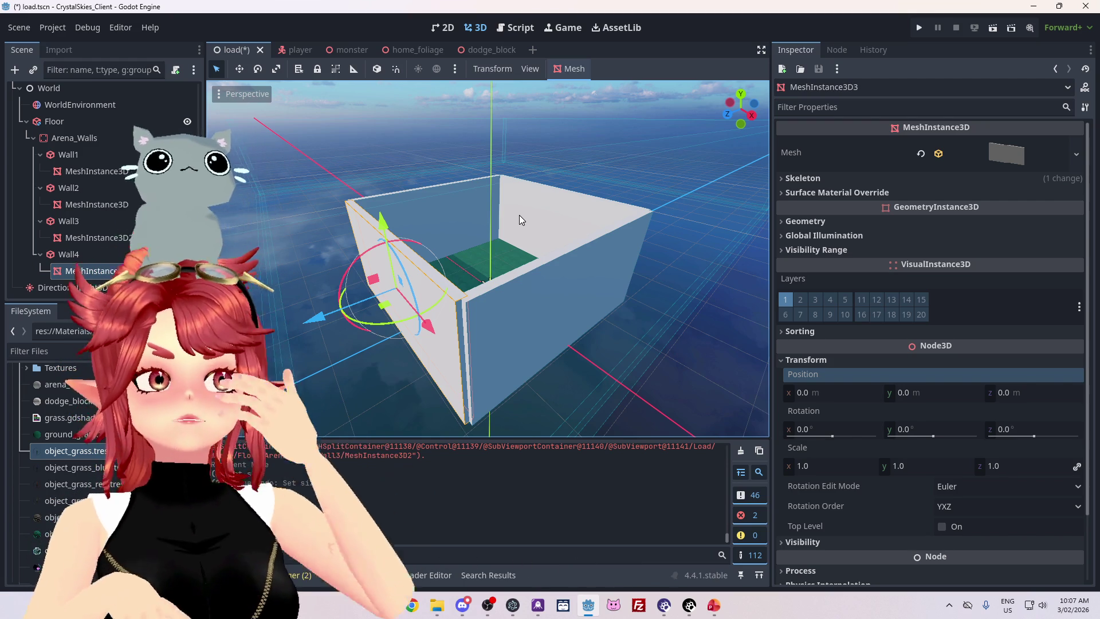
Enlarge the Output panel and run the project with F5 to test the walled arena.
left_click_drag(533, 295, 559, 295)
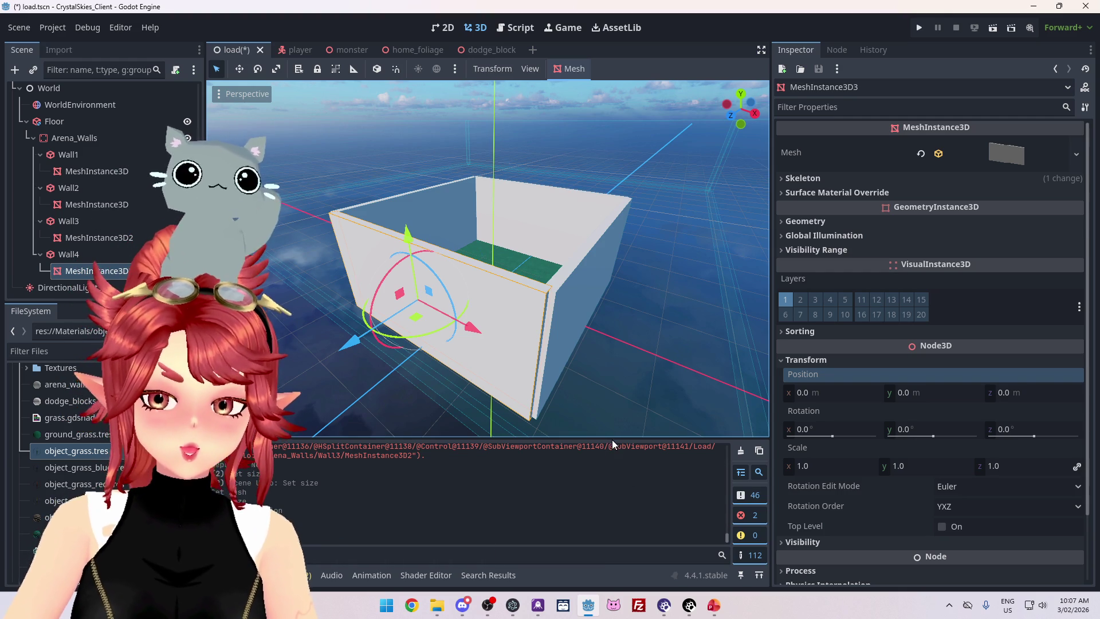
left_click_drag(610, 438, 578, 342)
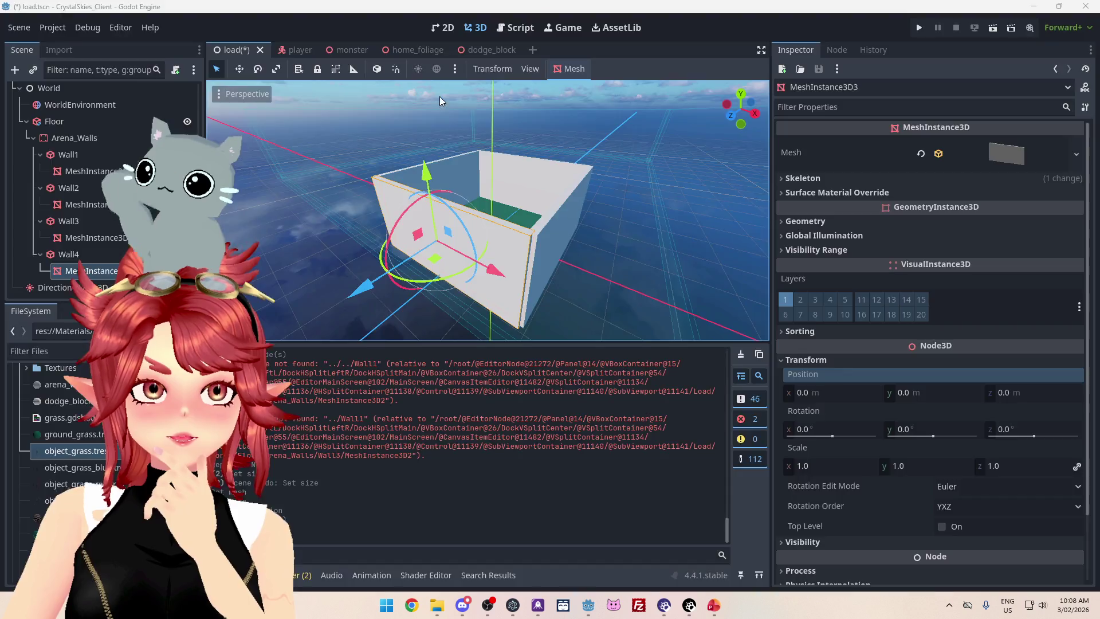
key("F5")
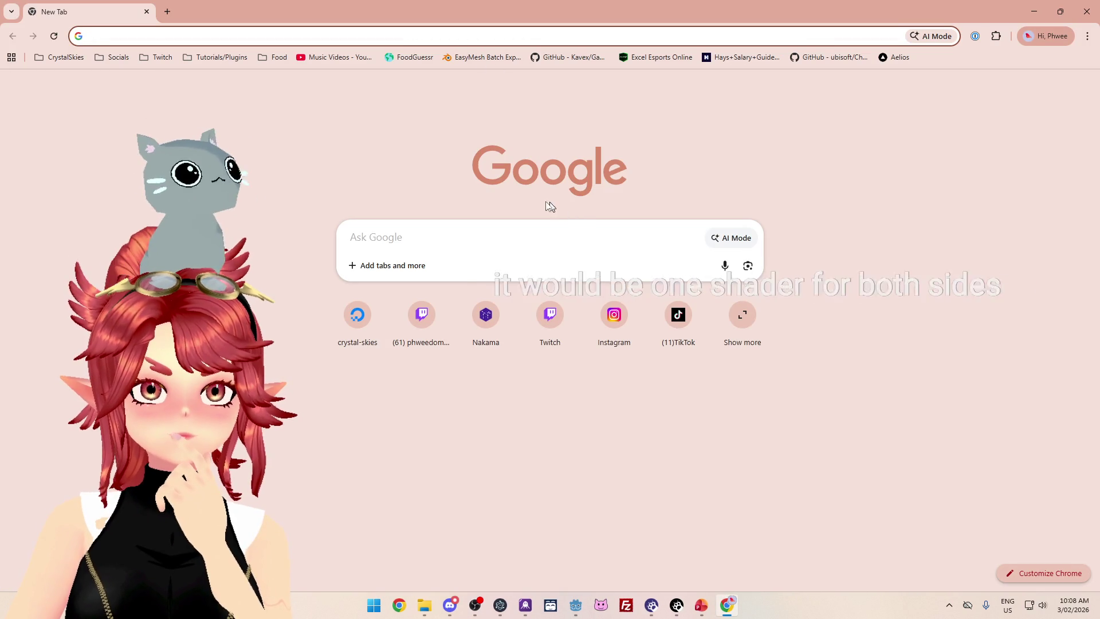
Search Google for 'godot shaders' and open the godotshaders.com shader library.
left_click(502, 279)
type("godot ")
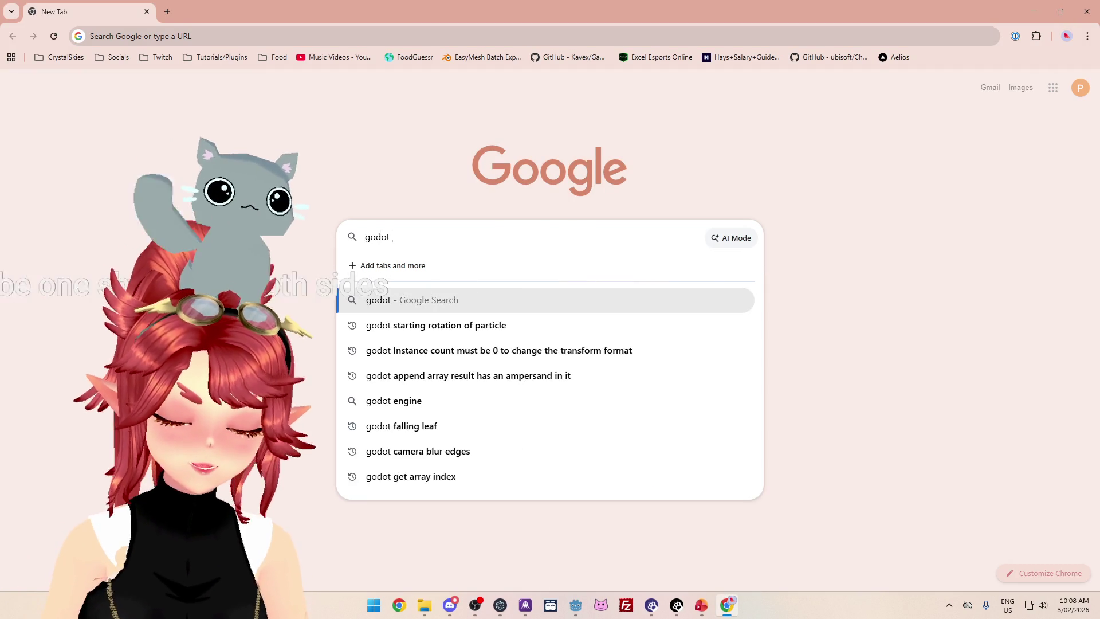
type("shaders")
key("Return")
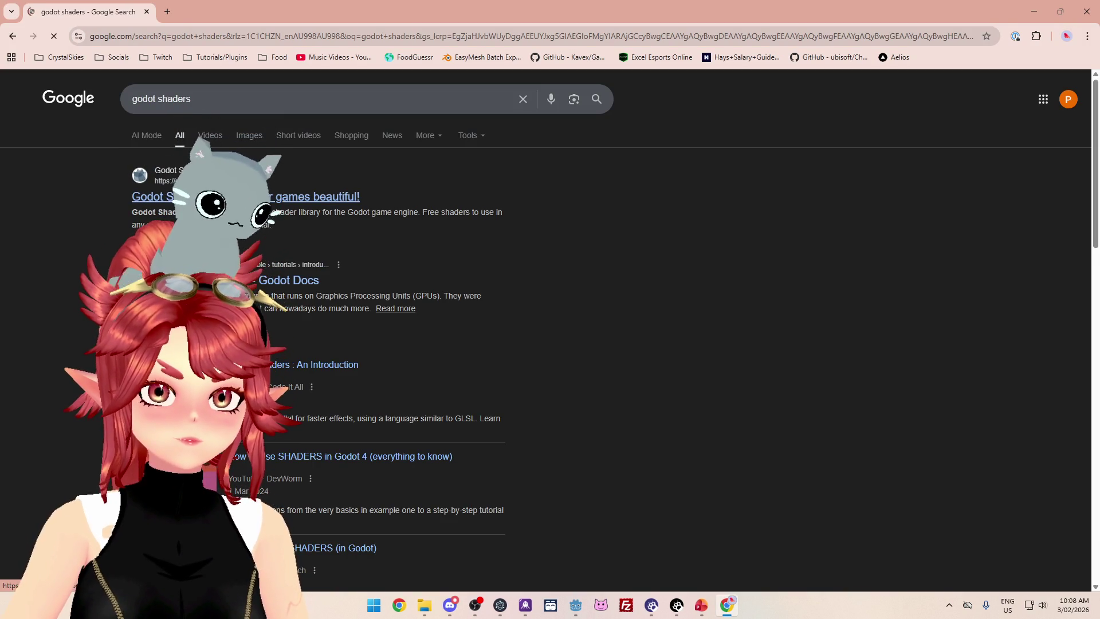
left_click(200, 197)
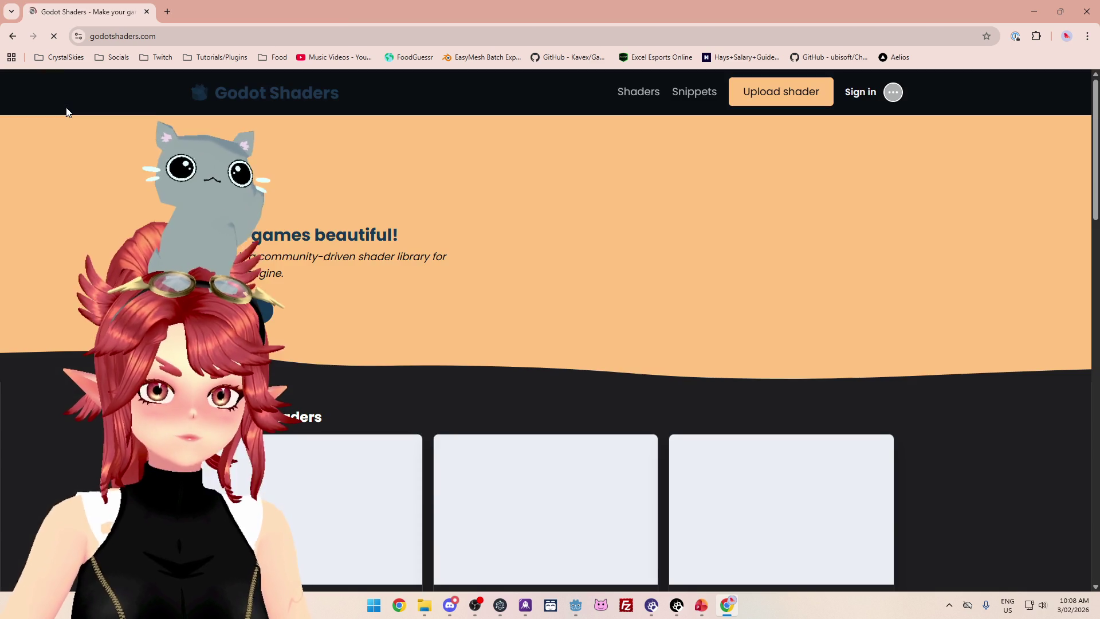
left_click(252, 312)
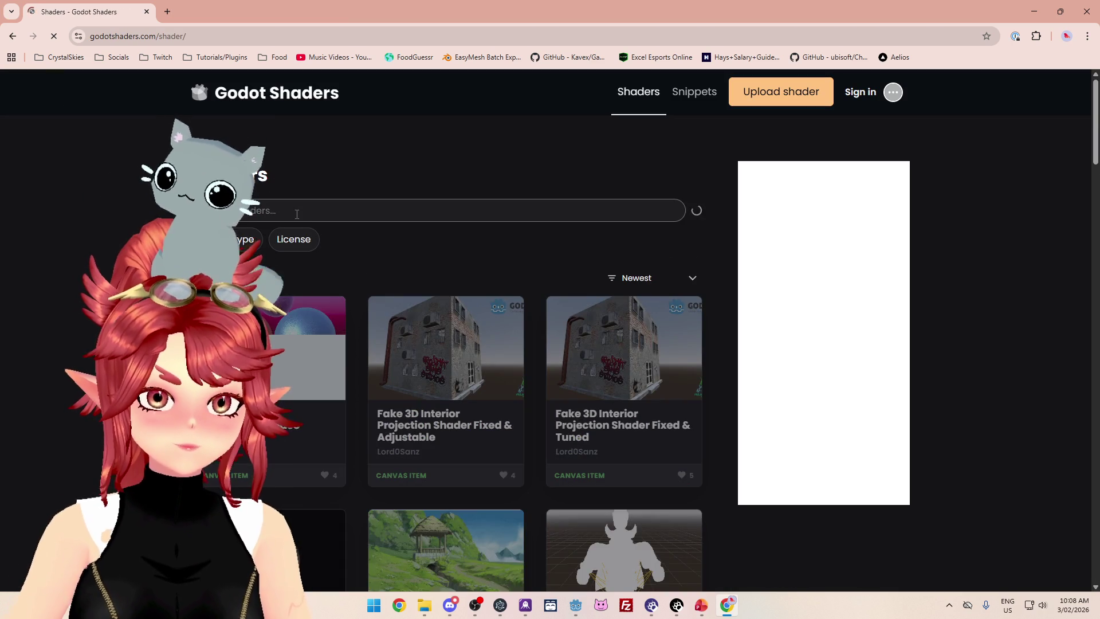
Search the library for 'transparent' and open the Stylized grass with wind and deformation shader in a new tab.
left_click(297, 214)
type("transparent")
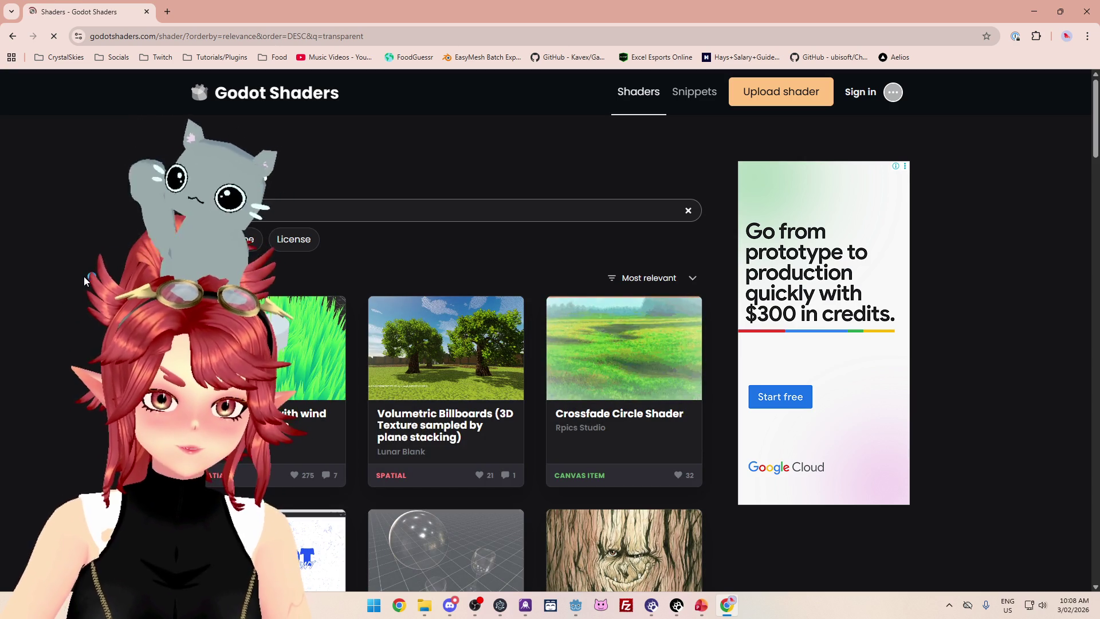
scroll(84, 276, "down", 3)
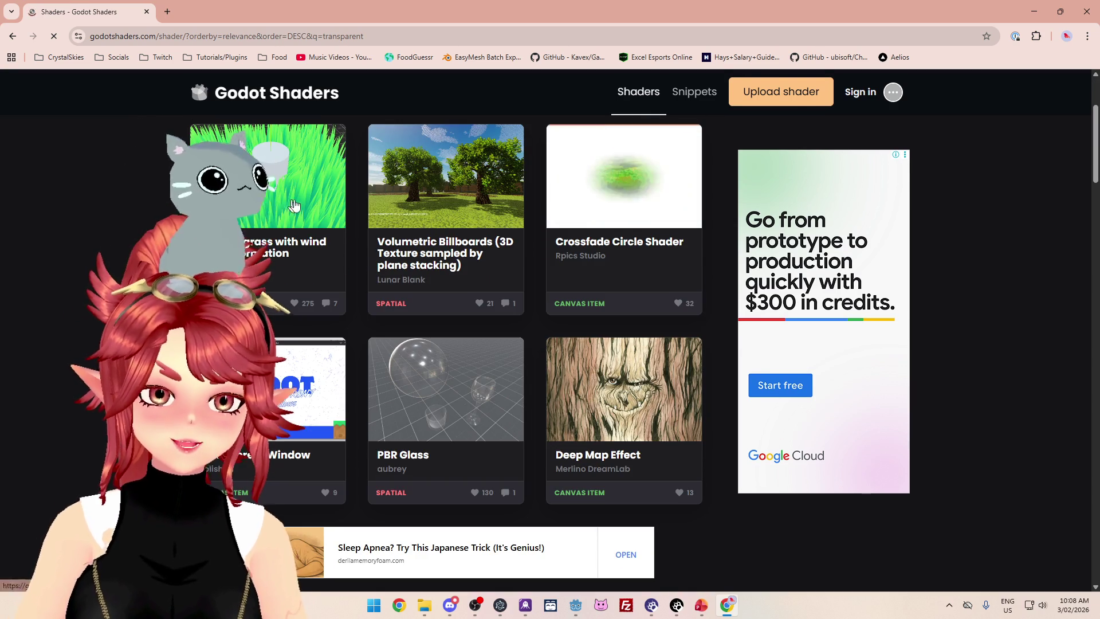
scroll(295, 252, "up", 1)
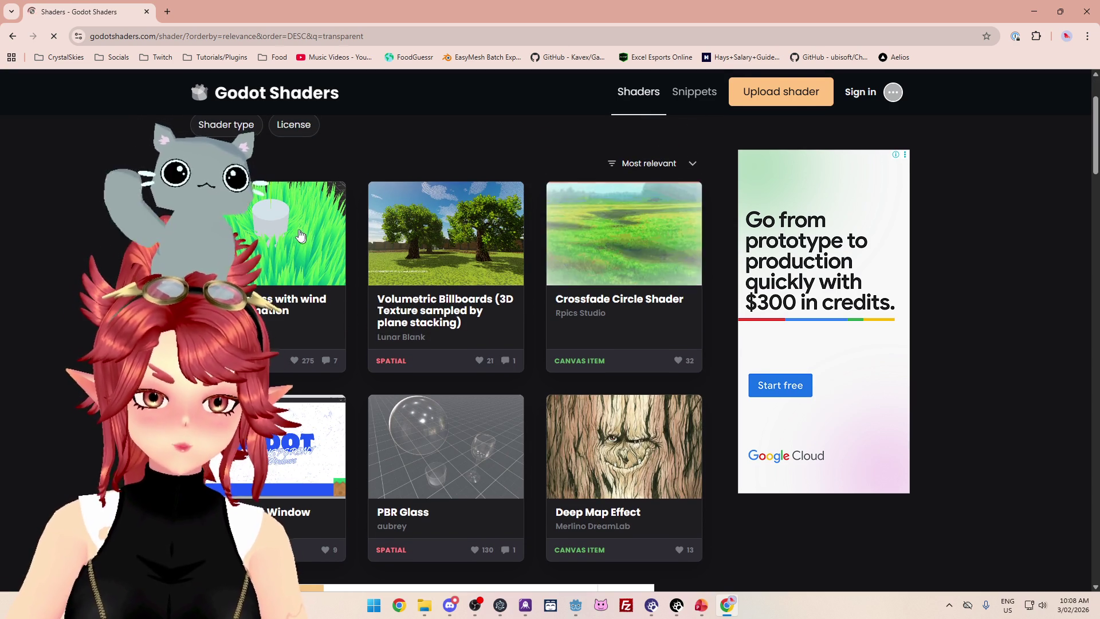
middle_click(296, 269)
left_click(228, 16)
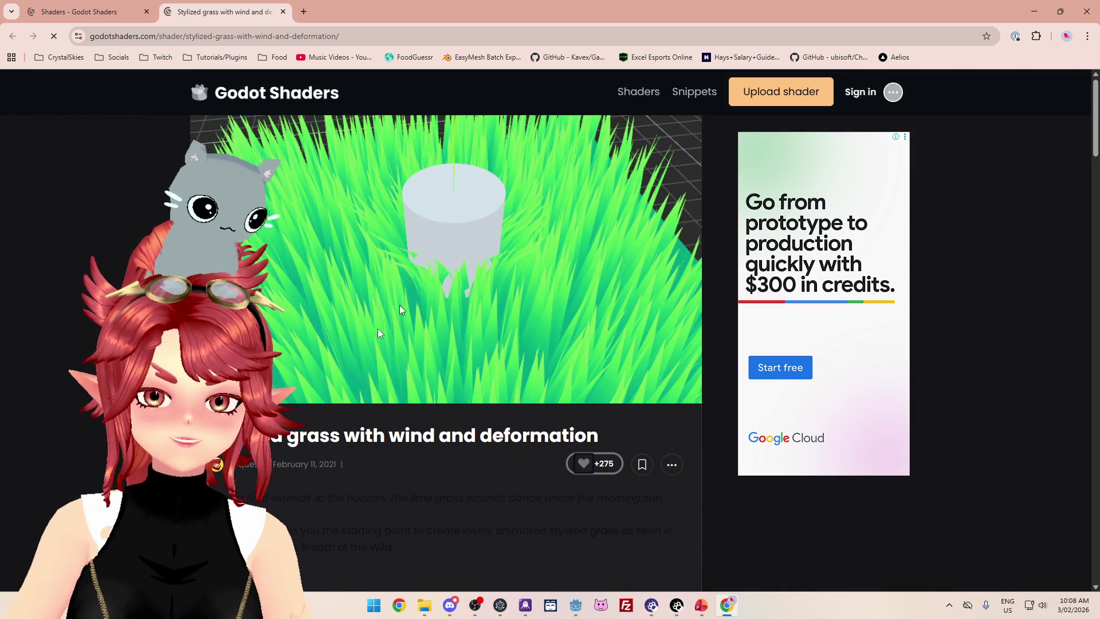
Scroll through the Stylized grass shader's code, then go back to the 'transparent' results tab.
scroll(452, 350, "down", 5)
scroll(432, 375, "down", 15)
scroll(714, 480, "down", 3)
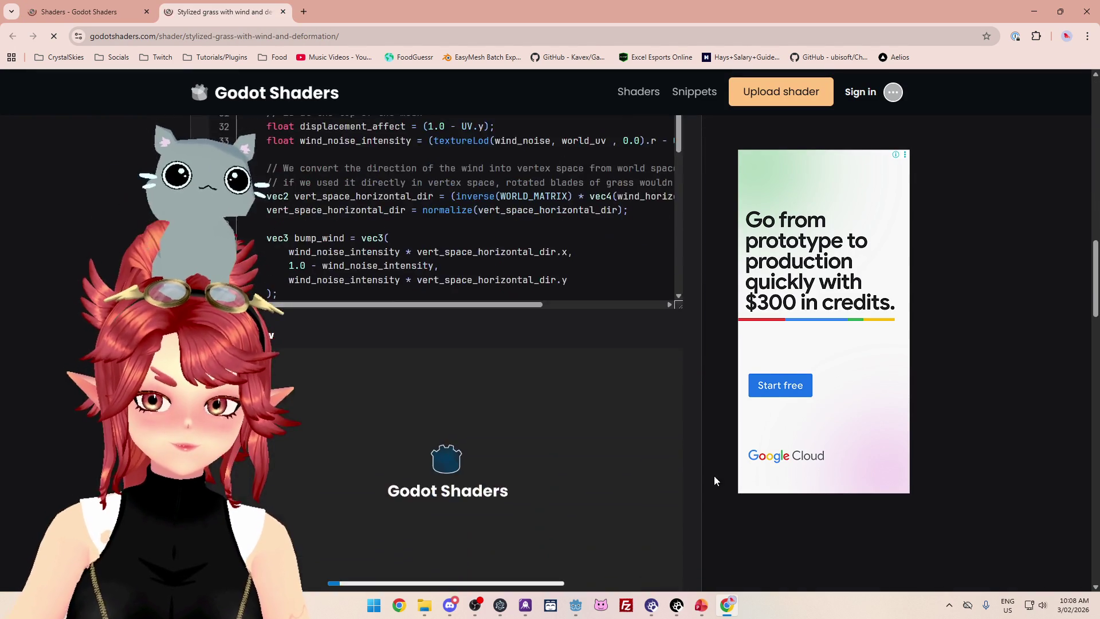
scroll(714, 480, "down", 7)
scroll(589, 476, "up", 6)
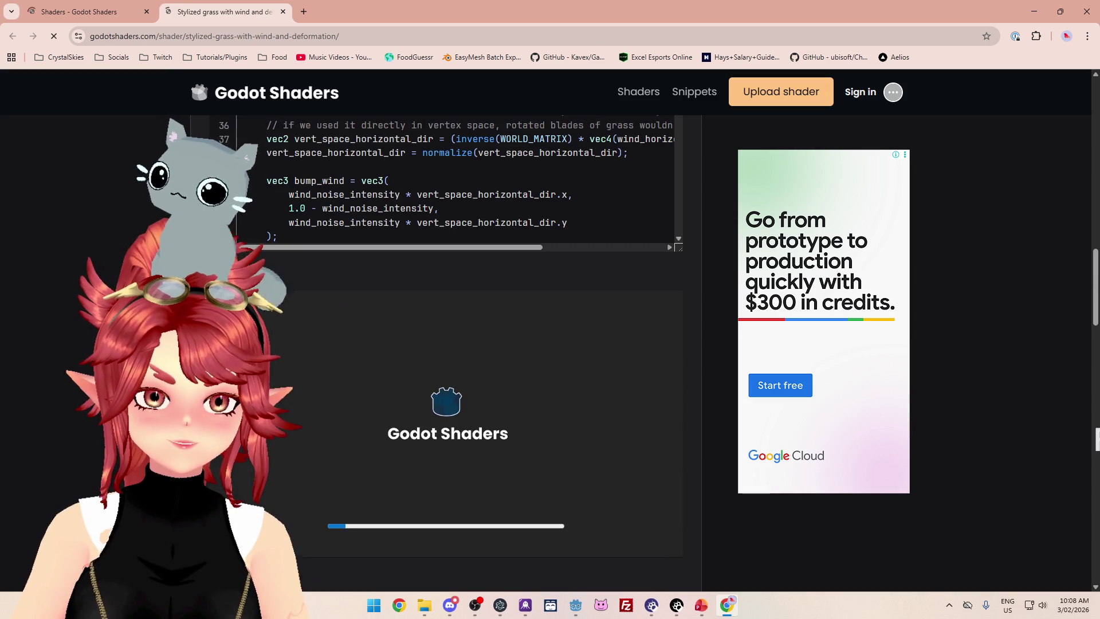
scroll(293, 421, "down", 1)
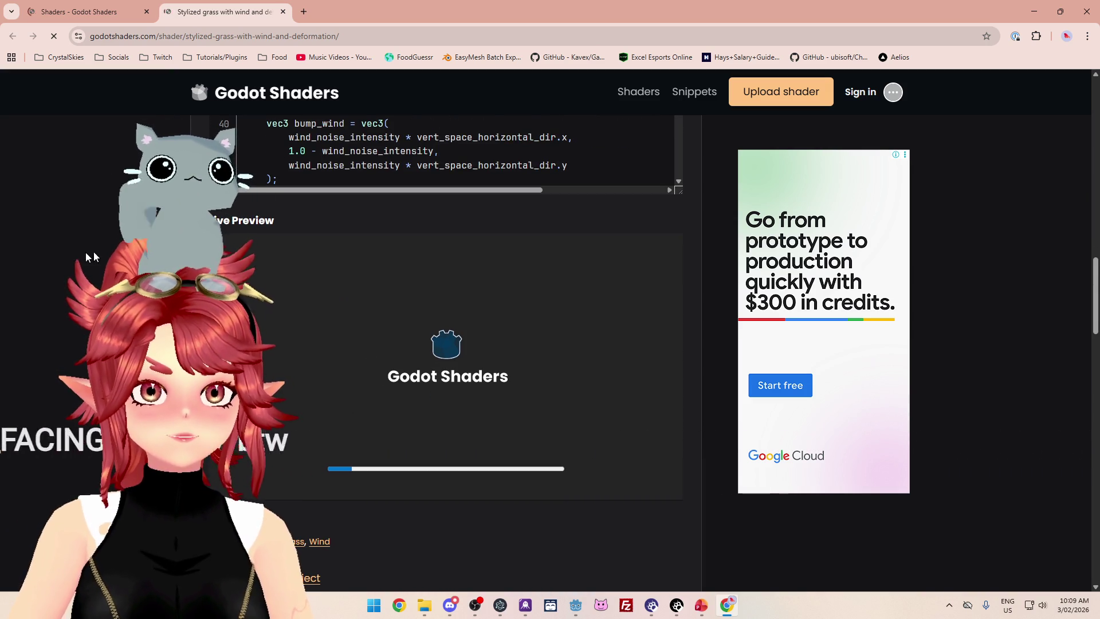
left_click(93, 18)
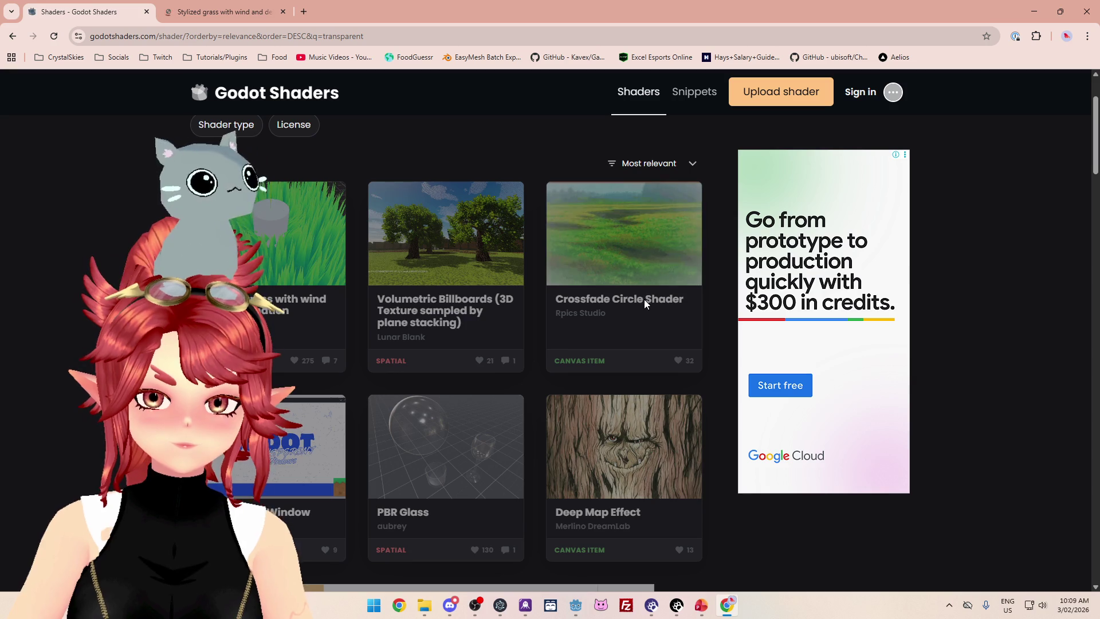
scroll(432, 356, "down", 1)
scroll(434, 362, "down", 1)
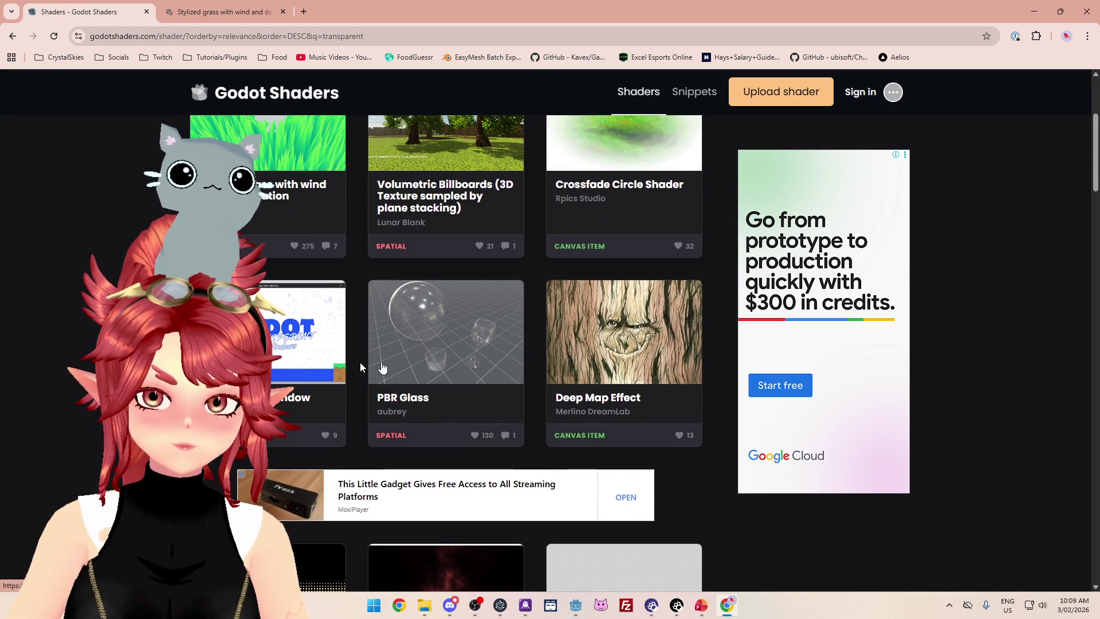
scroll(674, 391, "down", 1)
scroll(445, 352, "down", 4)
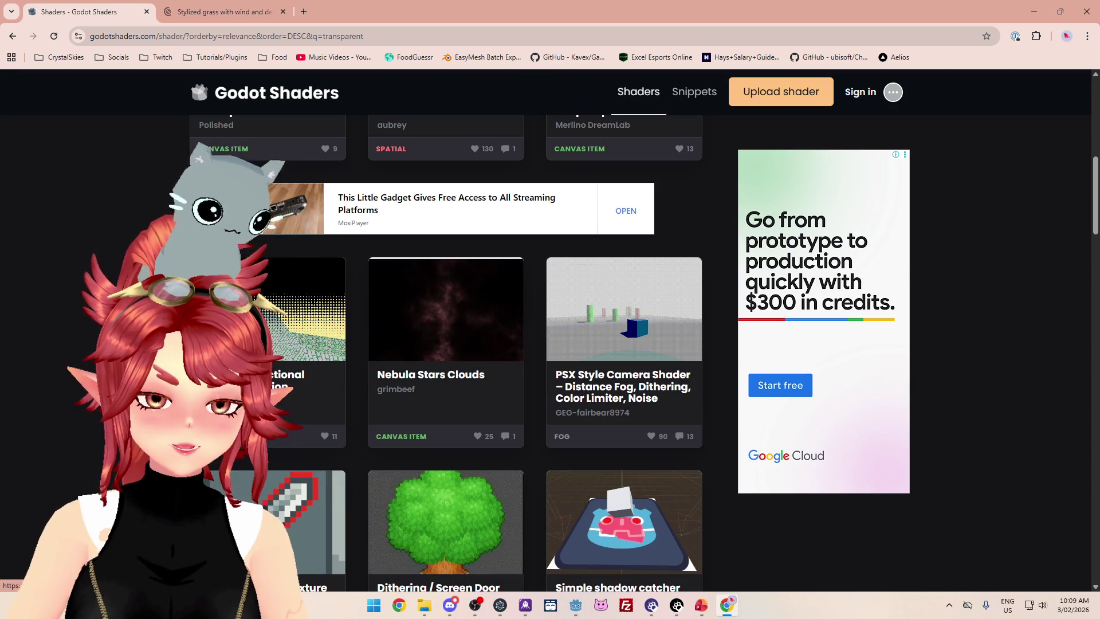
scroll(446, 352, "down", 1)
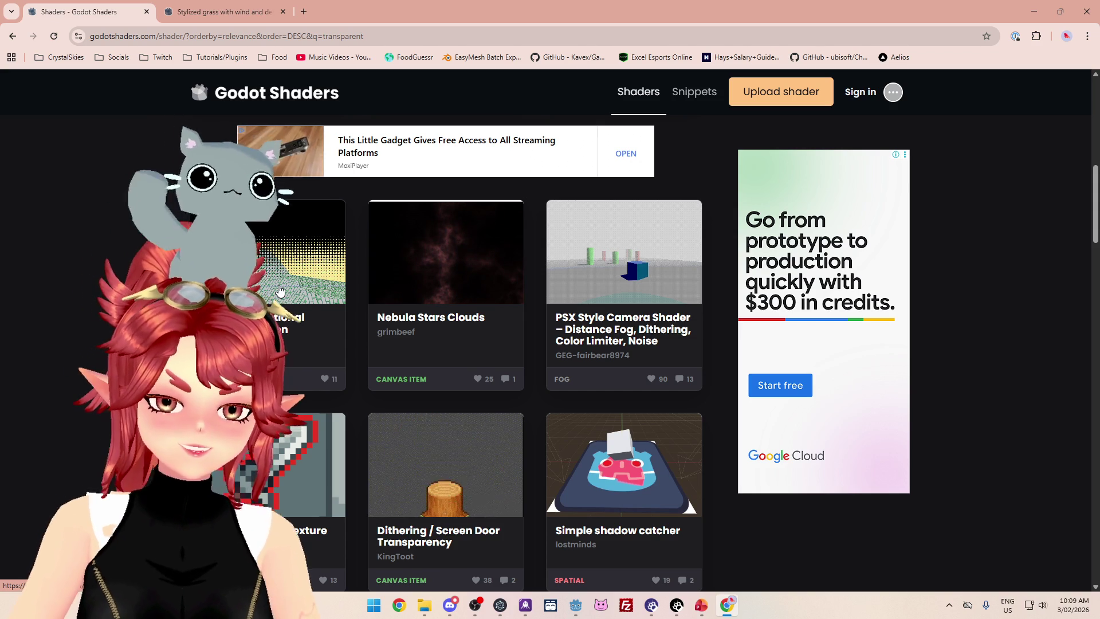
scroll(279, 291, "down", 2)
scroll(280, 290, "down", 1)
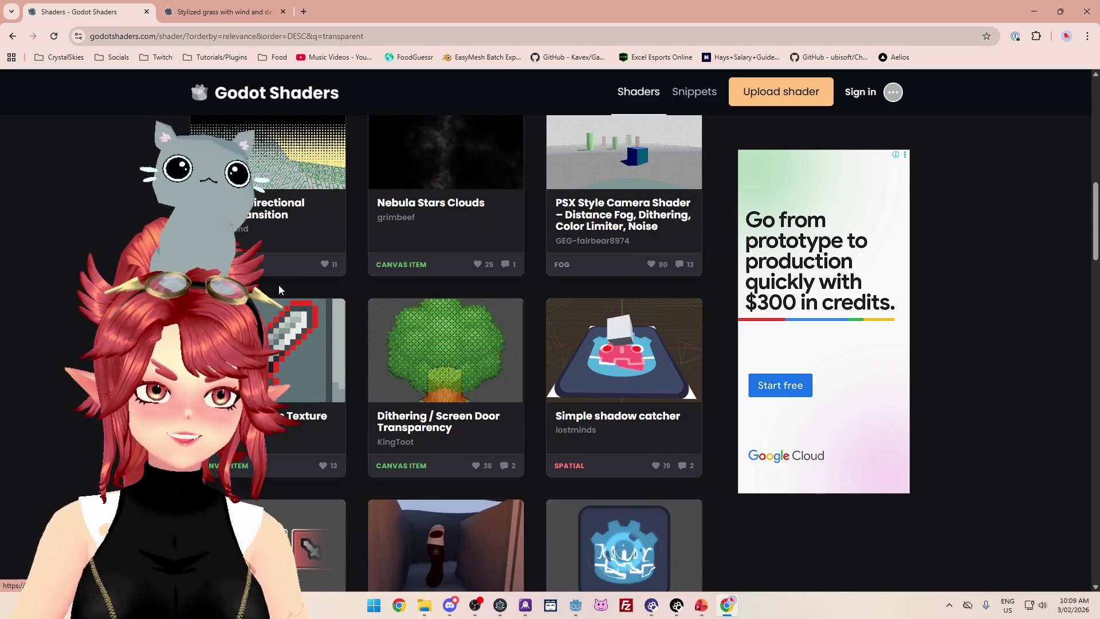
scroll(280, 291, "up", 2)
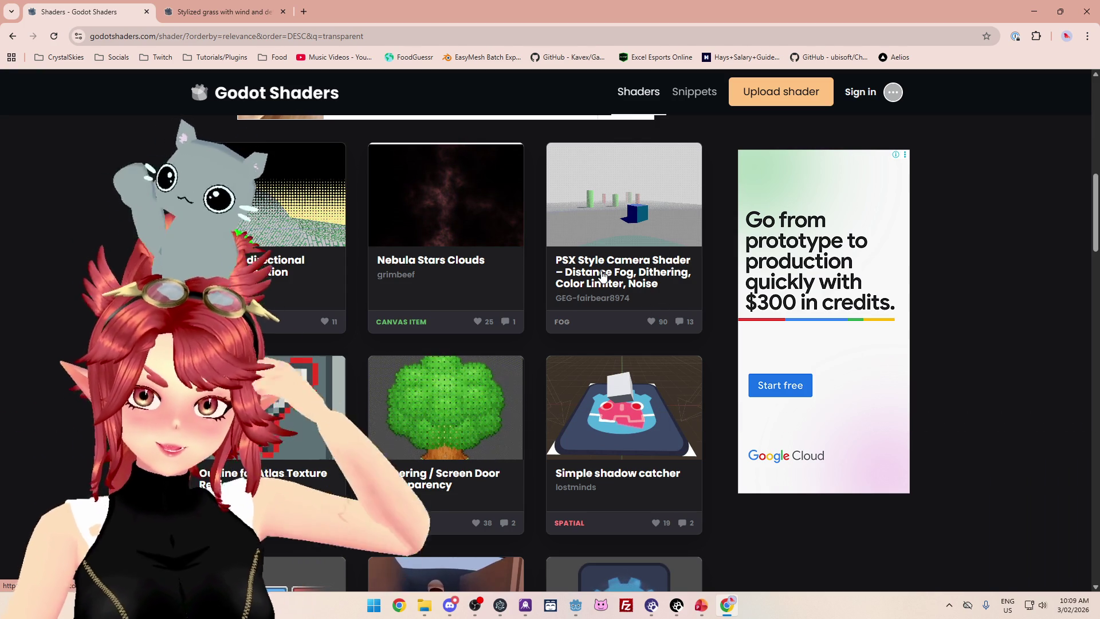
Browse through page 1 of the 'transparent' shader search results.
scroll(652, 284, "down", 2)
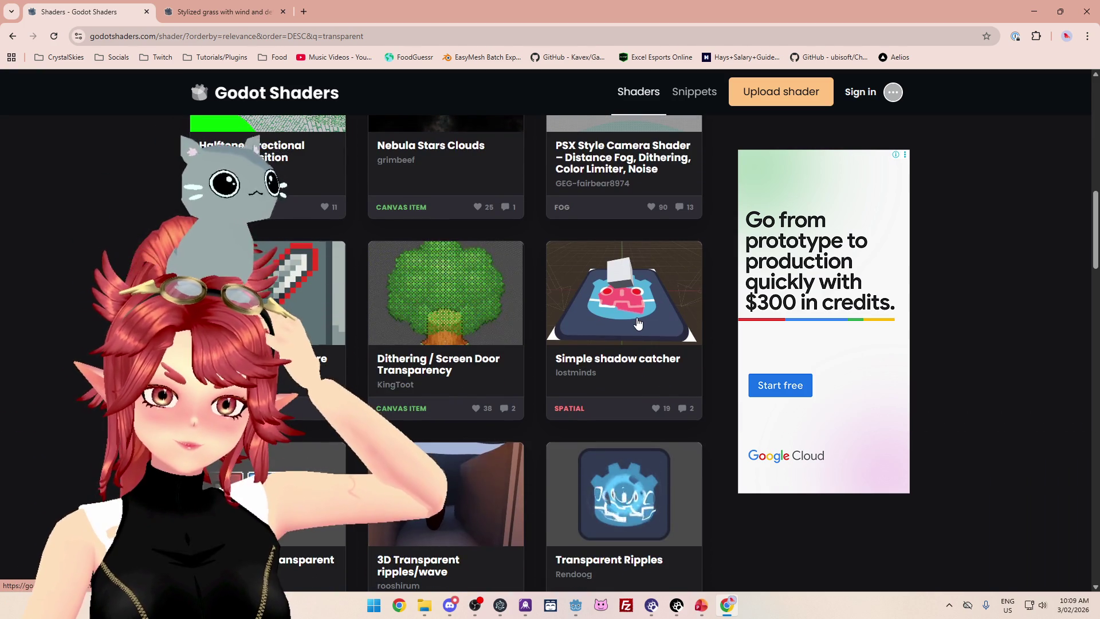
scroll(637, 324, "down", 4)
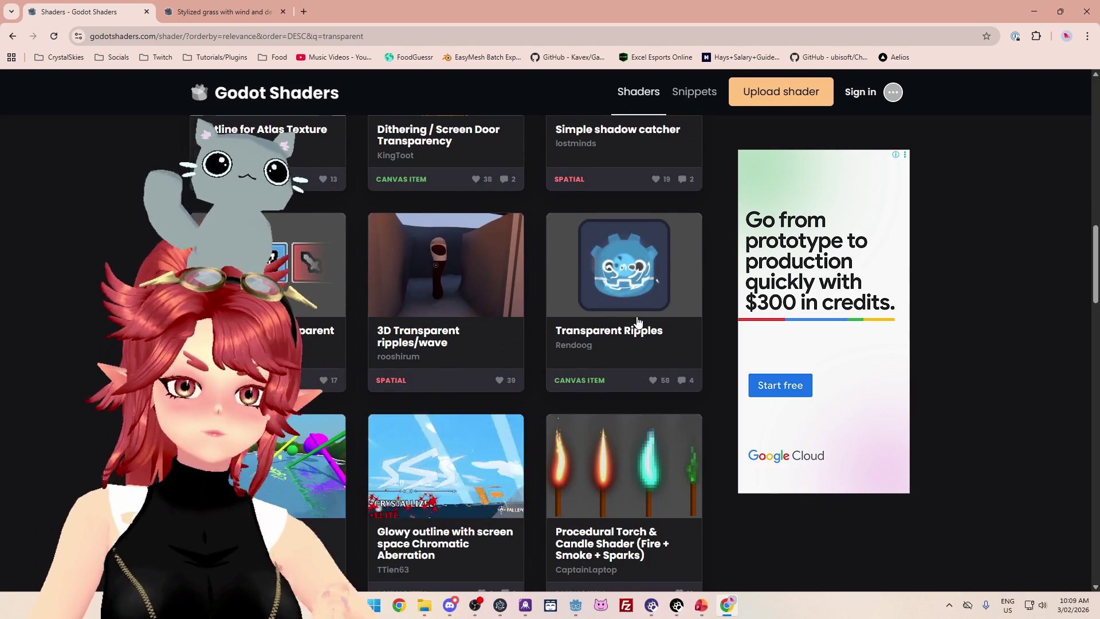
scroll(638, 321, "down", 3)
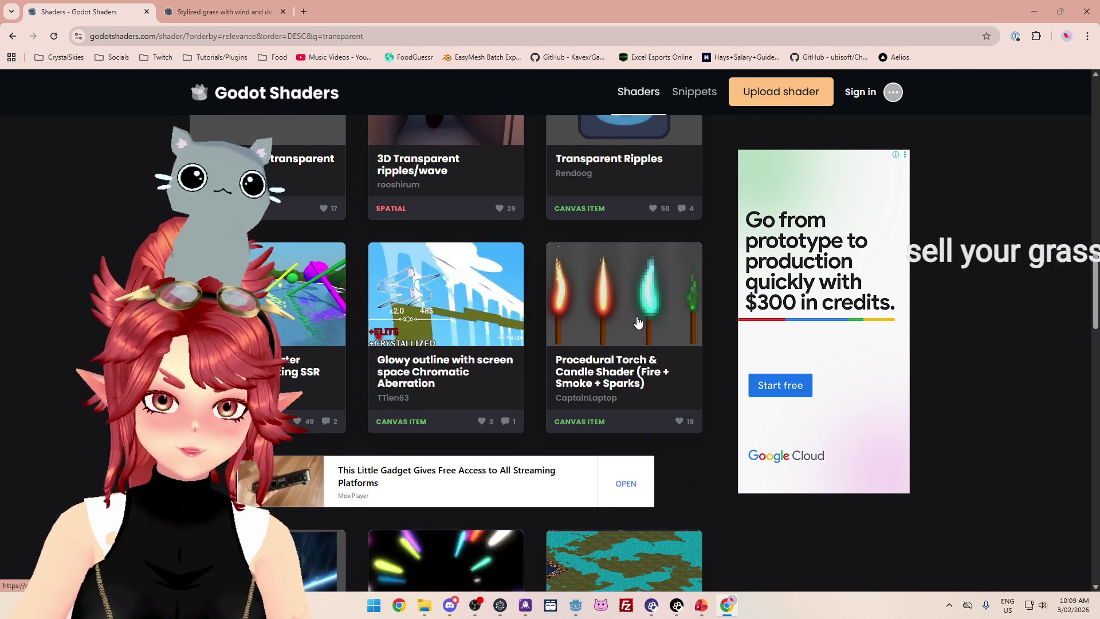
scroll(638, 322, "down", 5)
scroll(637, 315, "up", 5)
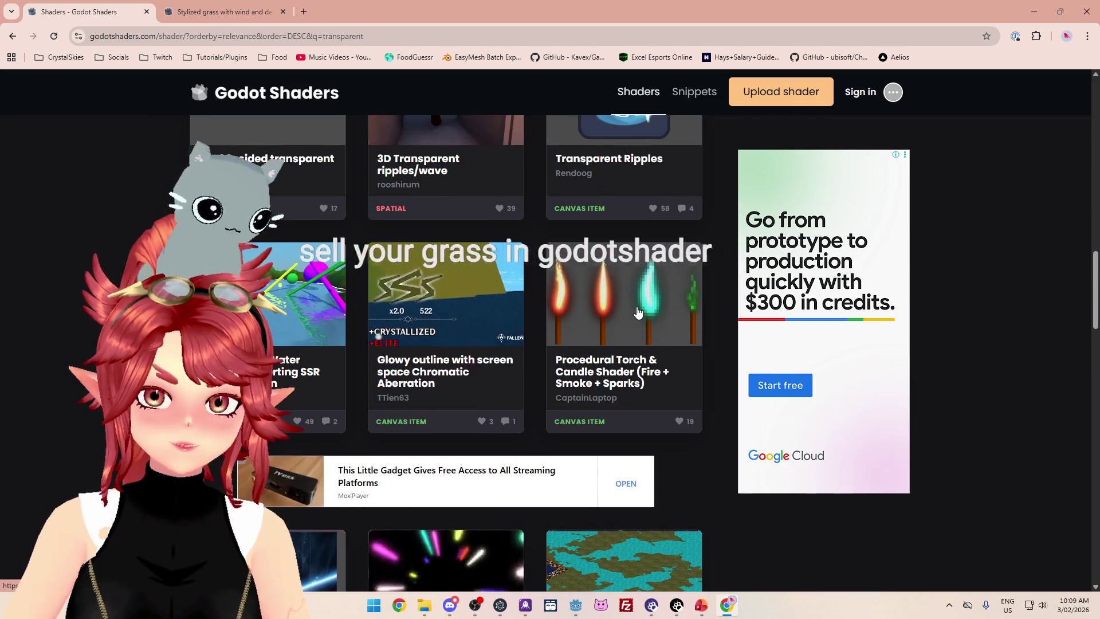
scroll(637, 312, "down", 2)
scroll(637, 311, "down", 2)
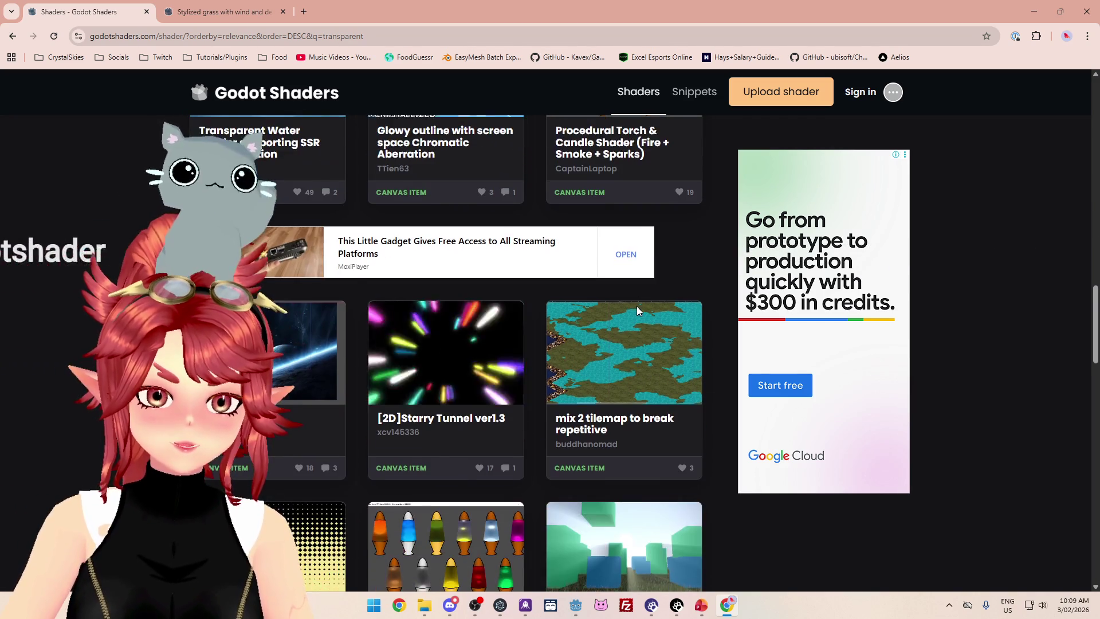
scroll(637, 312, "up", 2)
scroll(638, 311, "down", 3)
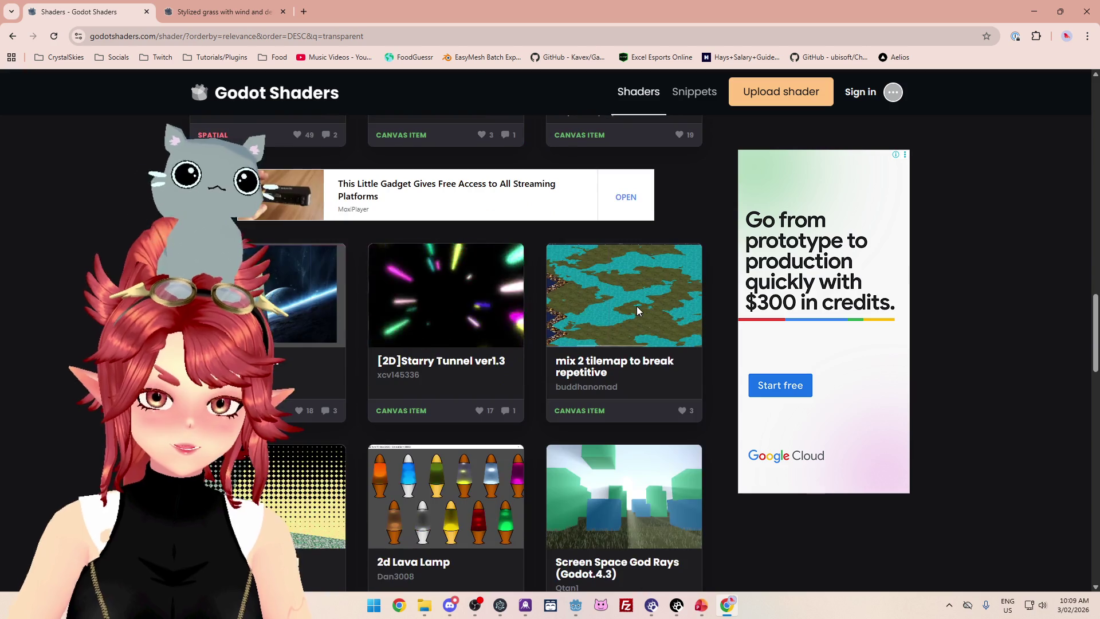
scroll(637, 312, "down", 3)
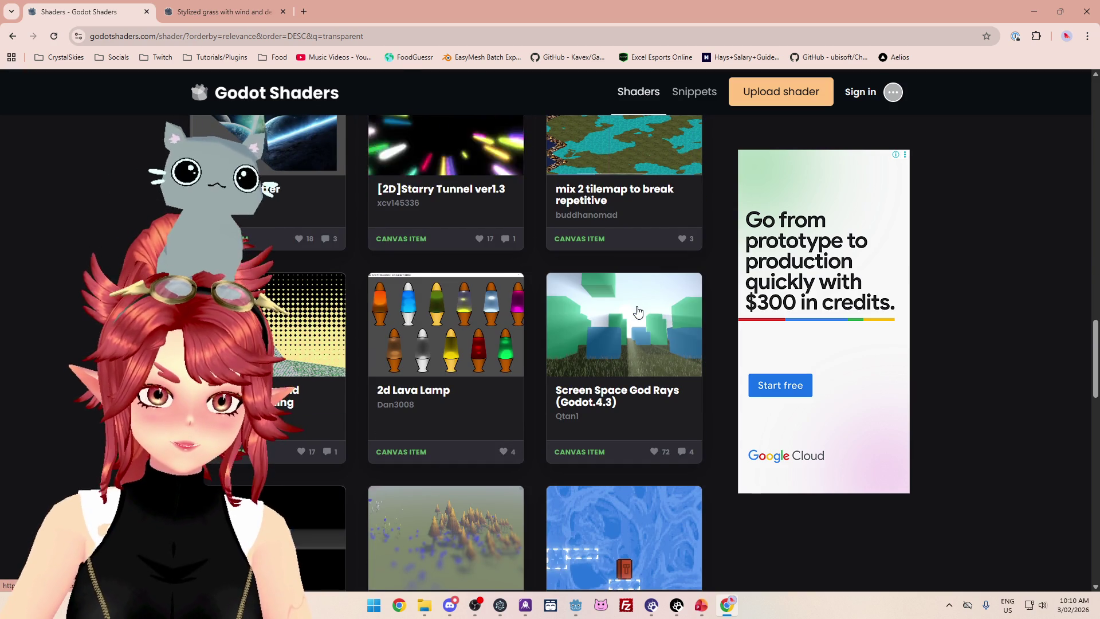
scroll(638, 312, "down", 2)
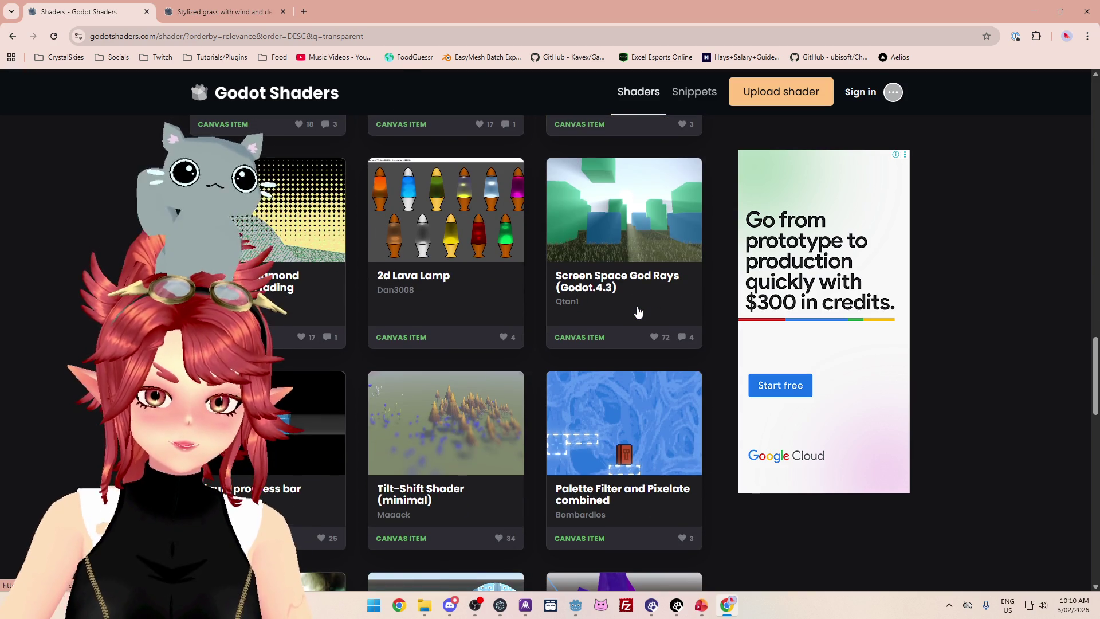
scroll(637, 312, "down", 1)
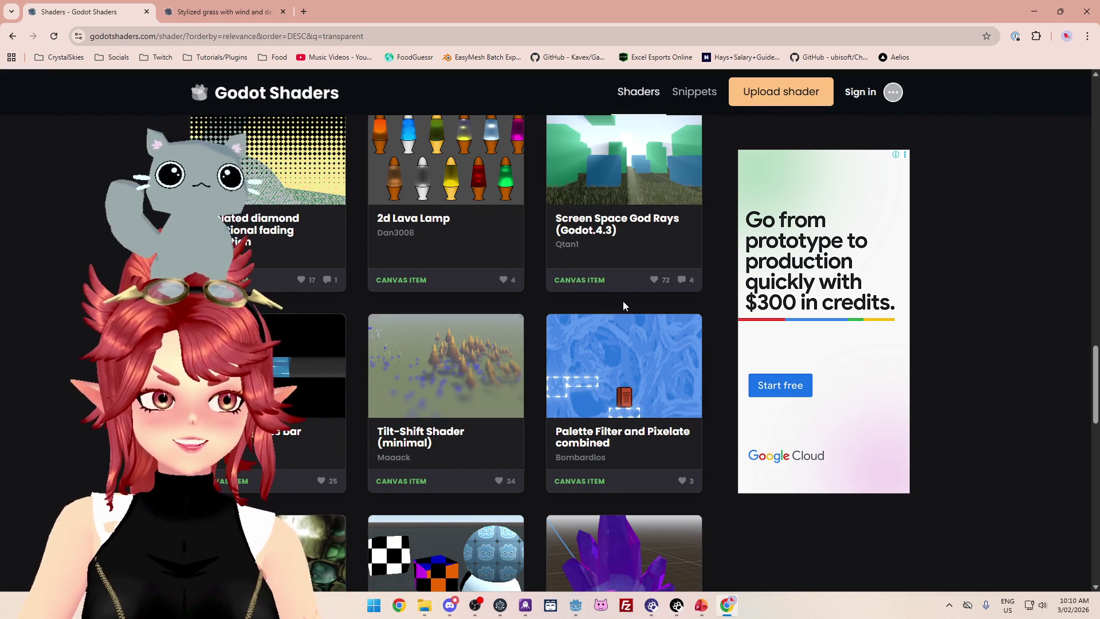
scroll(637, 312, "down", 3)
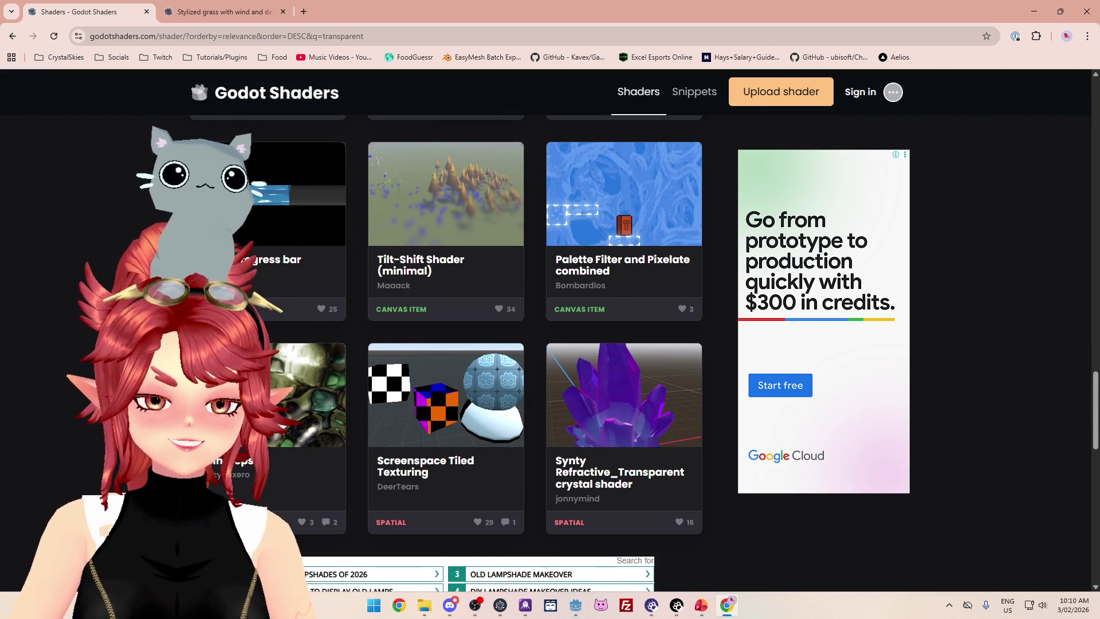
scroll(534, 353, "up", 15)
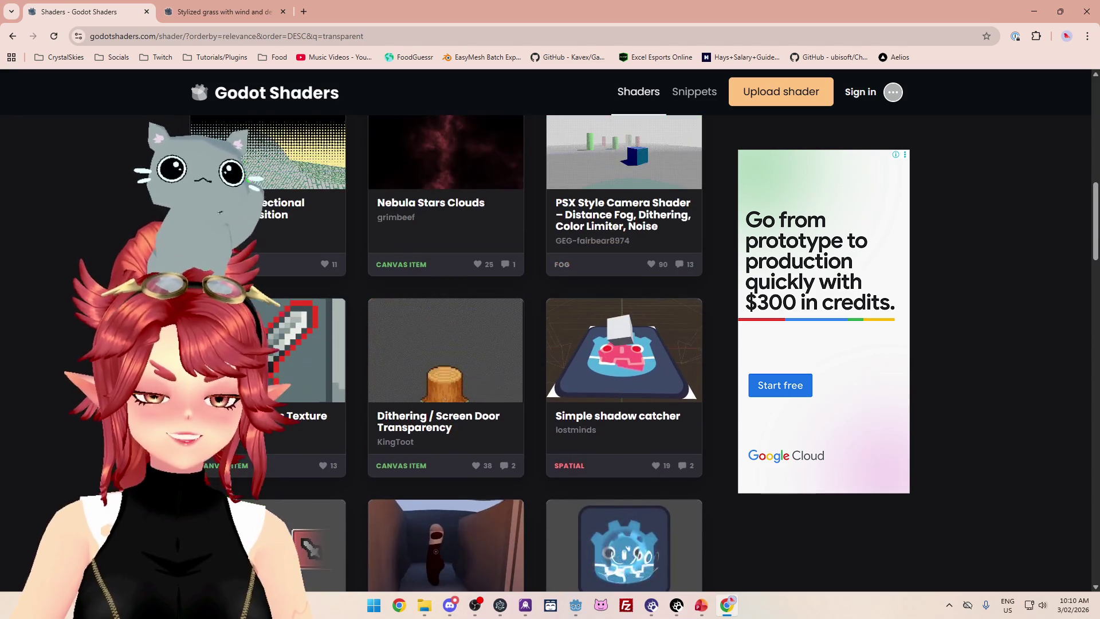
scroll(535, 353, "up", 5)
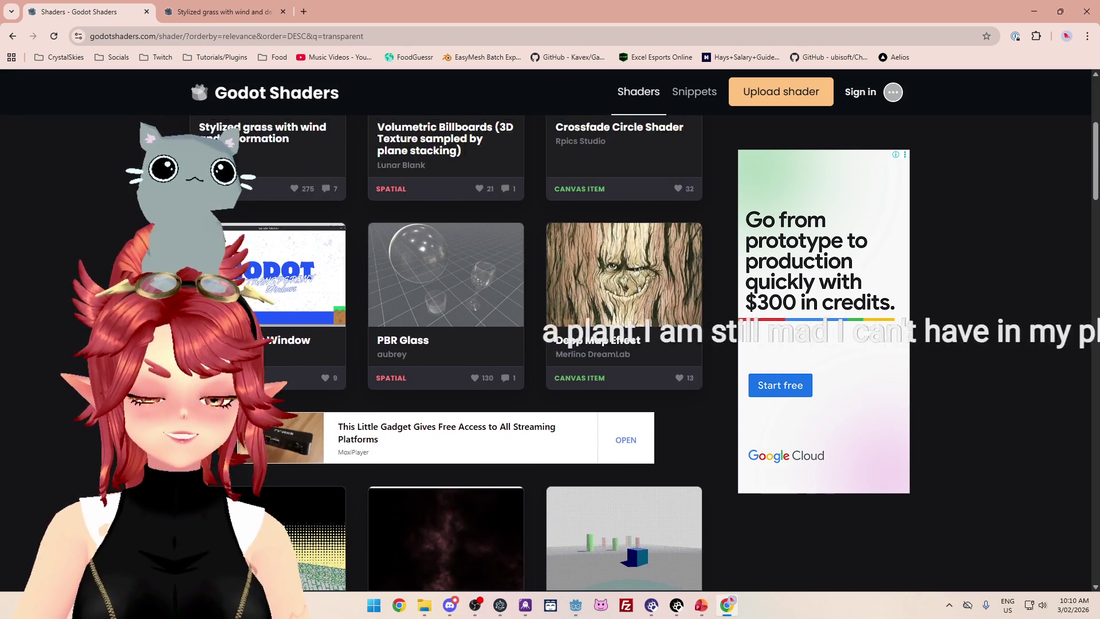
scroll(534, 353, "down", 13)
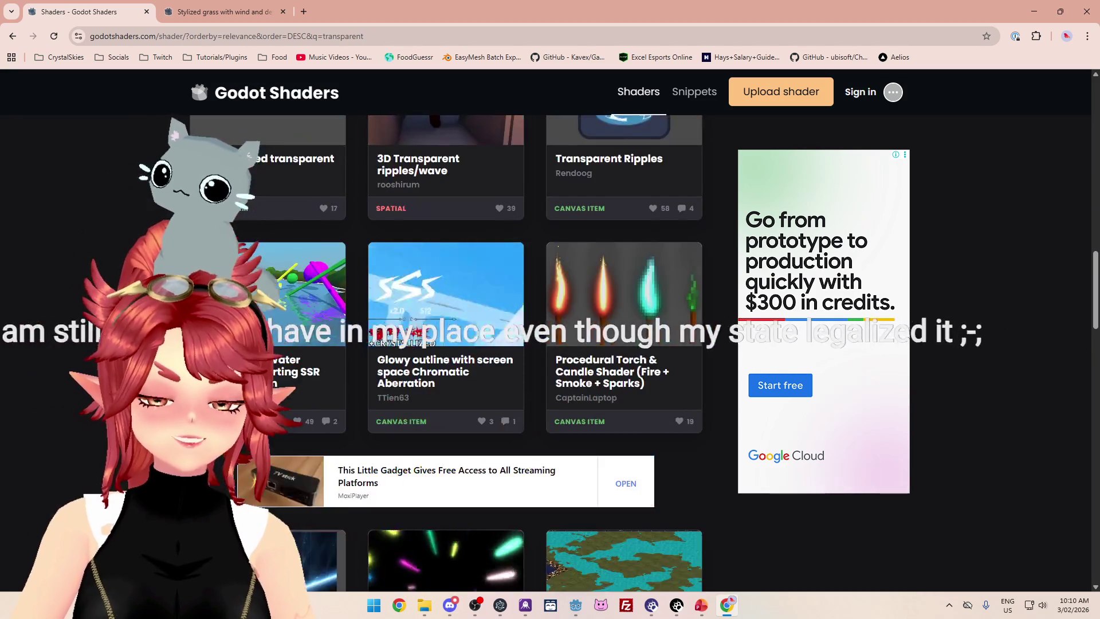
scroll(535, 353, "up", 6)
scroll(534, 352, "up", 4)
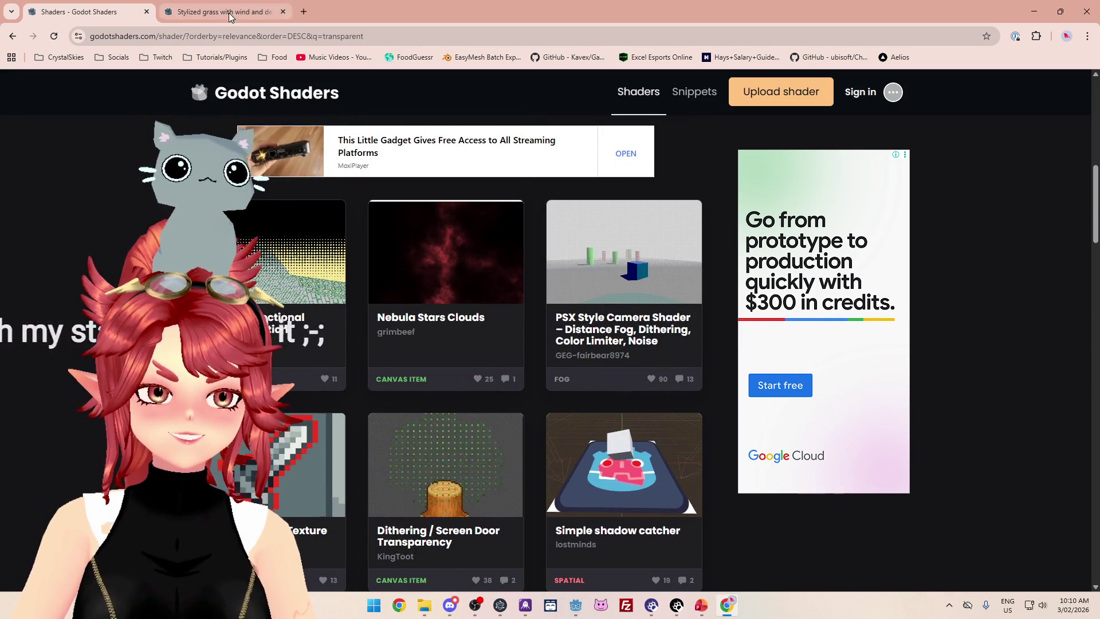
Glance at the Stylized grass tab, then return to the results and open page 2.
left_click(221, 11)
left_click(74, 11)
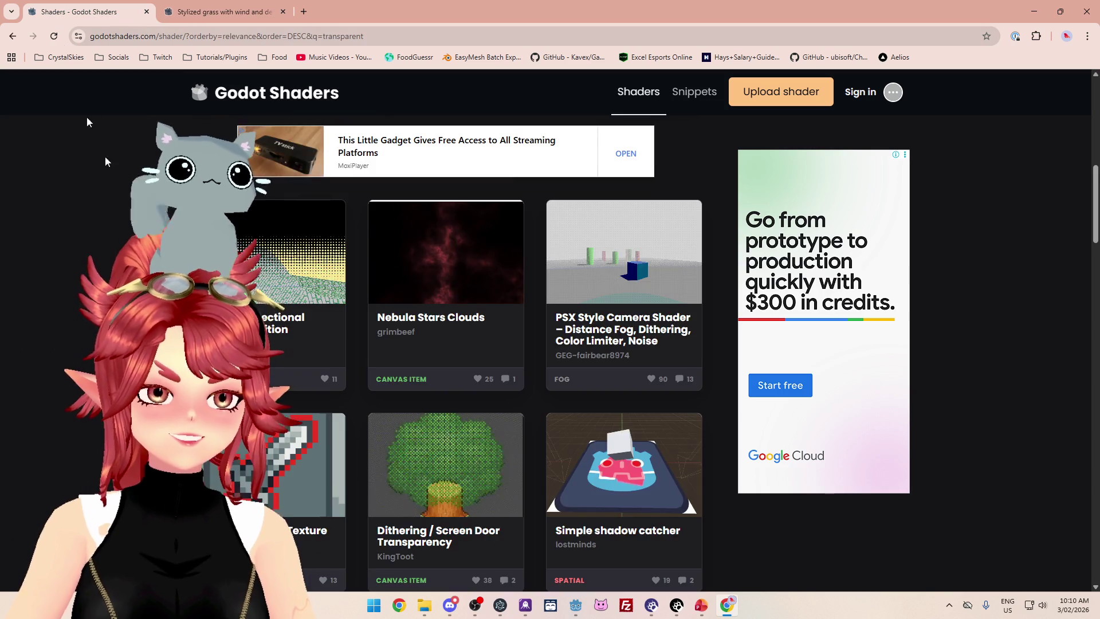
scroll(503, 367, "down", 3)
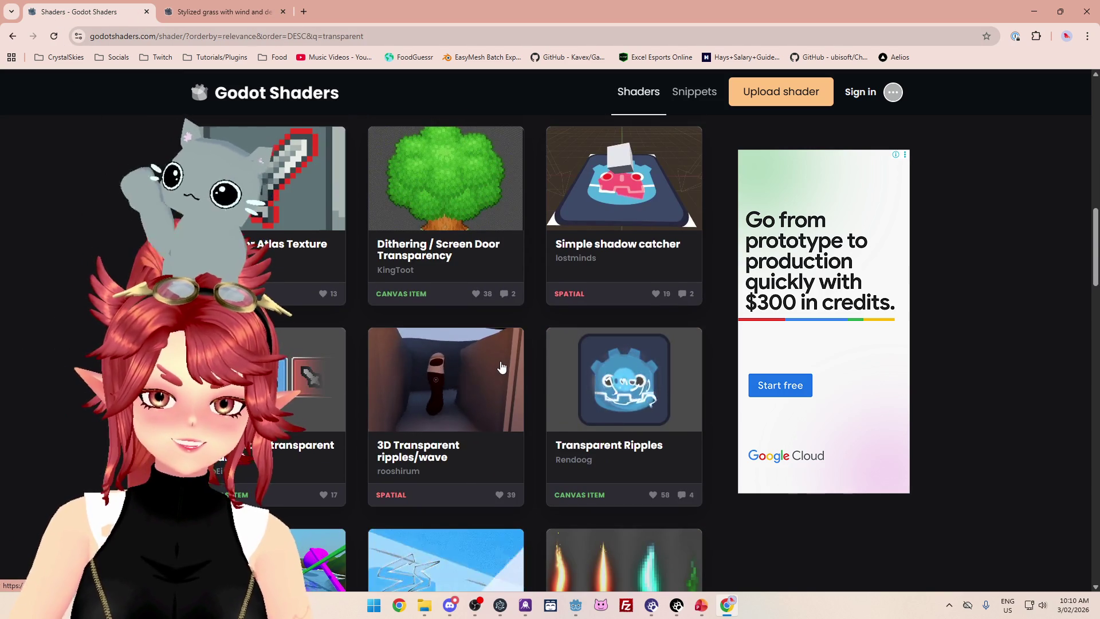
scroll(504, 367, "down", 10)
scroll(499, 365, "down", 10)
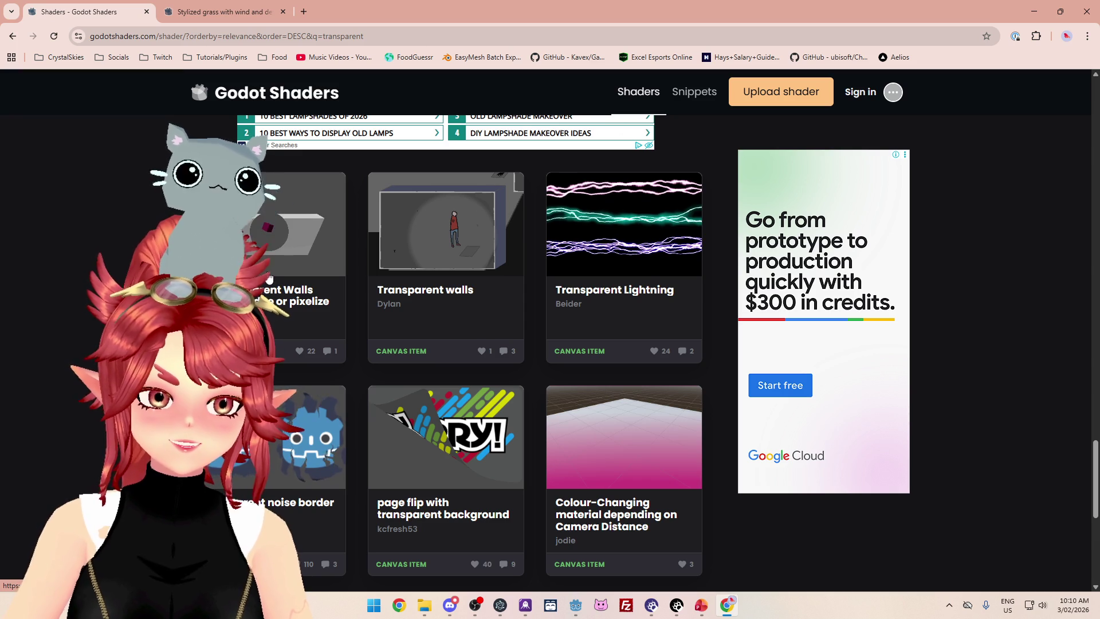
scroll(512, 358, "down", 3)
scroll(511, 355, "down", 3)
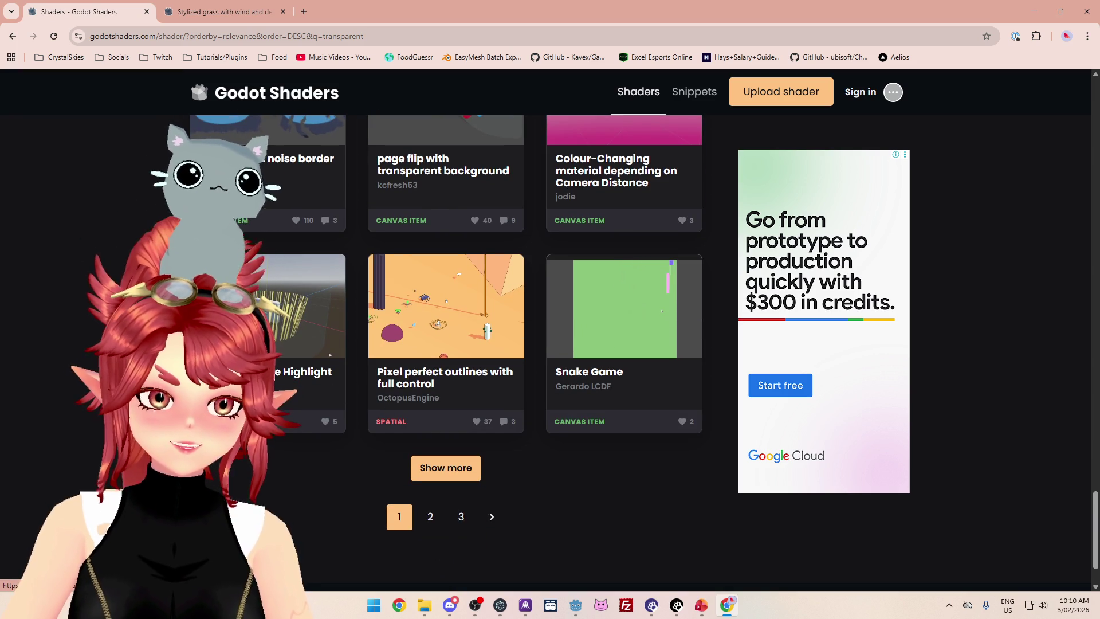
left_click(425, 518)
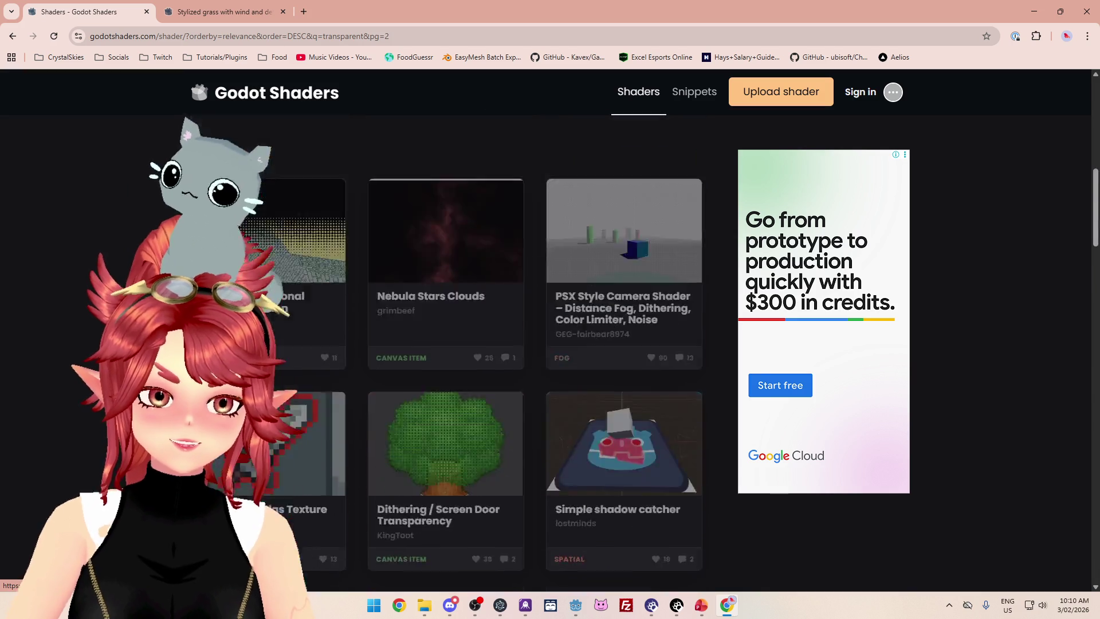
scroll(446, 352, "down", 8)
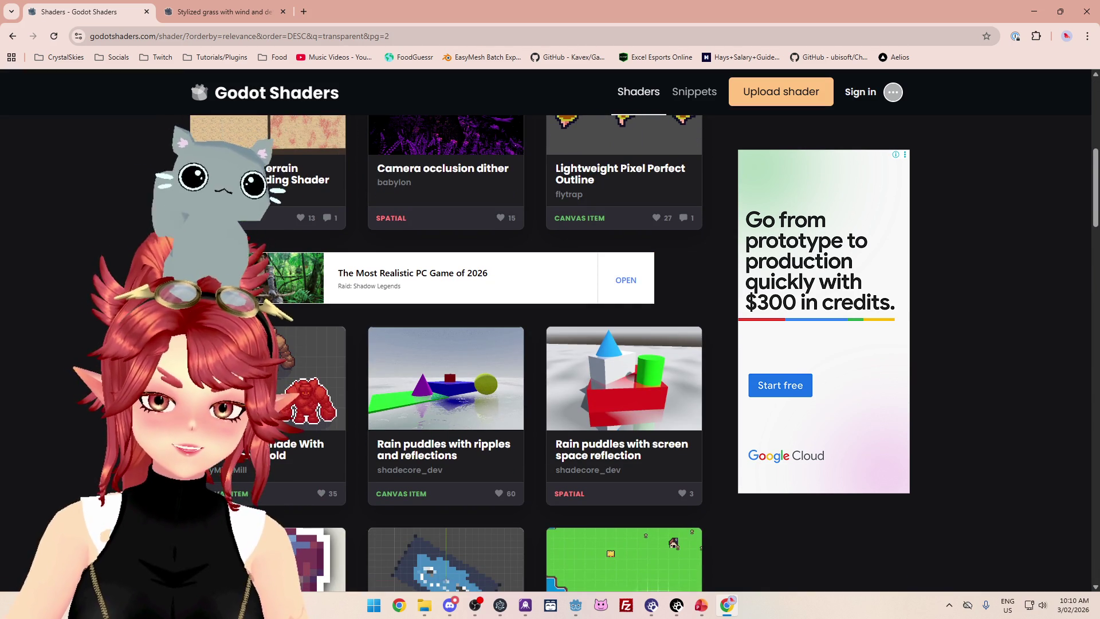
scroll(446, 352, "down", 4)
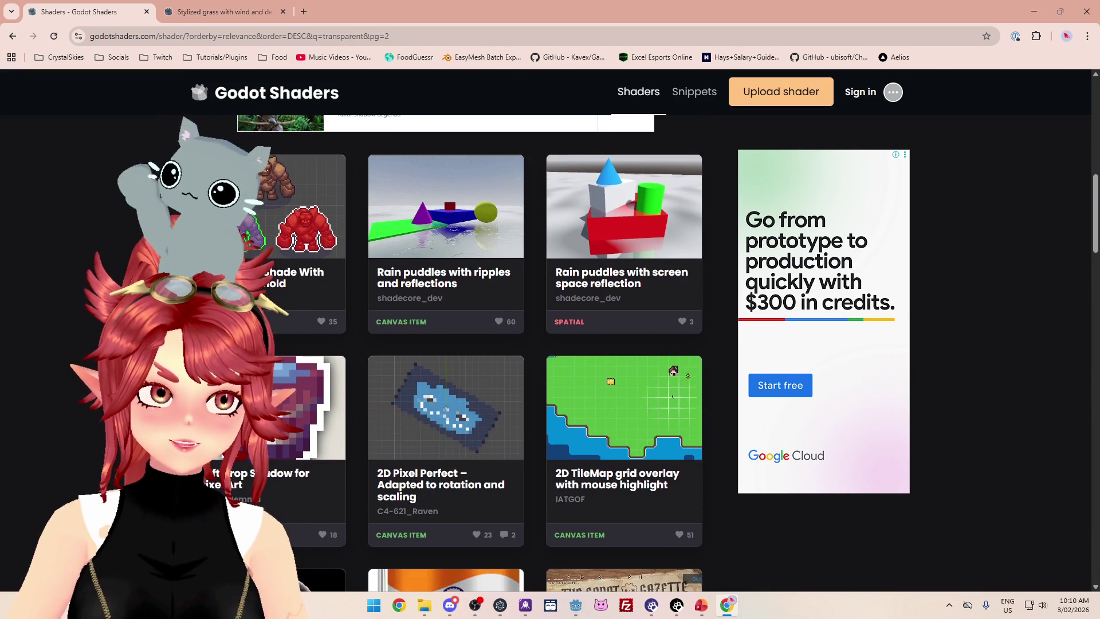
scroll(80, 208, "down", 2)
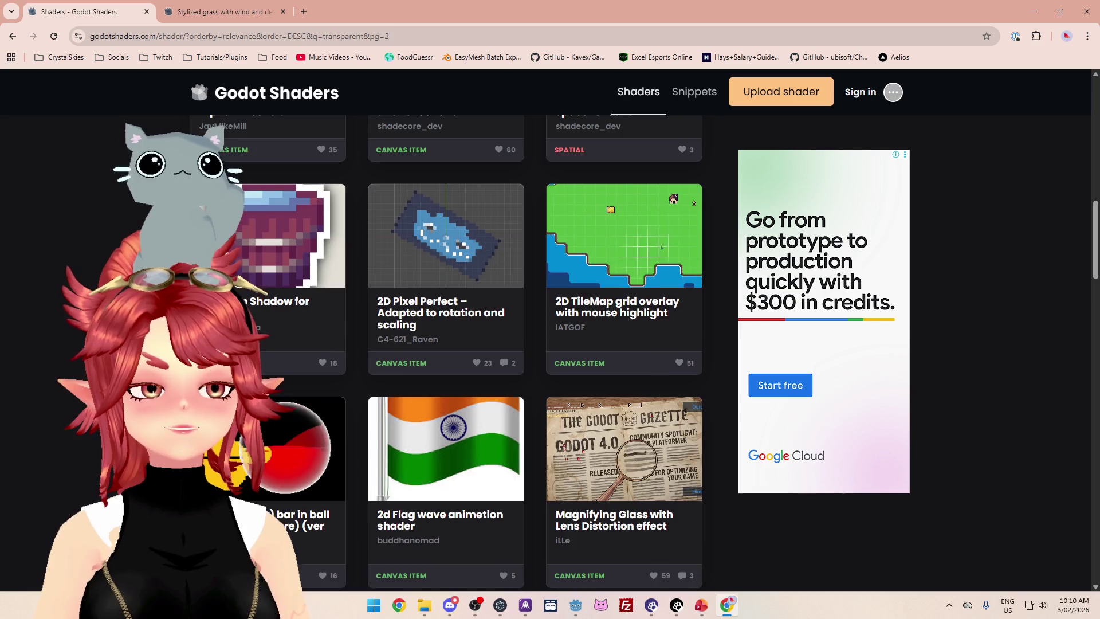
scroll(447, 353, "down", 3)
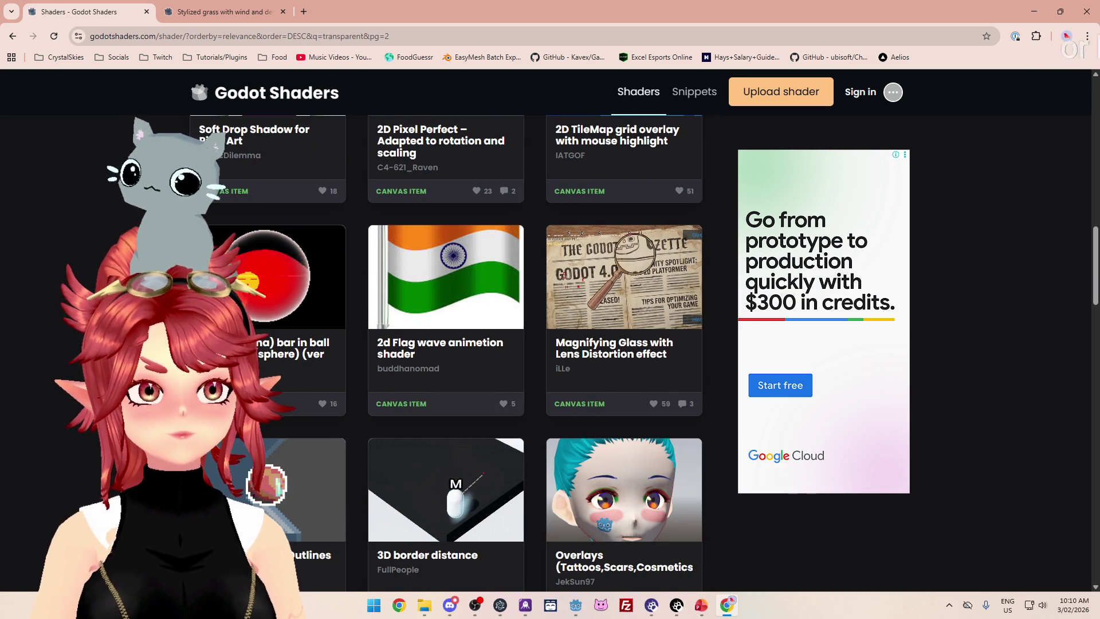
scroll(446, 353, "down", 1)
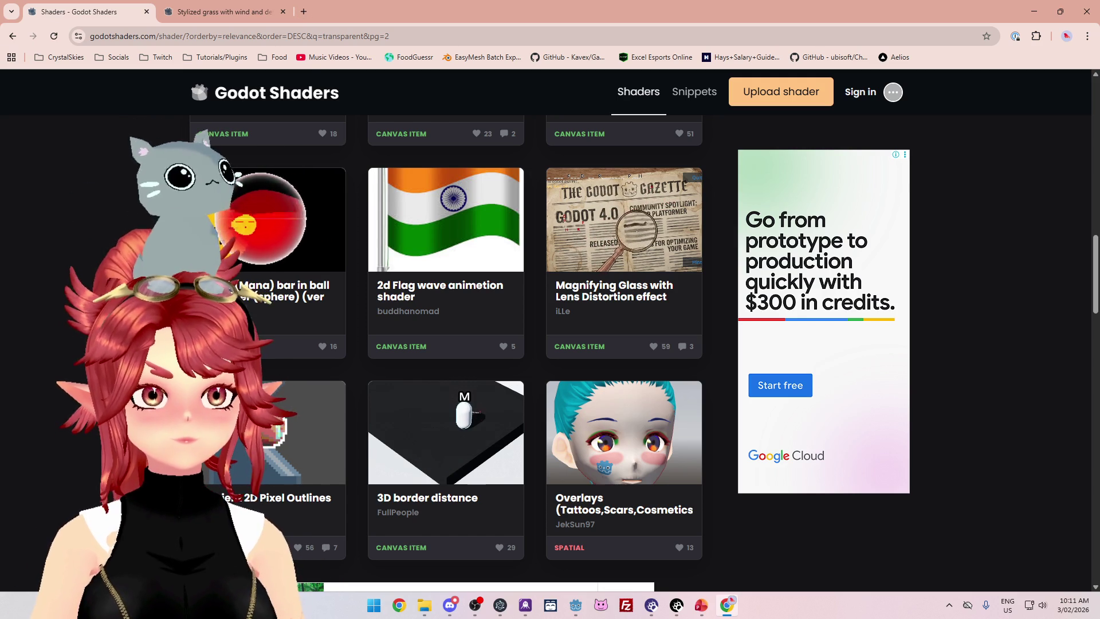
scroll(446, 343, "down", 2)
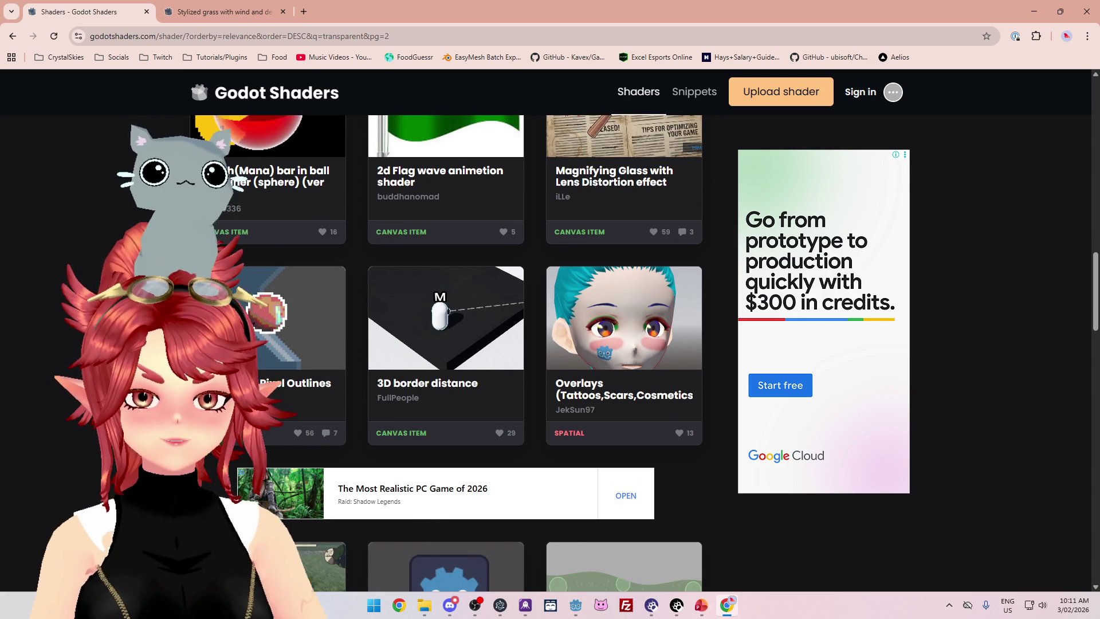
scroll(446, 343, "down", 2)
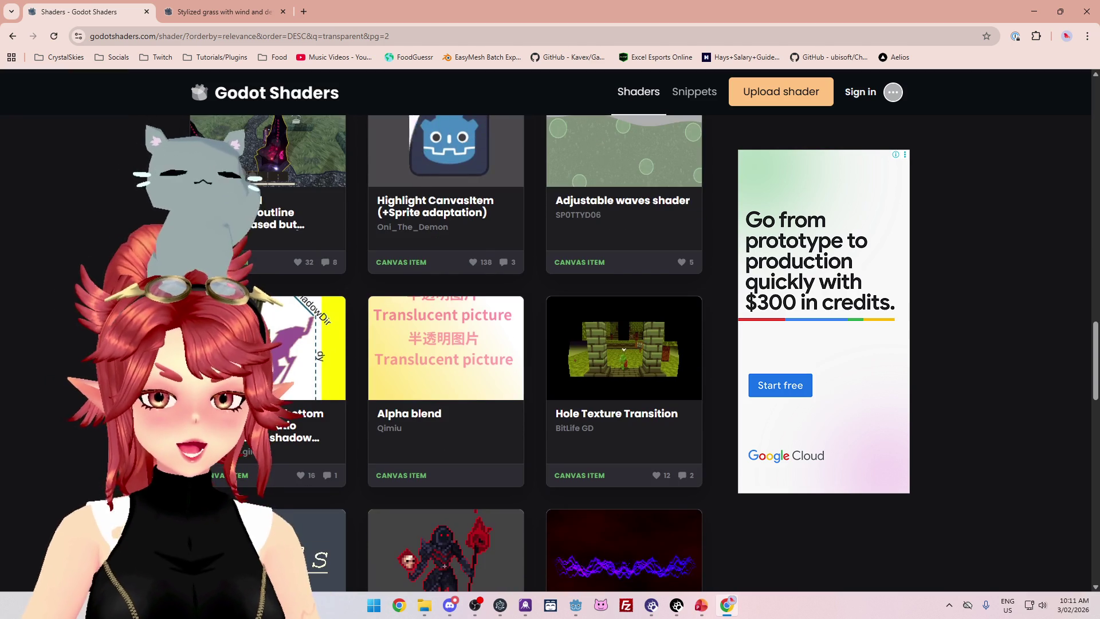
scroll(446, 344, "down", 3)
scroll(446, 344, "up", 4)
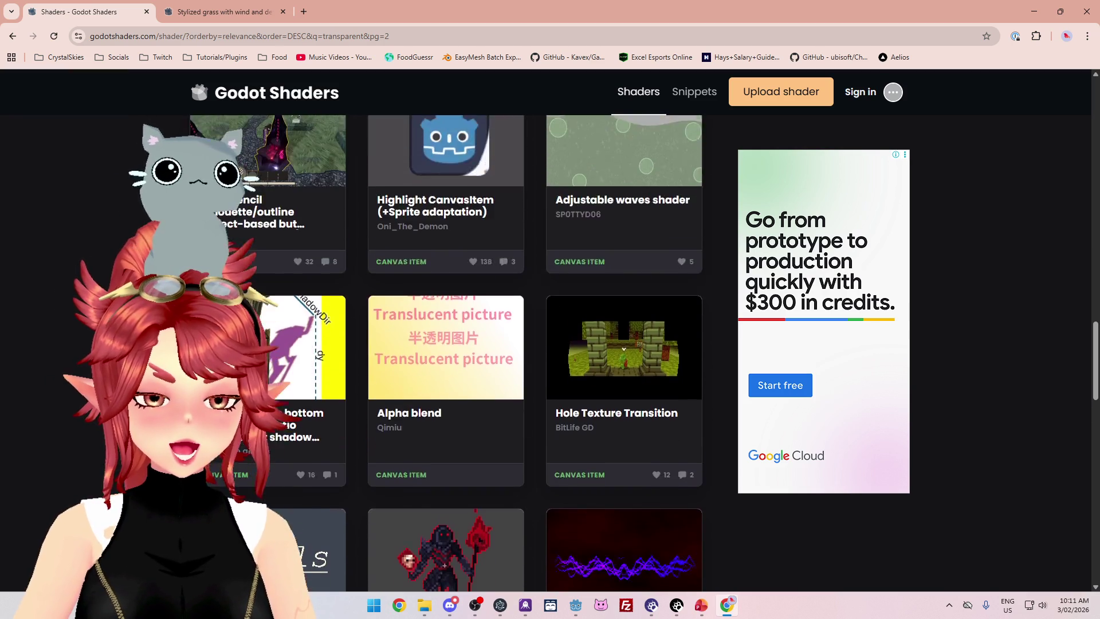
scroll(445, 344, "down", 15)
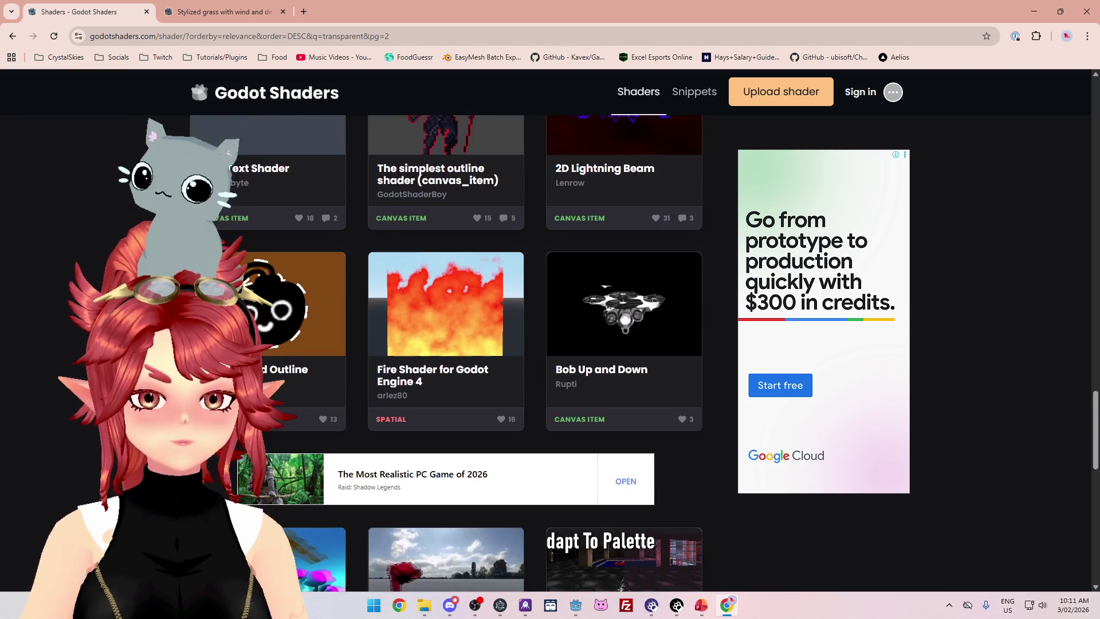
scroll(446, 344, "down", 7)
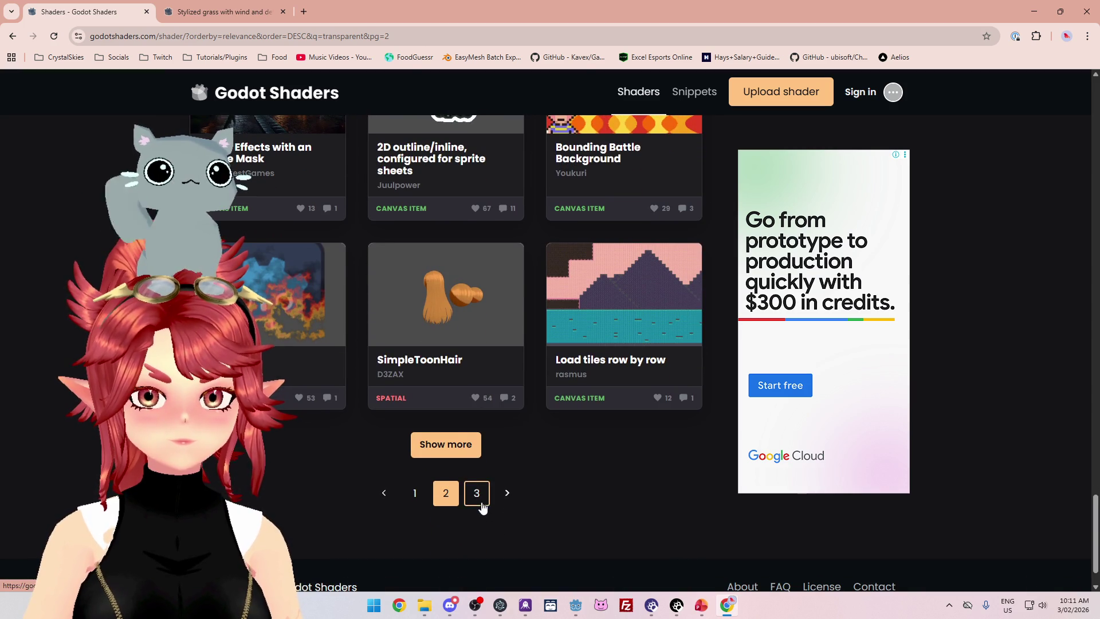
Browse page 3 of the 'transparent' results, then return to the Stylized grass shader tab.
left_click(481, 504)
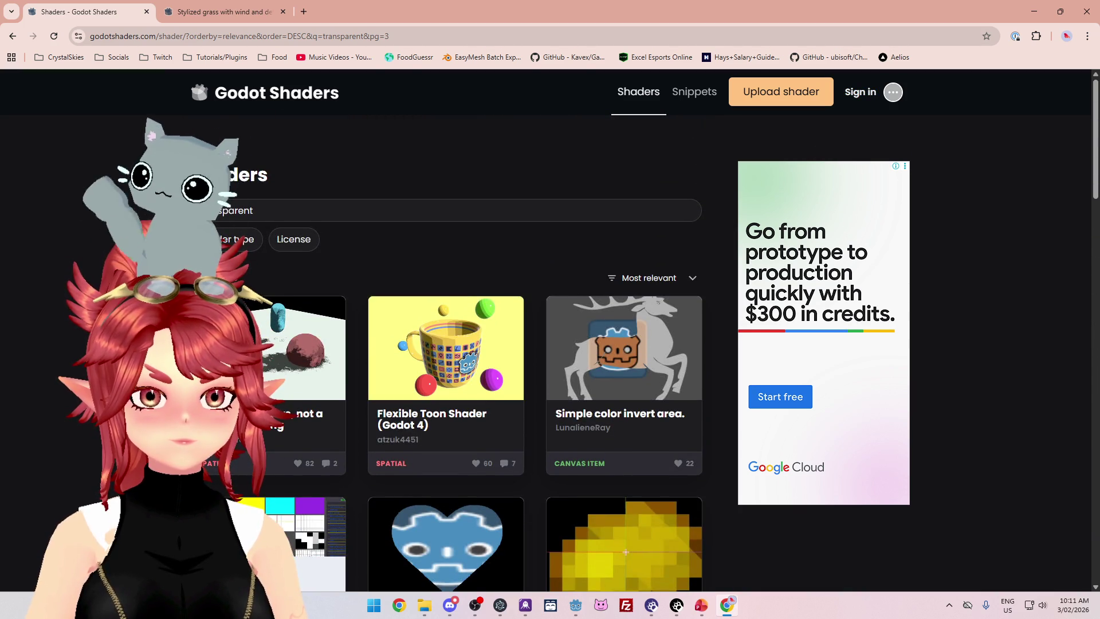
scroll(446, 343, "down", 4)
scroll(488, 353, "down", 6)
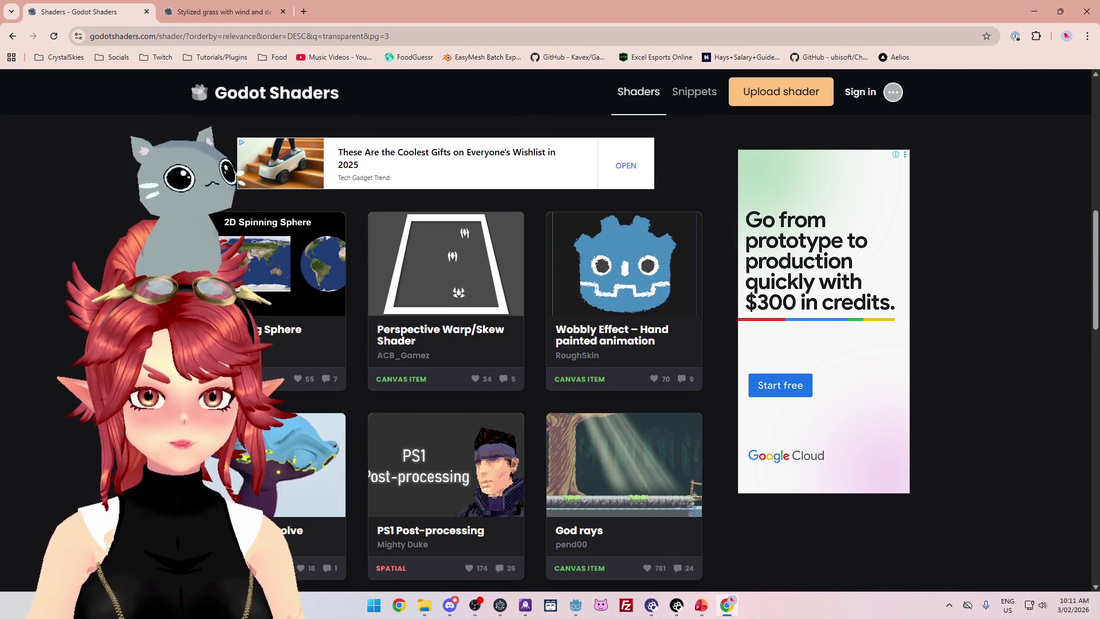
scroll(488, 353, "down", 7)
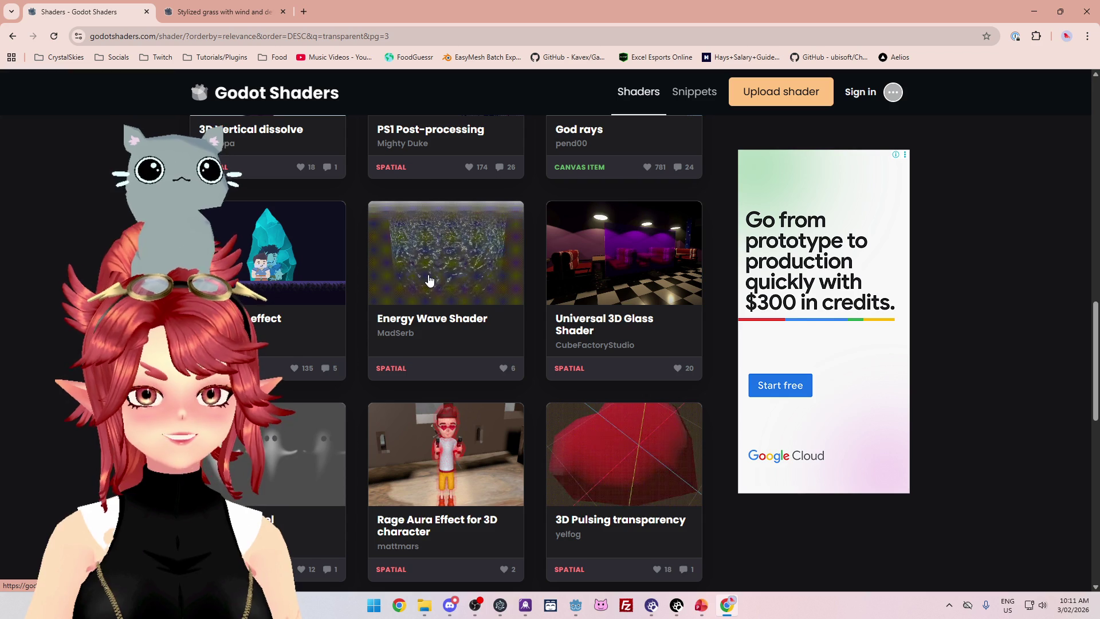
scroll(430, 279, "down", 2)
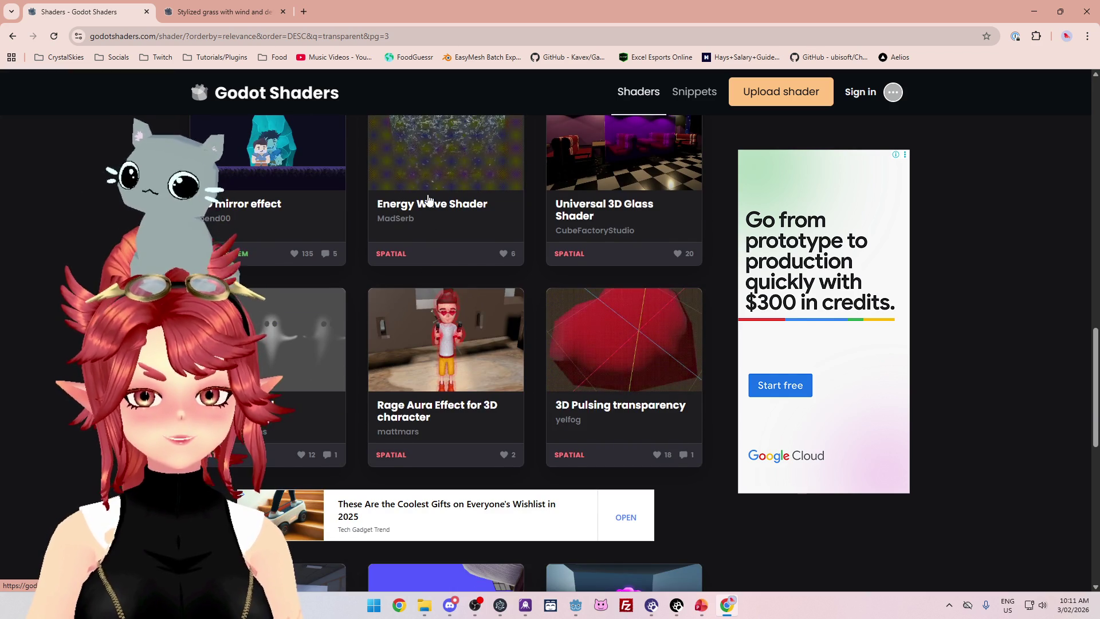
scroll(427, 200, "down", 5)
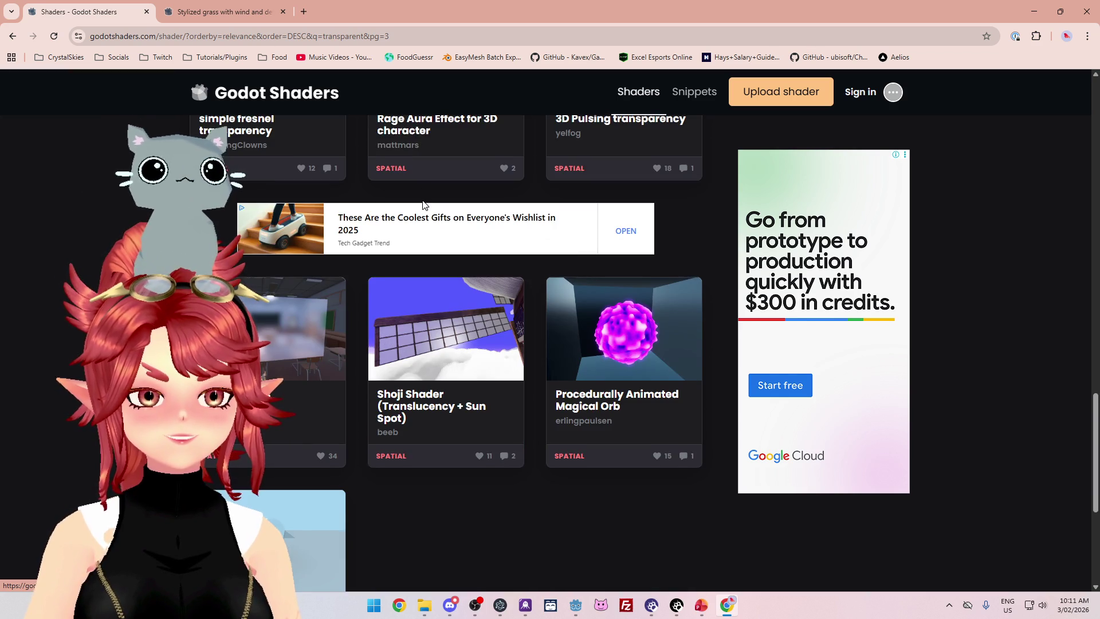
scroll(424, 204, "down", 2)
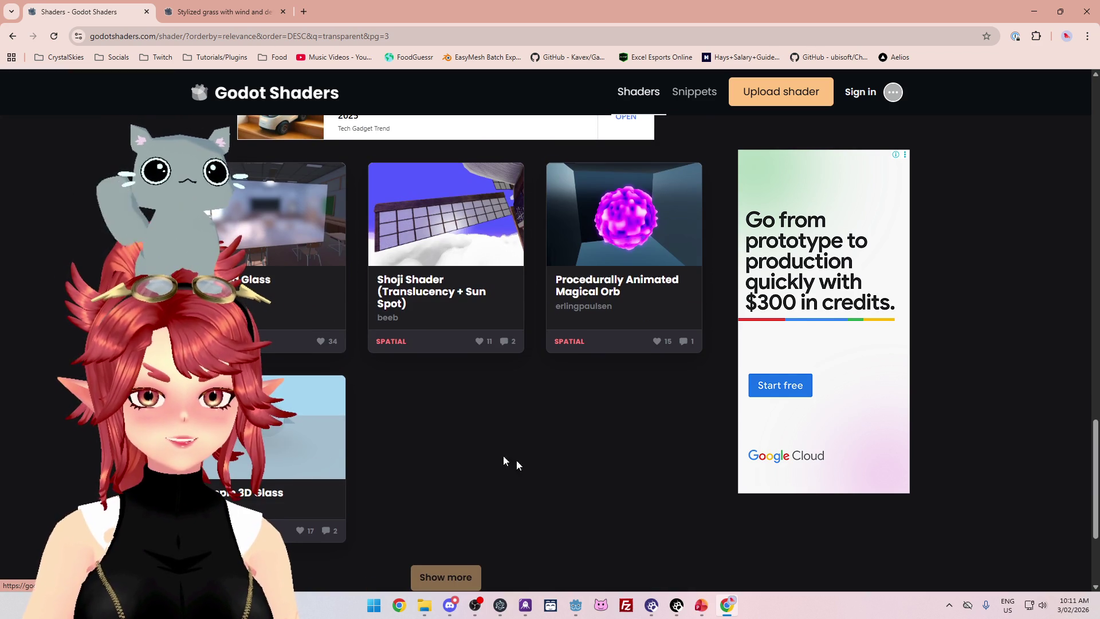
scroll(498, 437, "up", 10)
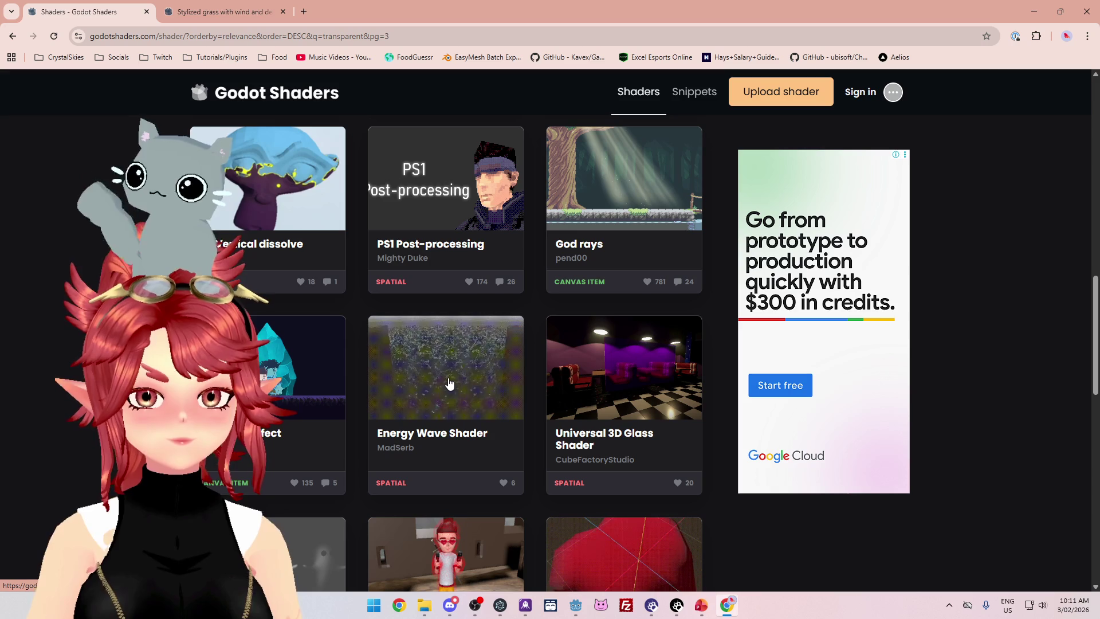
left_click(211, 13)
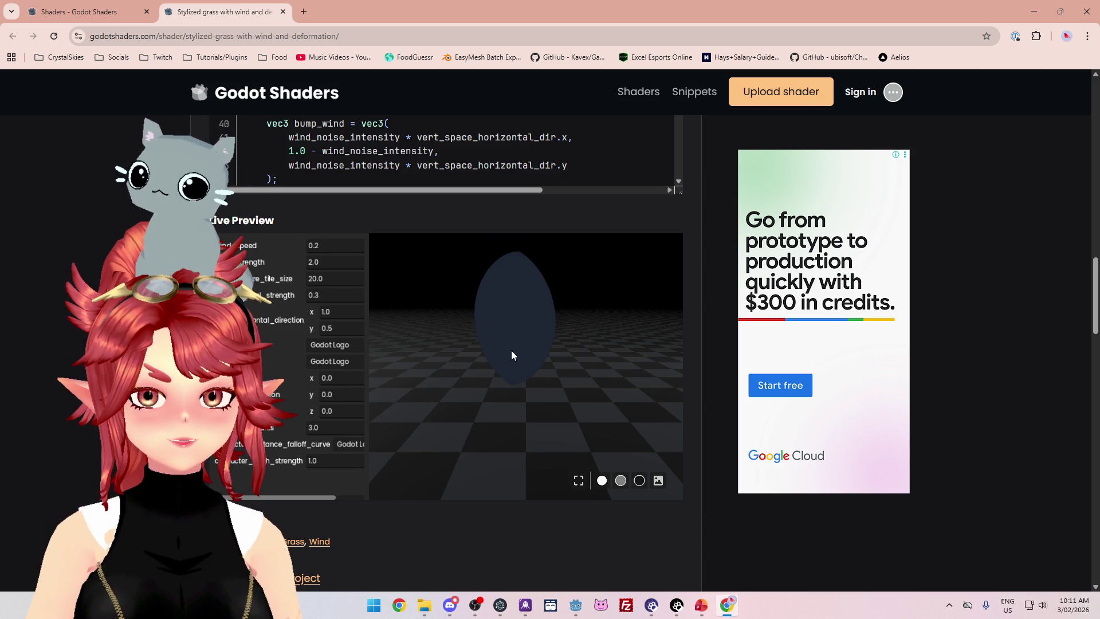
Orbit the Stylized grass live preview and scroll through the shader page.
mouse_move(575, 354)
left_mouse_down()
mouse_move(425, 455)
mouse_move(505, 431)
mouse_move(529, 314)
left_mouse_up()
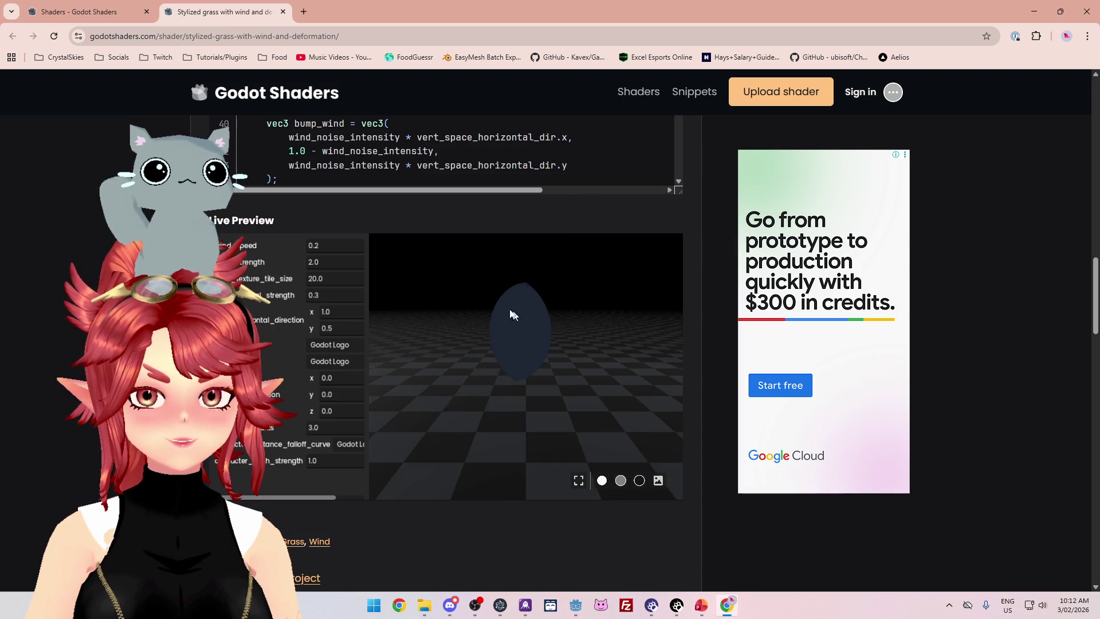
scroll(441, 198, "up", 15)
scroll(439, 250, "up", 3)
scroll(386, 235, "down", 15)
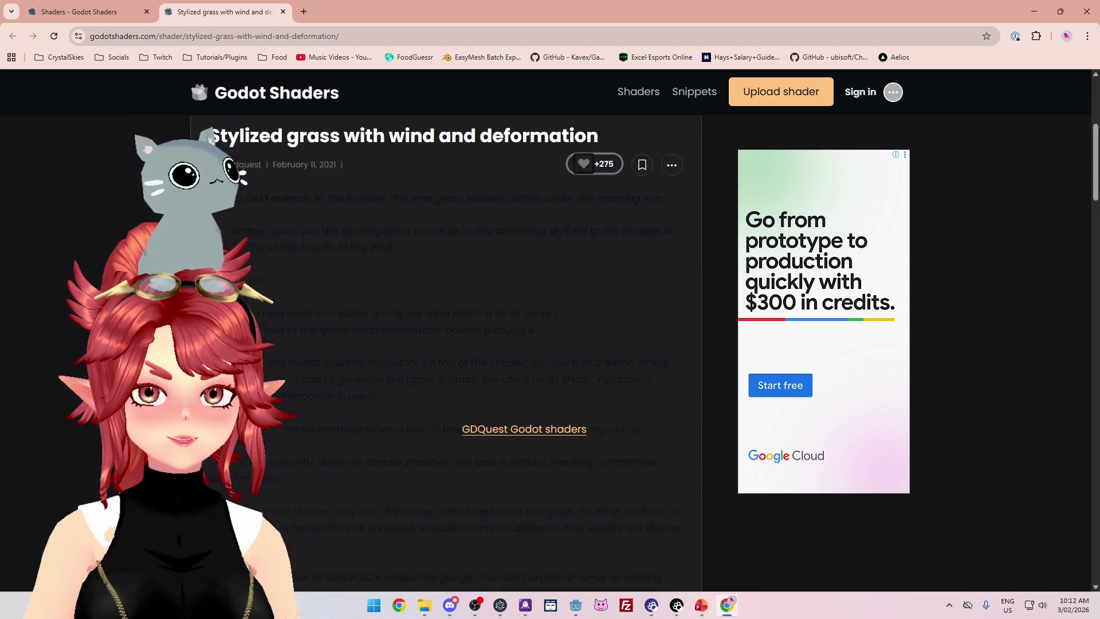
scroll(403, 305, "down", 8)
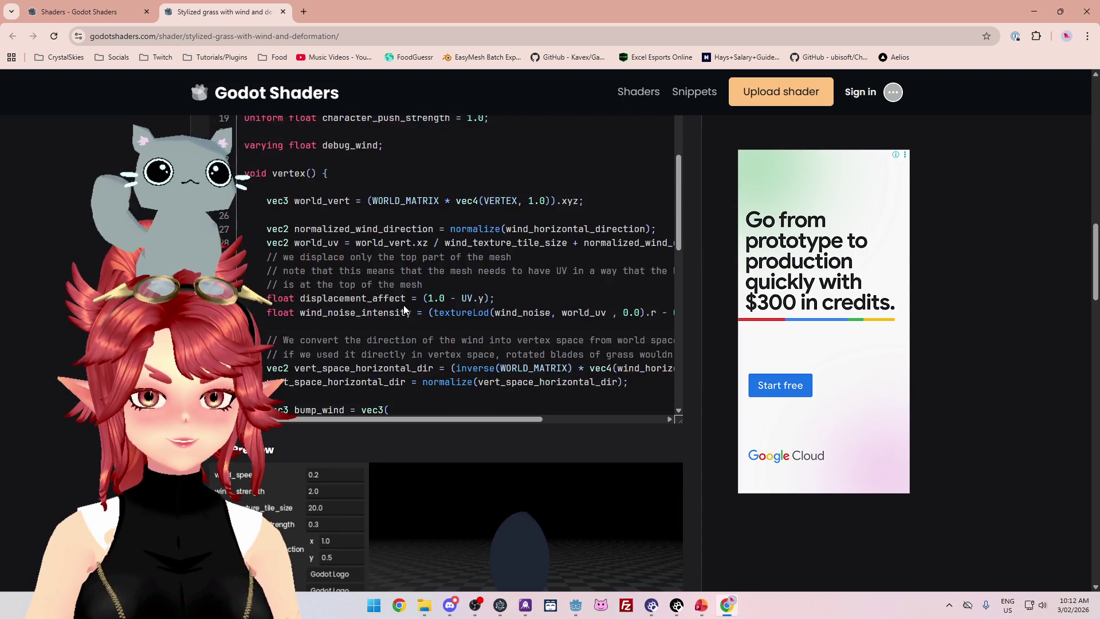
scroll(402, 309, "up", 8)
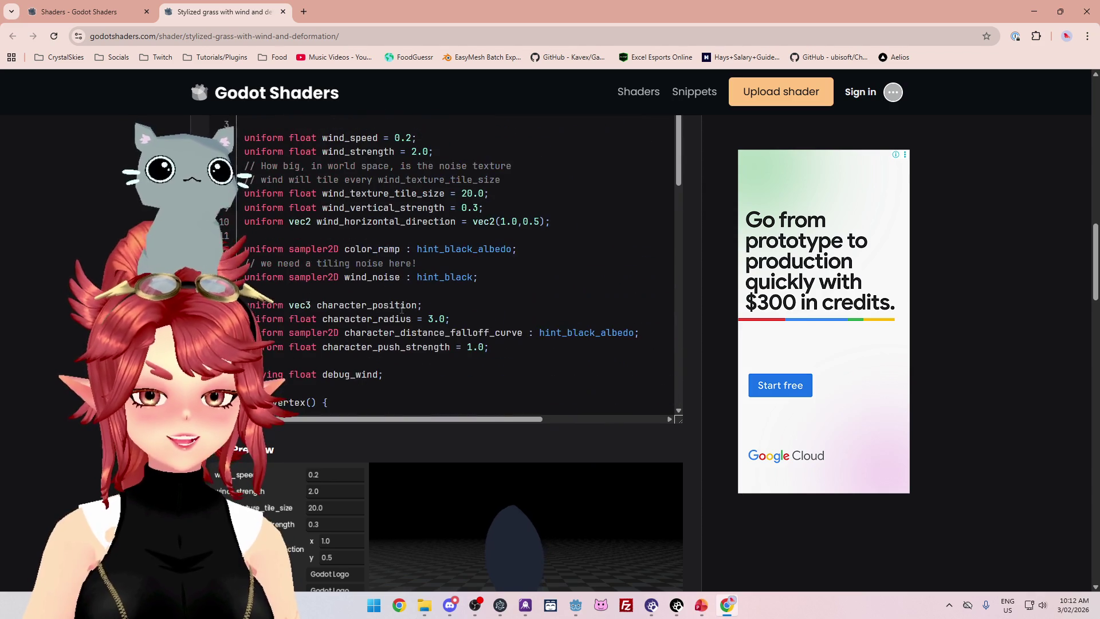
scroll(97, 167, "down", 1)
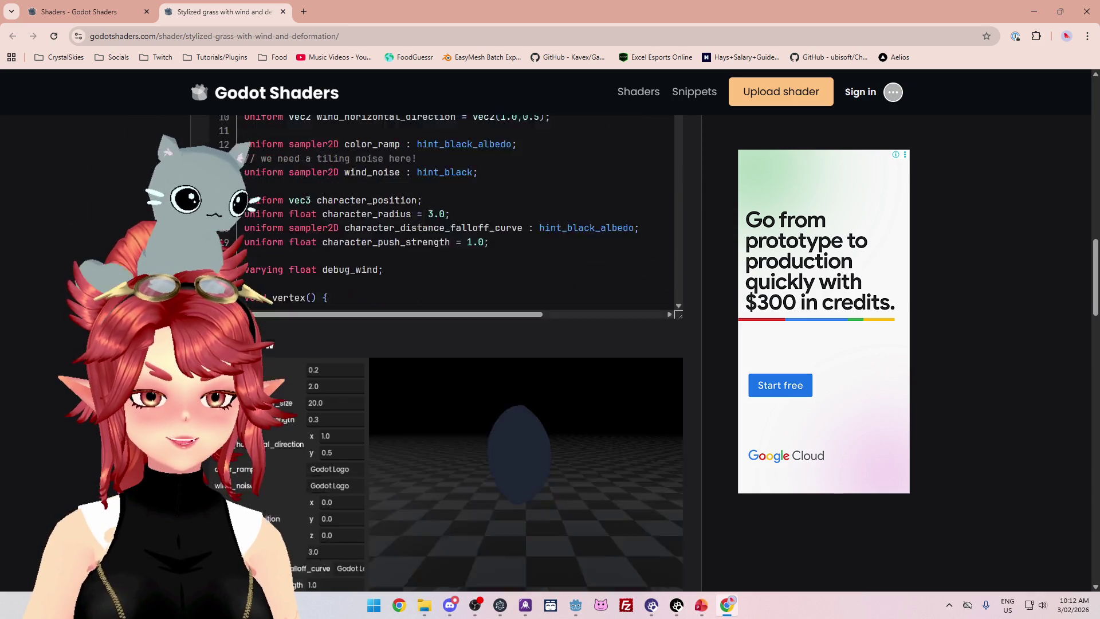
scroll(97, 167, "up", 15)
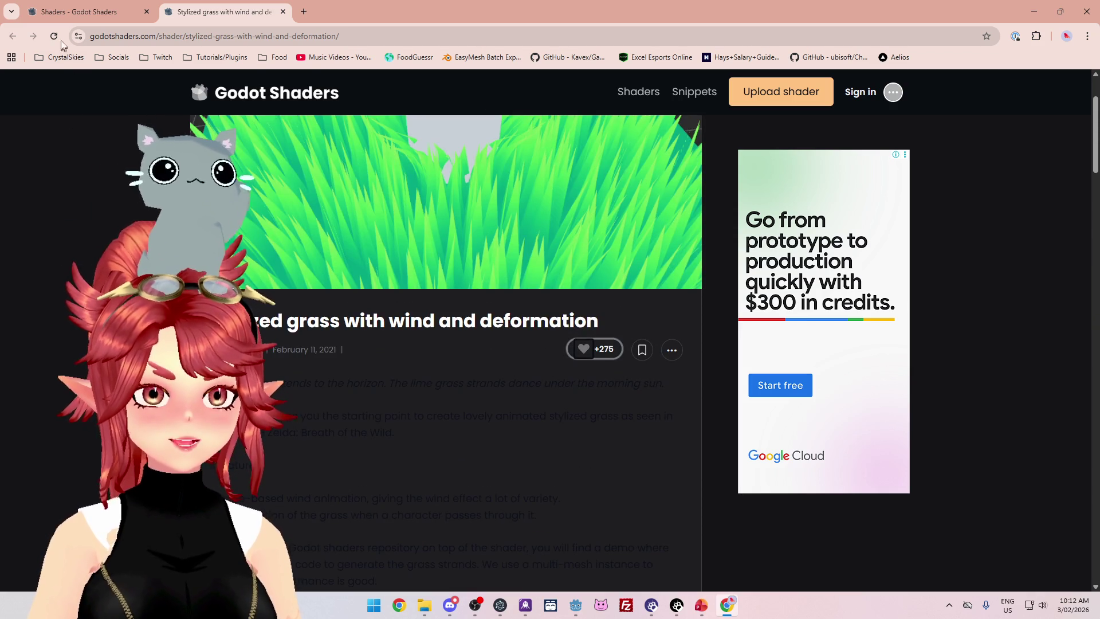
Bookmark the Stylized grass shader page in the CrystalSkies folder and close the browser.
left_click(986, 37)
left_click(945, 119)
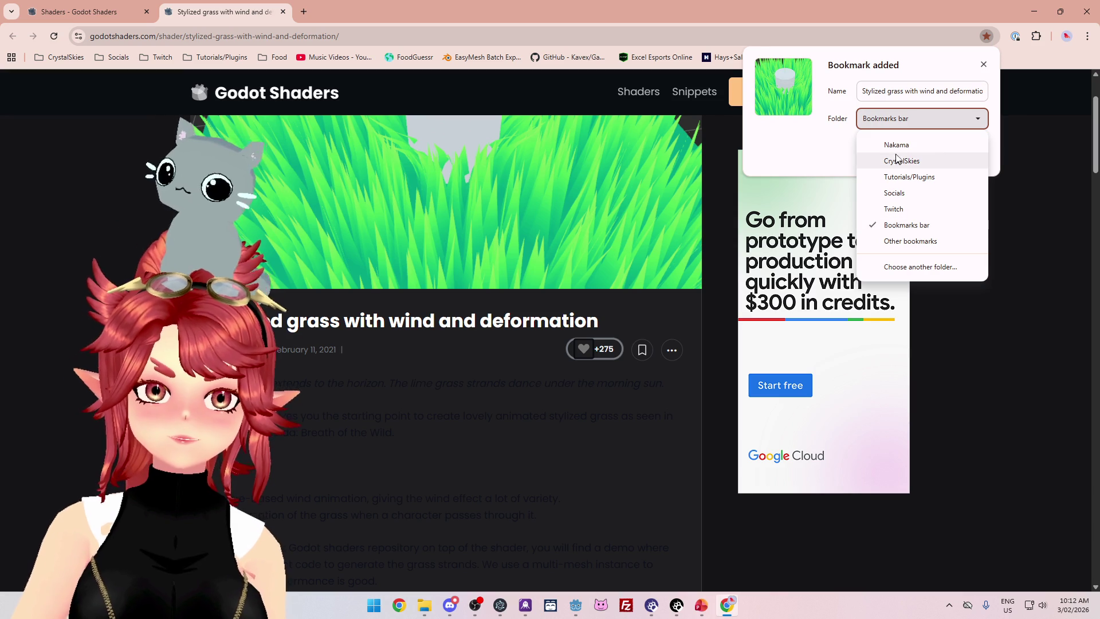
left_click(902, 161)
left_click(915, 153)
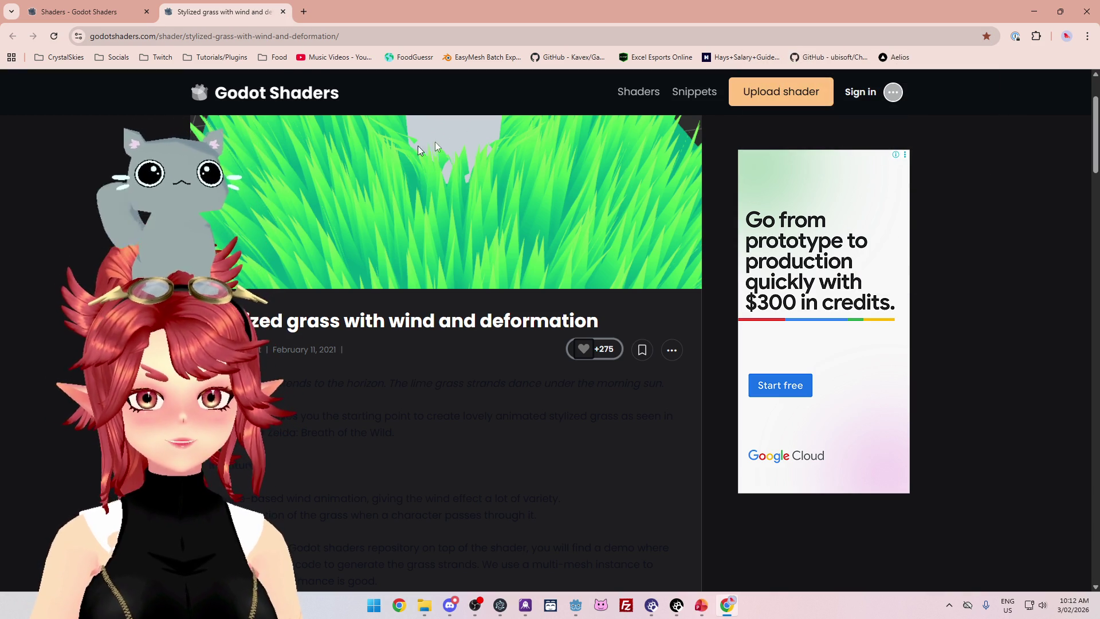
left_click(283, 12)
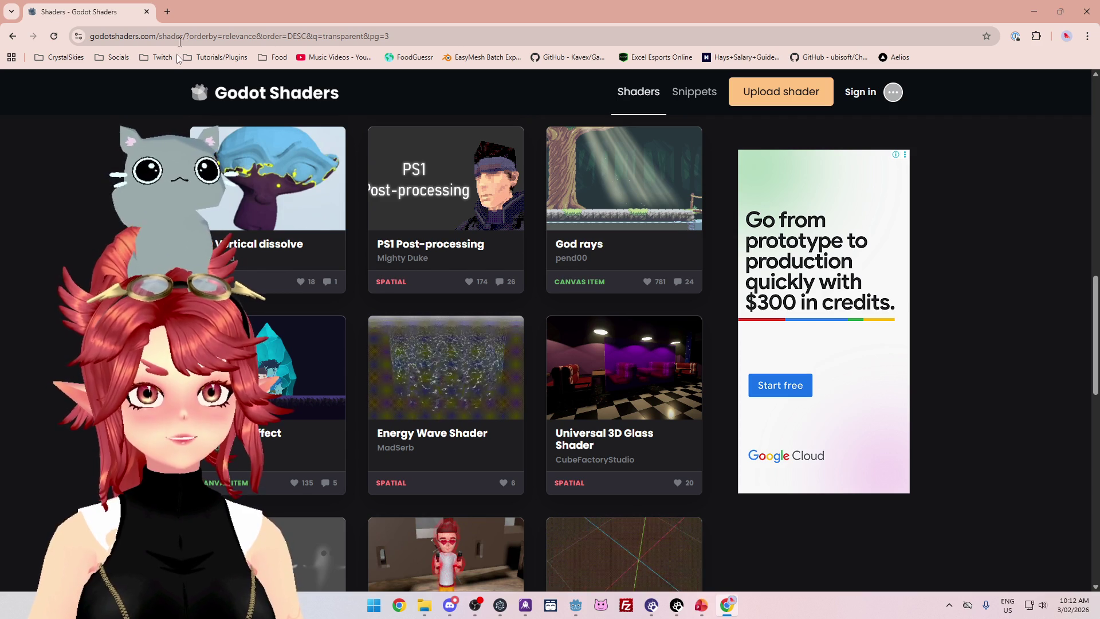
left_click(146, 12)
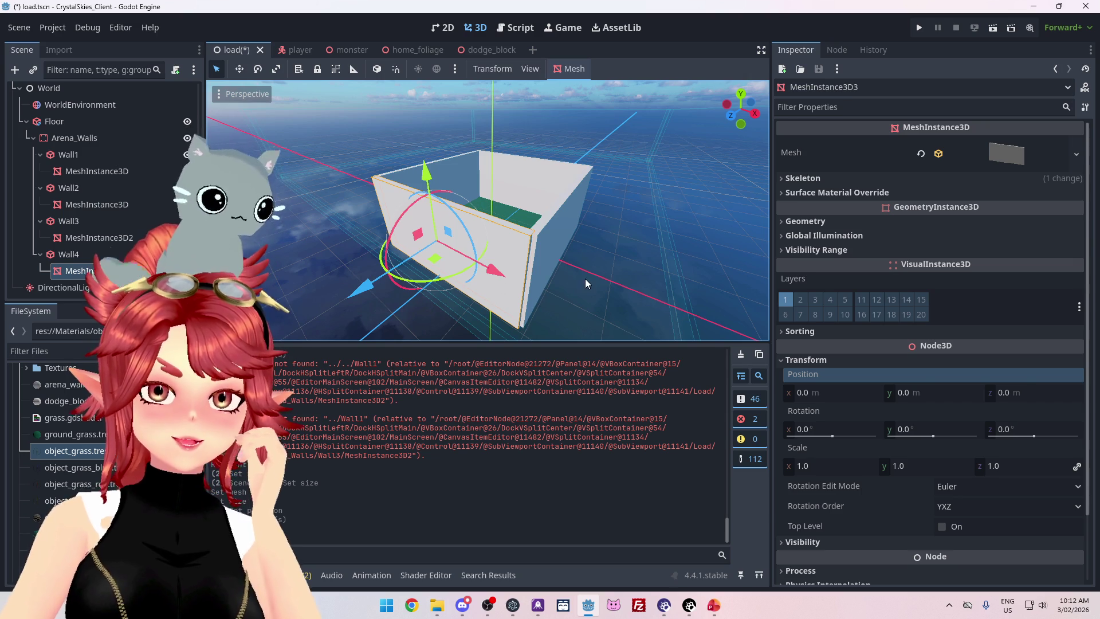
scroll(586, 279, "up", 8)
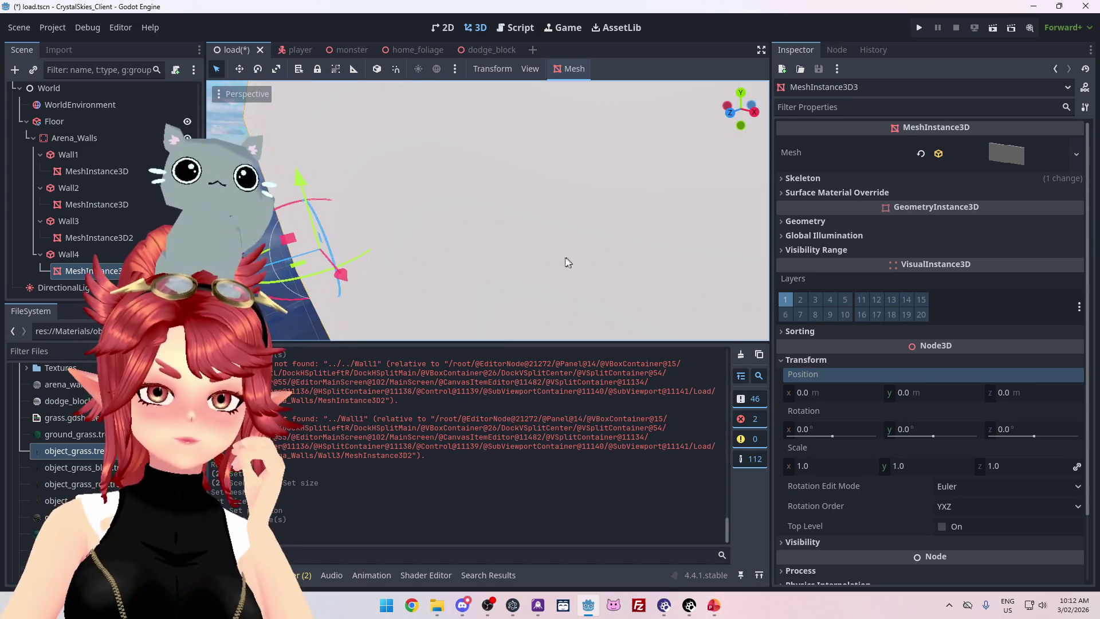
scroll(568, 264, "down", 5)
scroll(472, 228, "up", 3)
scroll(458, 235, "down", 3)
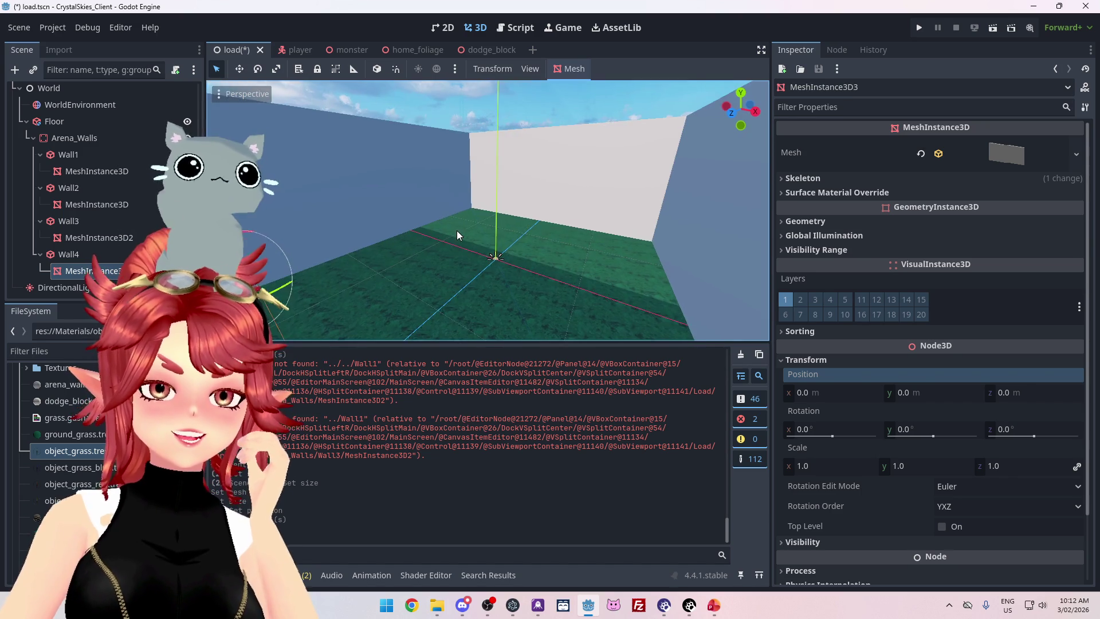
scroll(456, 232, "up", 3)
scroll(418, 252, "down", 3)
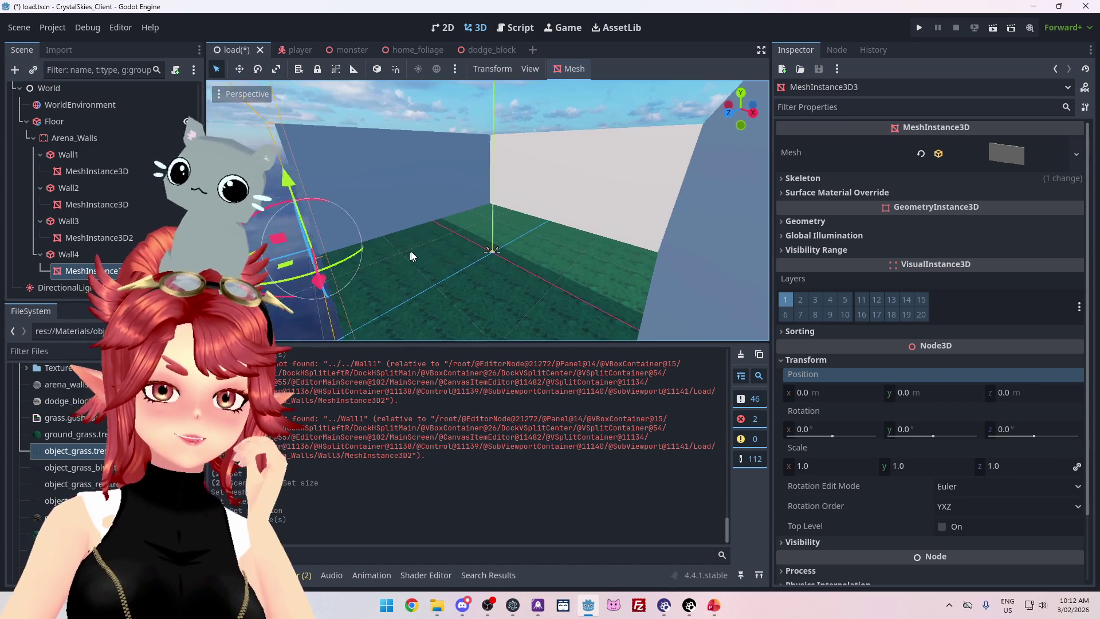
scroll(410, 252, "up", 3)
scroll(412, 248, "down", 3)
scroll(412, 248, "up", 4)
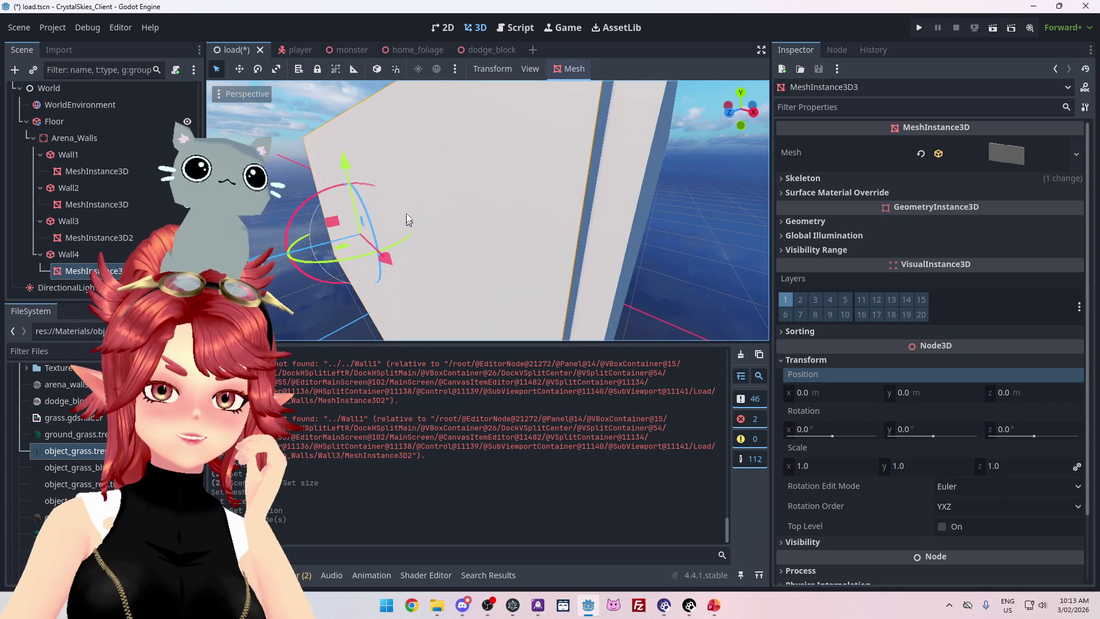
scroll(408, 225, "down", 5)
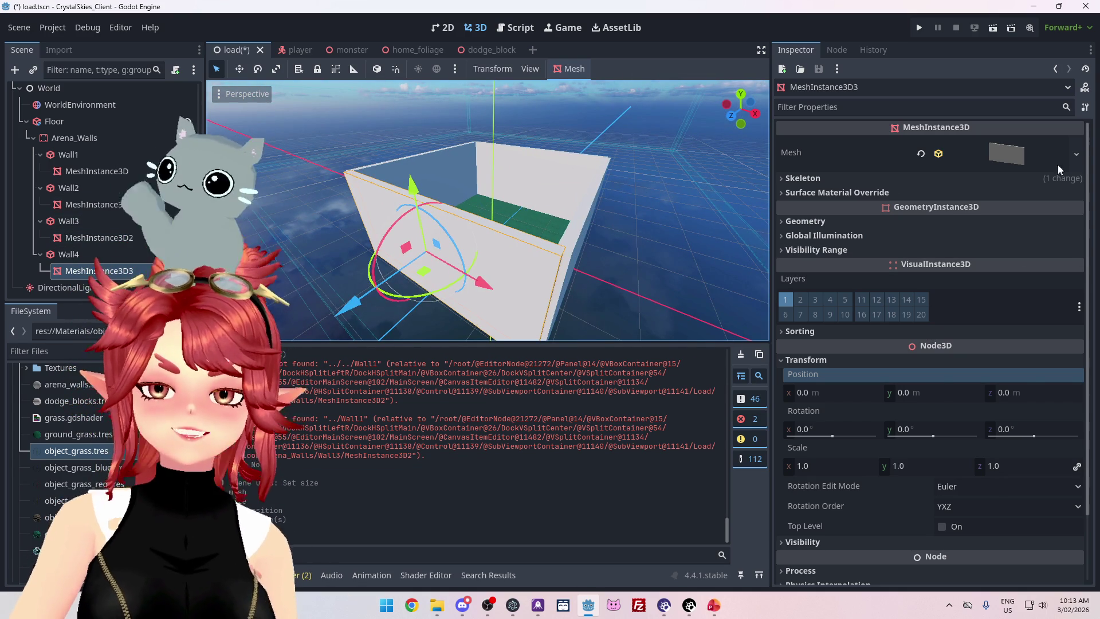
left_click(1011, 162)
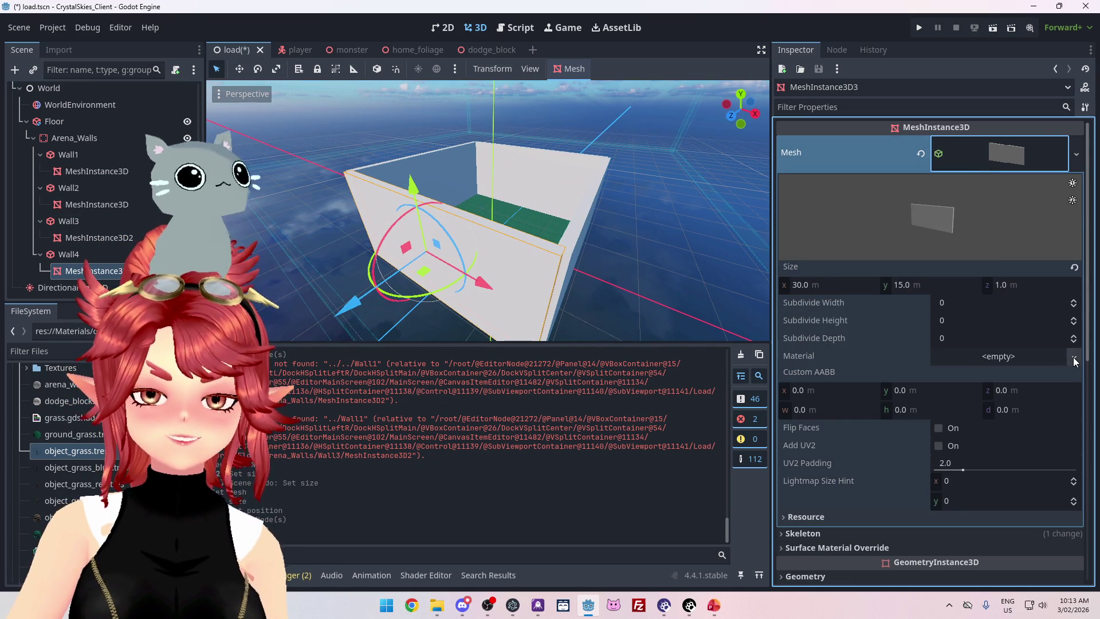
Select all four wall MeshInstance3D nodes and Quick Load arena_walls.tres as their material.
left_click(92, 237, "ctrl")
left_click(92, 204, "ctrl")
left_click(131, 171, "ctrl")
left_click(1047, 160)
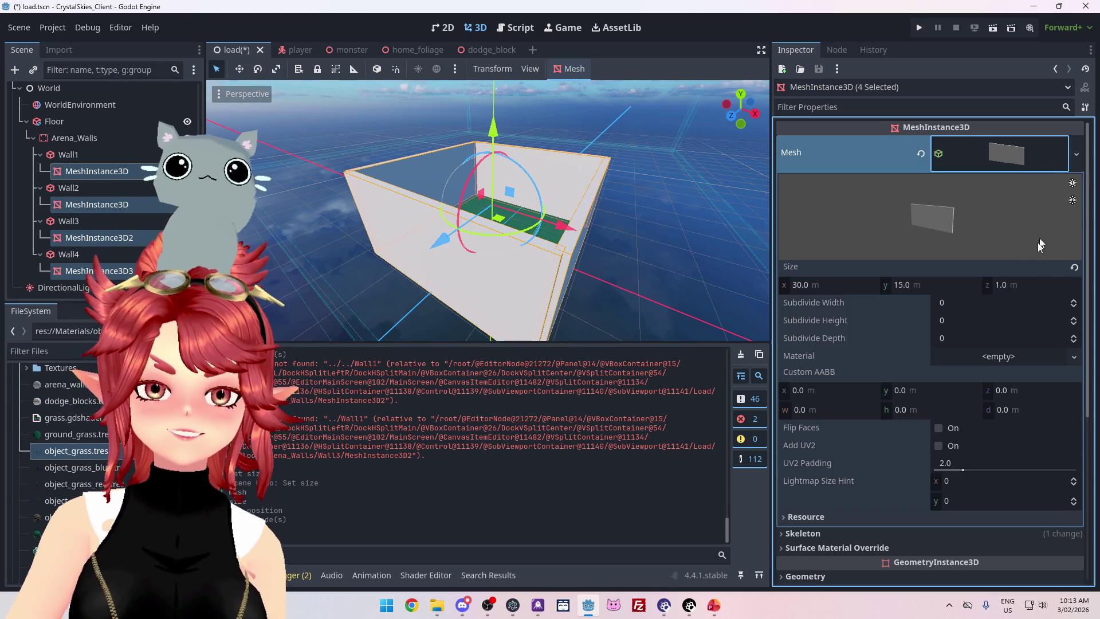
left_click(1076, 359)
left_click(1004, 435)
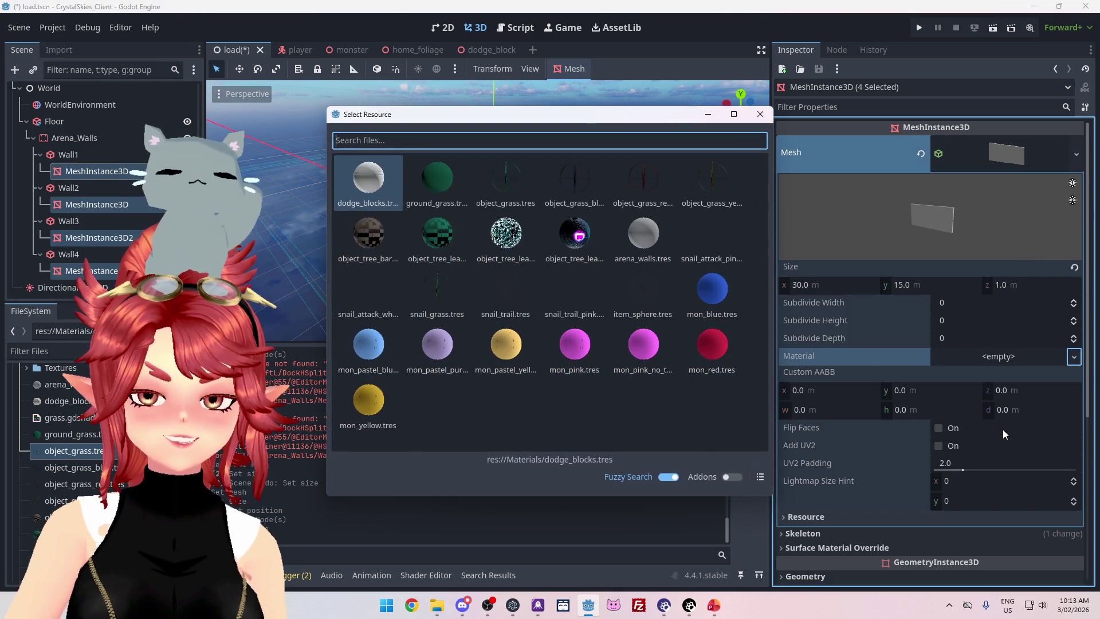
double_click(644, 252)
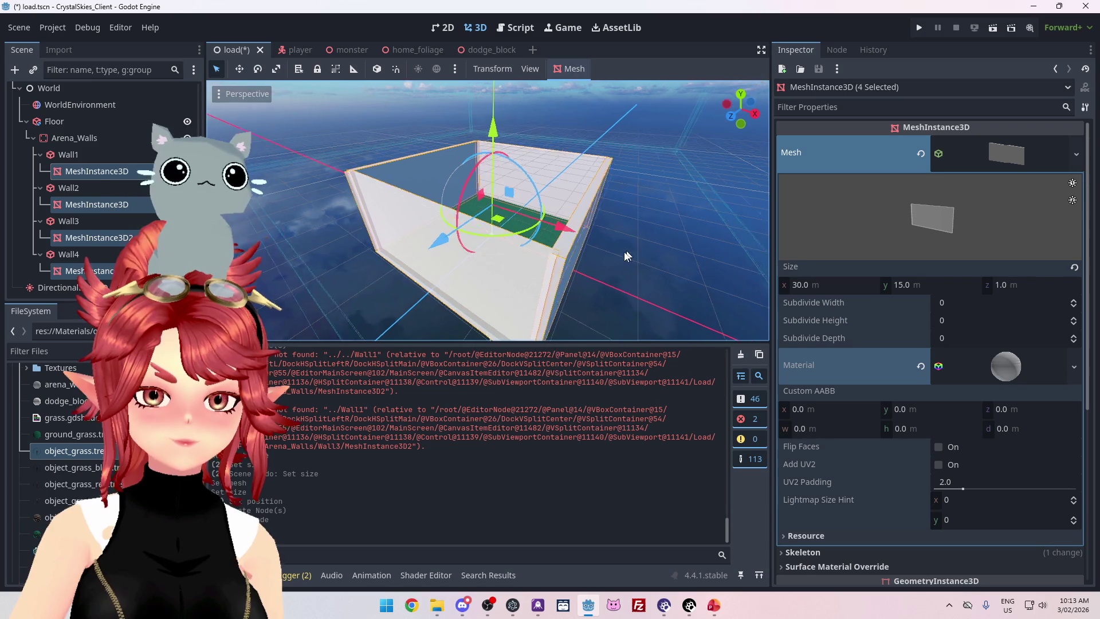
Inspect the re-materialed arena walls from several angles and select the arena_walls material file.
scroll(630, 253, "up", 8)
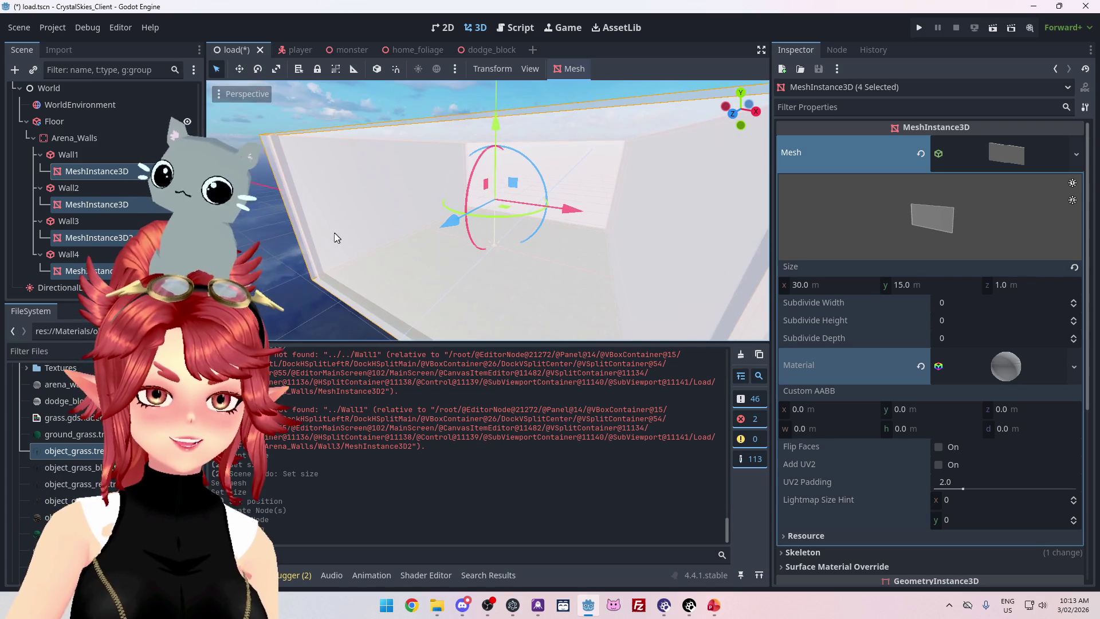
scroll(333, 232, "down", 8)
mouse_move(484, 237)
left_mouse_down()
mouse_move(380, 233)
mouse_move(437, 172)
mouse_move(400, 153)
mouse_move(381, 163)
mouse_move(456, 174)
mouse_move(454, 189)
left_mouse_up()
left_click(380, 211)
mouse_move(380, 211)
left_mouse_down()
mouse_move(496, 232)
mouse_move(487, 263)
mouse_move(435, 293)
mouse_move(391, 226)
mouse_move(246, 194)
mouse_move(459, 185)
mouse_move(393, 153)
mouse_move(751, 187)
mouse_move(583, 181)
left_mouse_up()
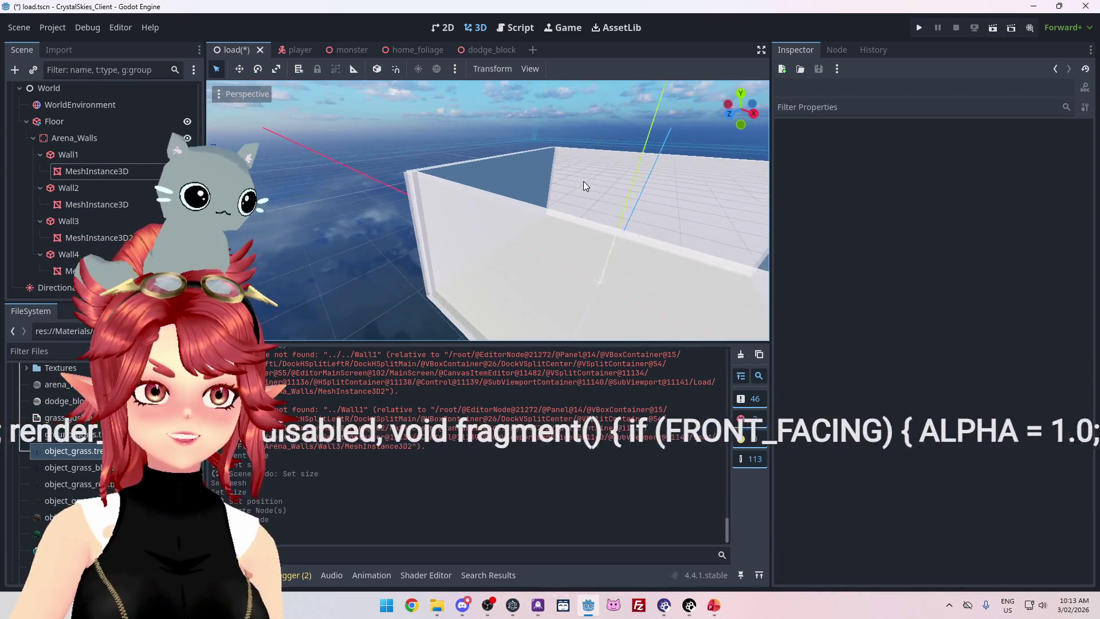
mouse_move(658, 182)
left_mouse_down()
mouse_move(503, 147)
mouse_move(594, 182)
left_mouse_up()
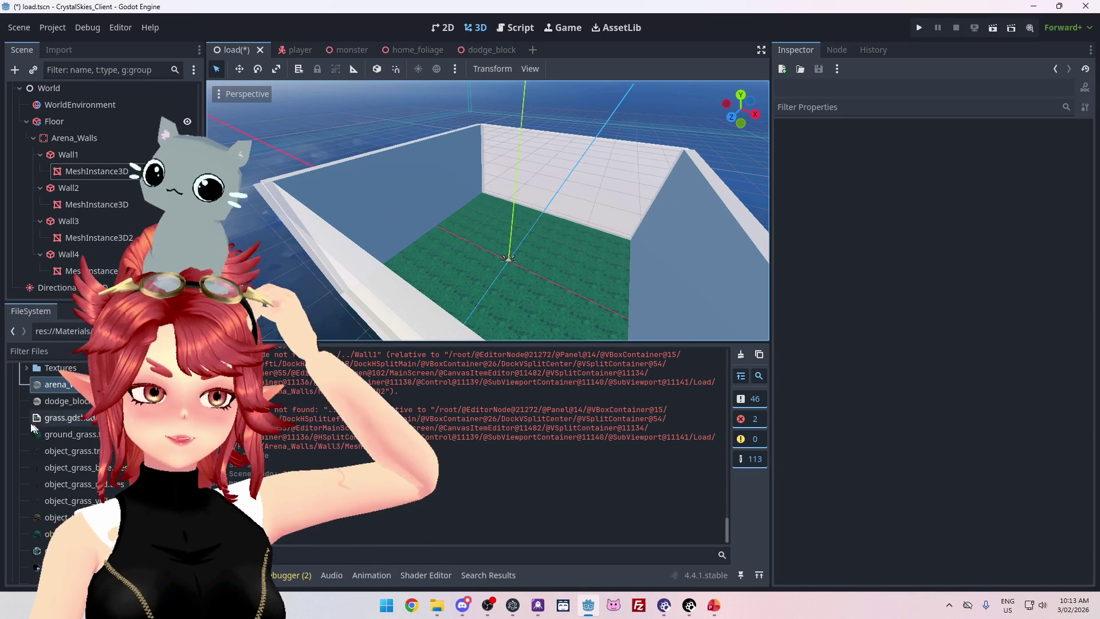
left_click(63, 386)
Open arena_walls.tres in the Inspector and collapse its Albedo and Transparency sections.
double_click(63, 386)
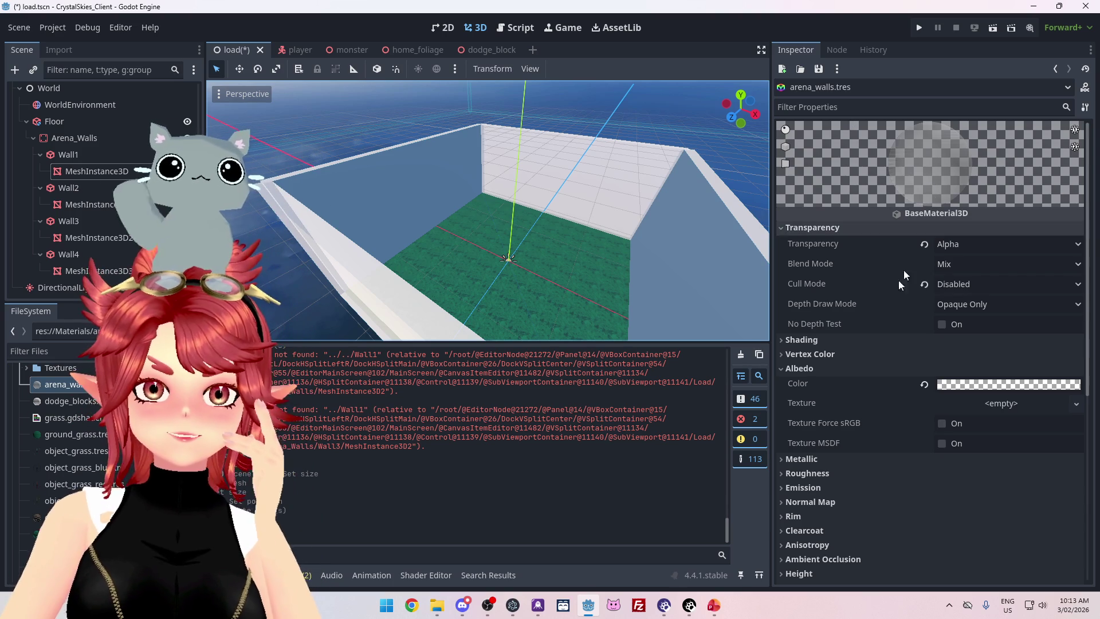
left_click(786, 368)
left_click(801, 227)
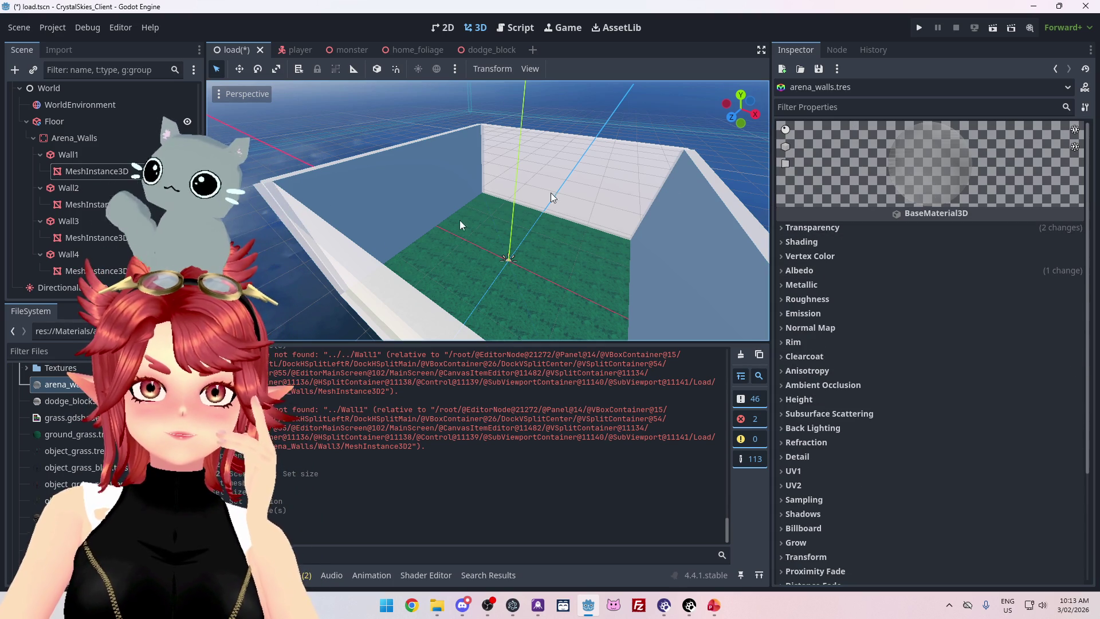
Select Wall1's MeshInstance3D and open its Mesh material options.
left_click(93, 154)
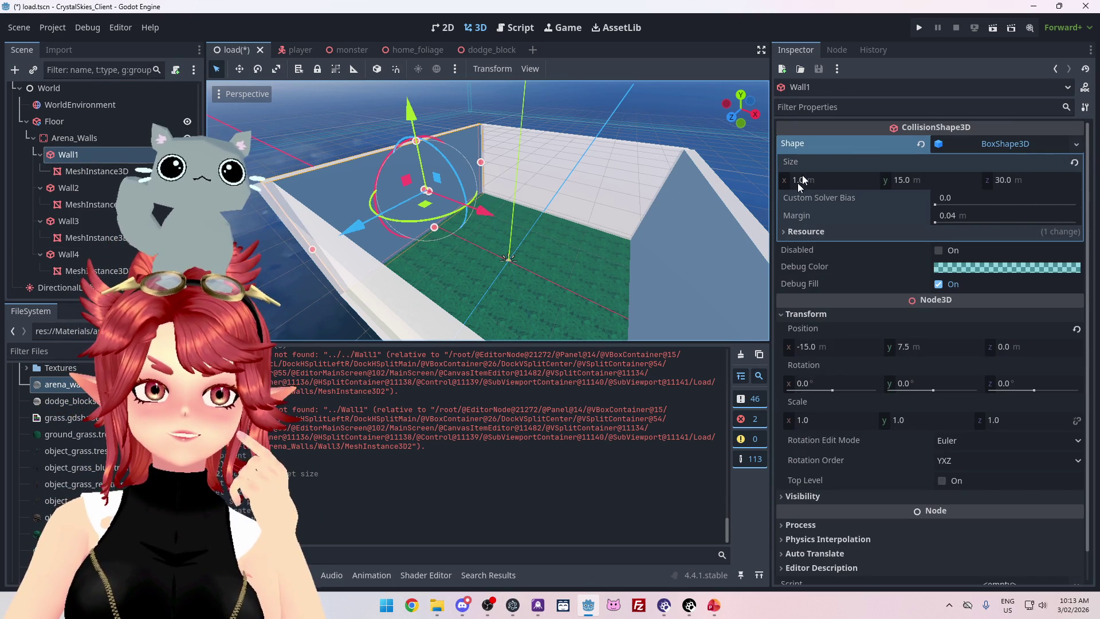
key("Down")
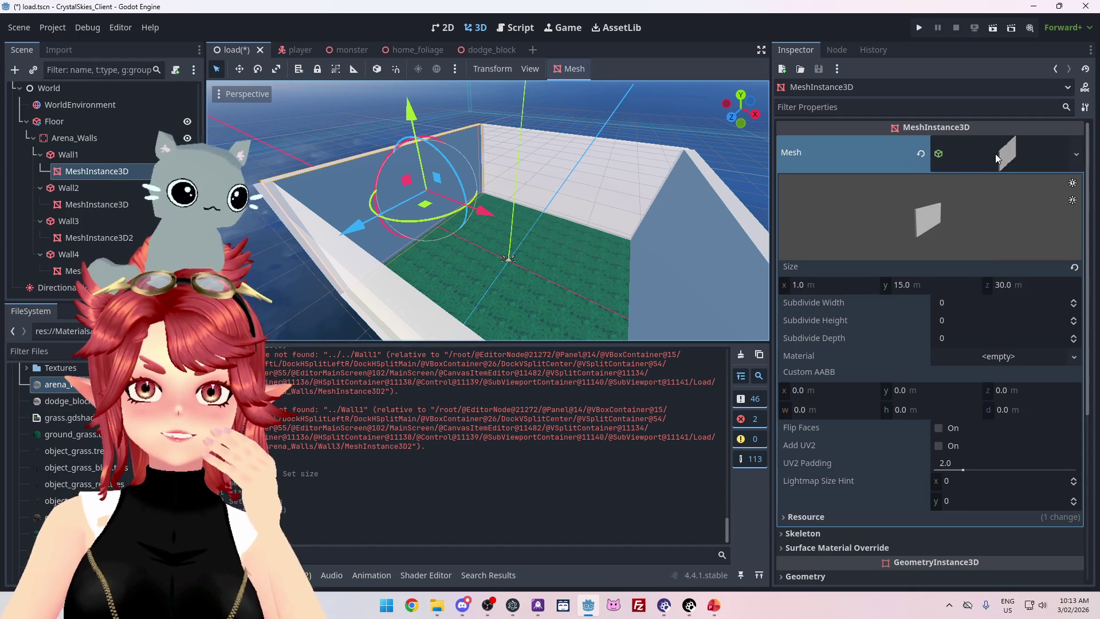
left_click(1017, 155)
left_click(1016, 154)
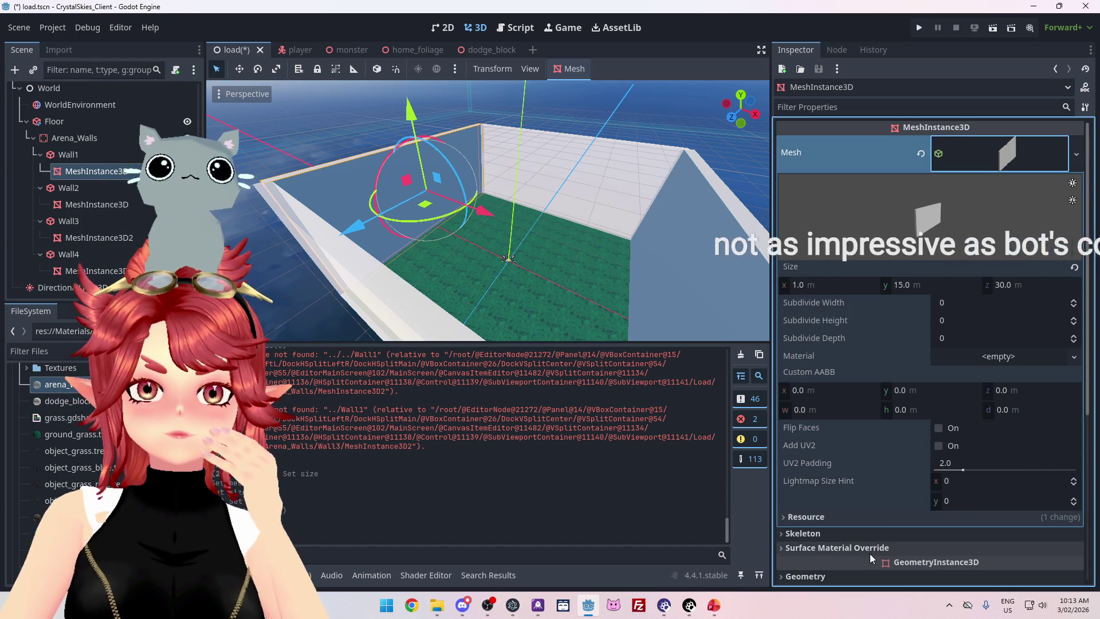
left_click(1074, 359)
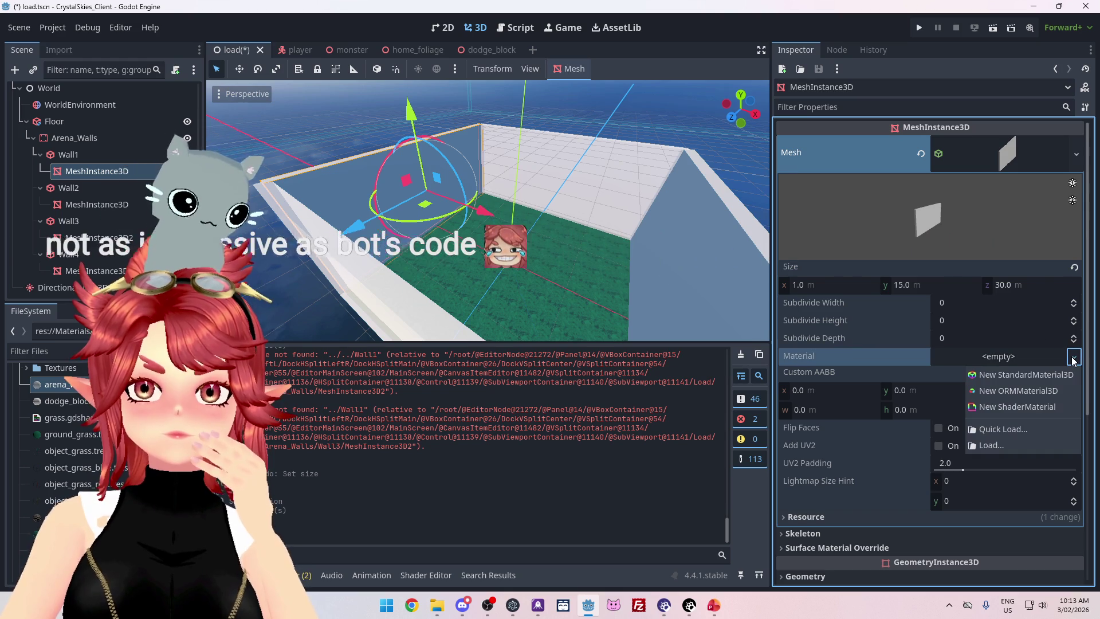
Give Wall1's mesh a new ShaderMaterial and start a new shader named arena_walls.
left_click(1022, 407)
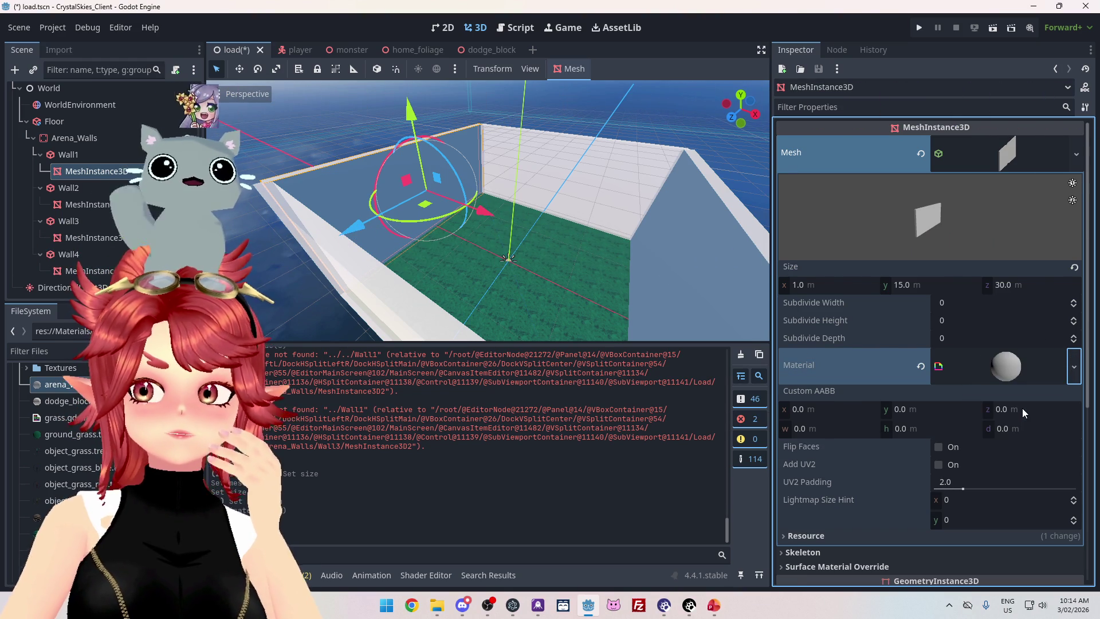
scroll(968, 414, "down", 2)
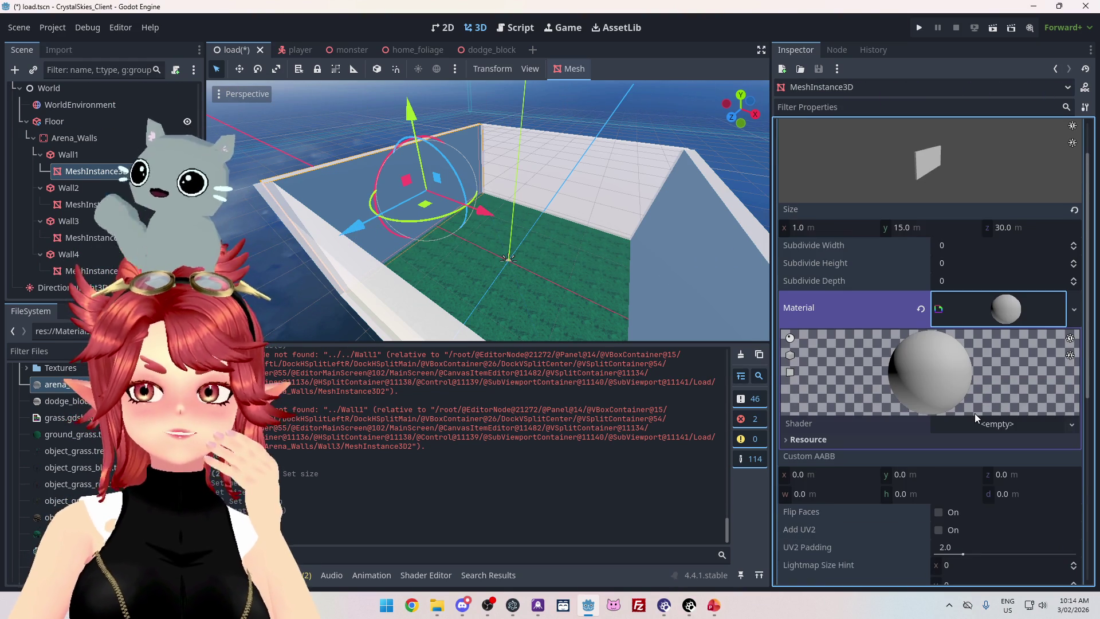
left_click(1071, 424)
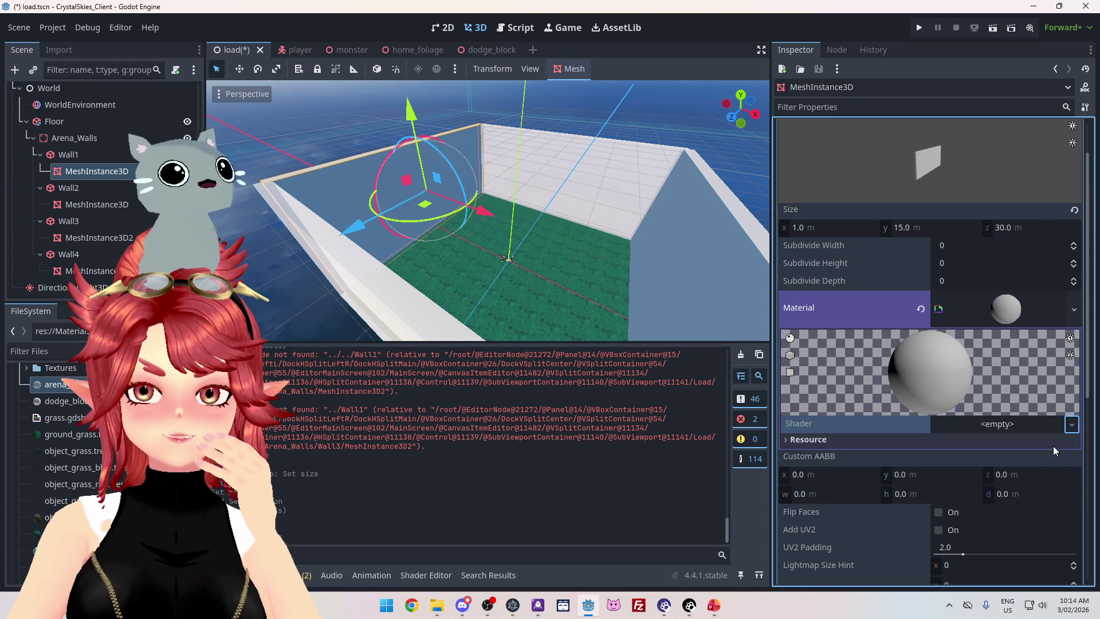
left_click(1052, 446)
type("arena_walls.gdsha")
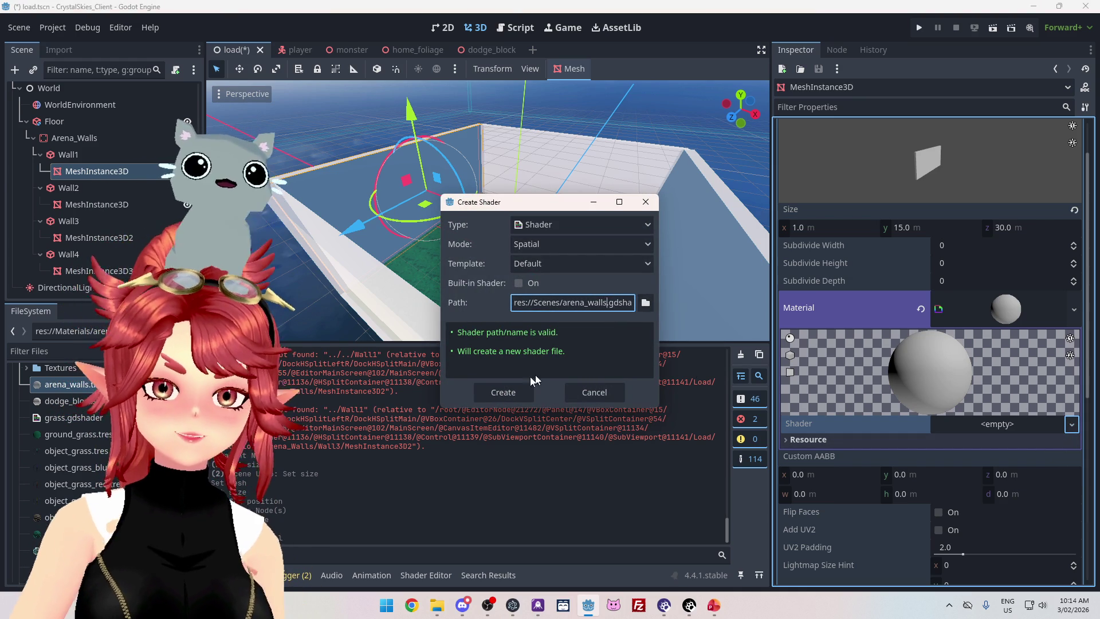
Save arena_walls.gdshader under Materials/Shaders, create it, and show the Shader Editor.
left_click(645, 302)
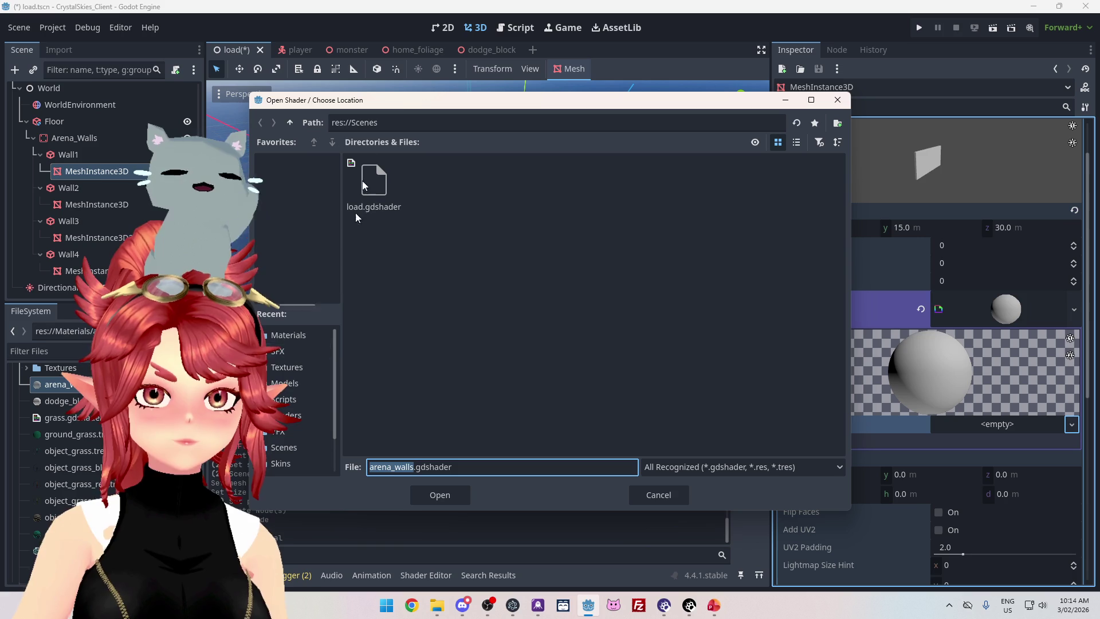
left_click(290, 122)
double_click(547, 189)
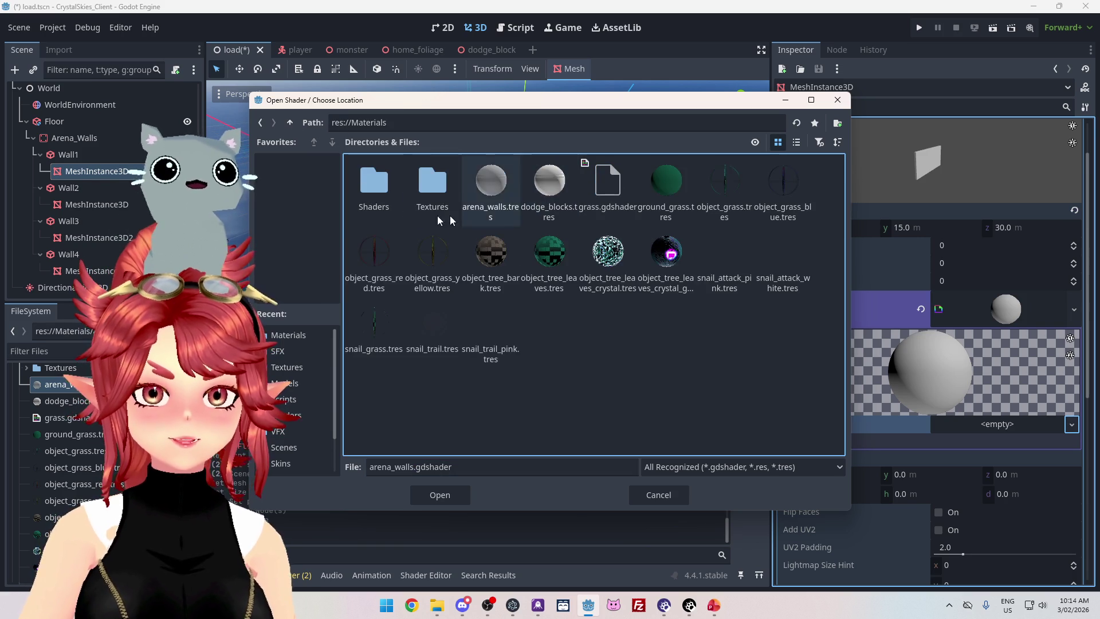
double_click(374, 182)
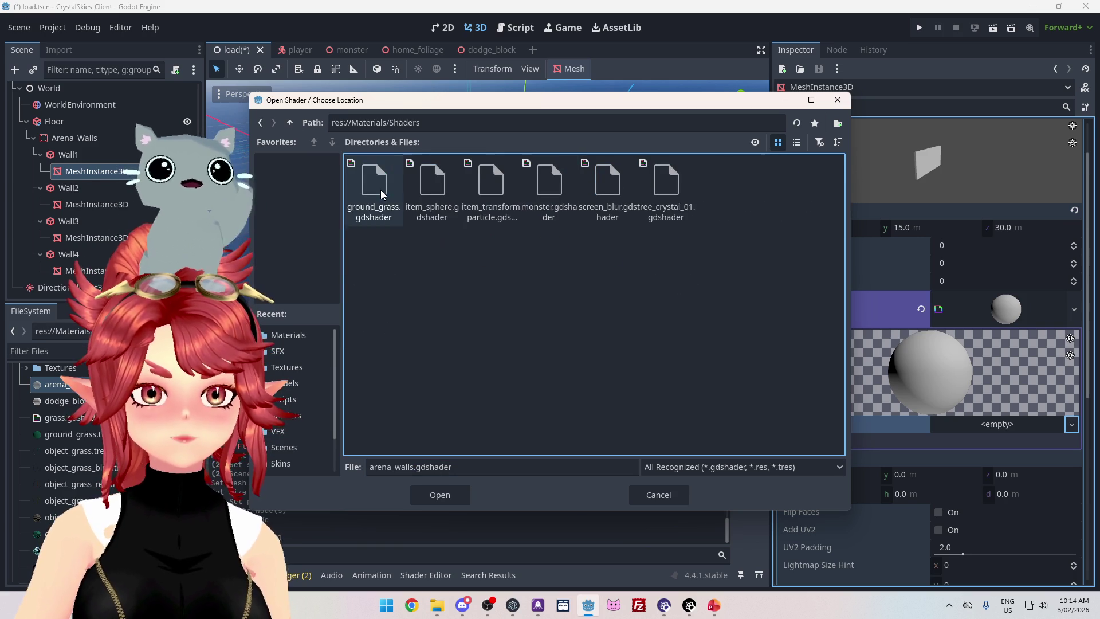
left_click(440, 496)
left_click(514, 394)
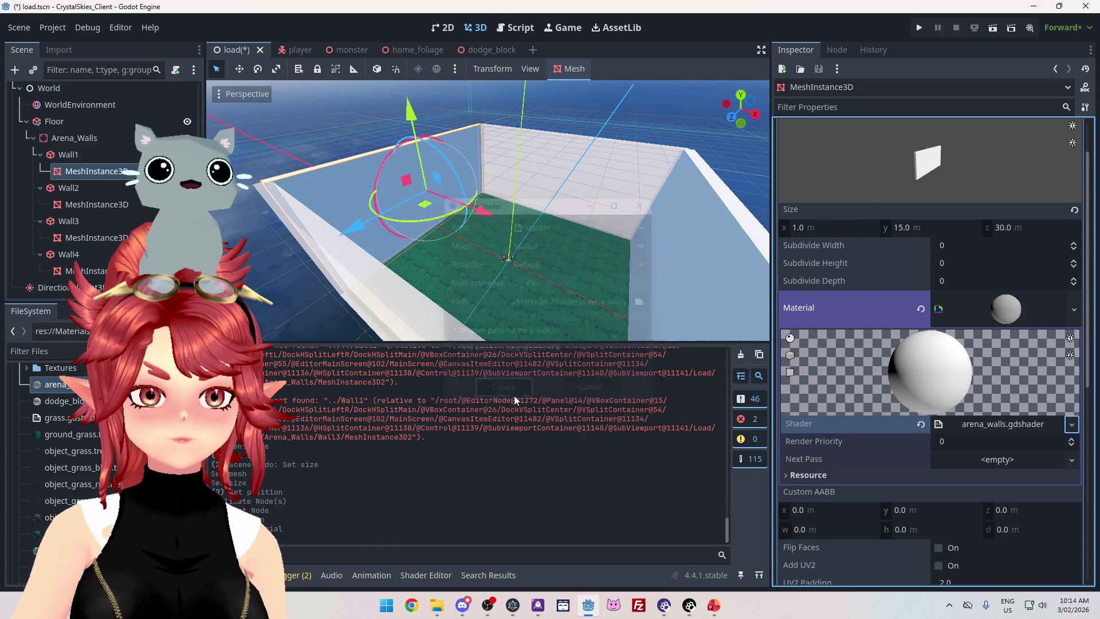
left_click(407, 572)
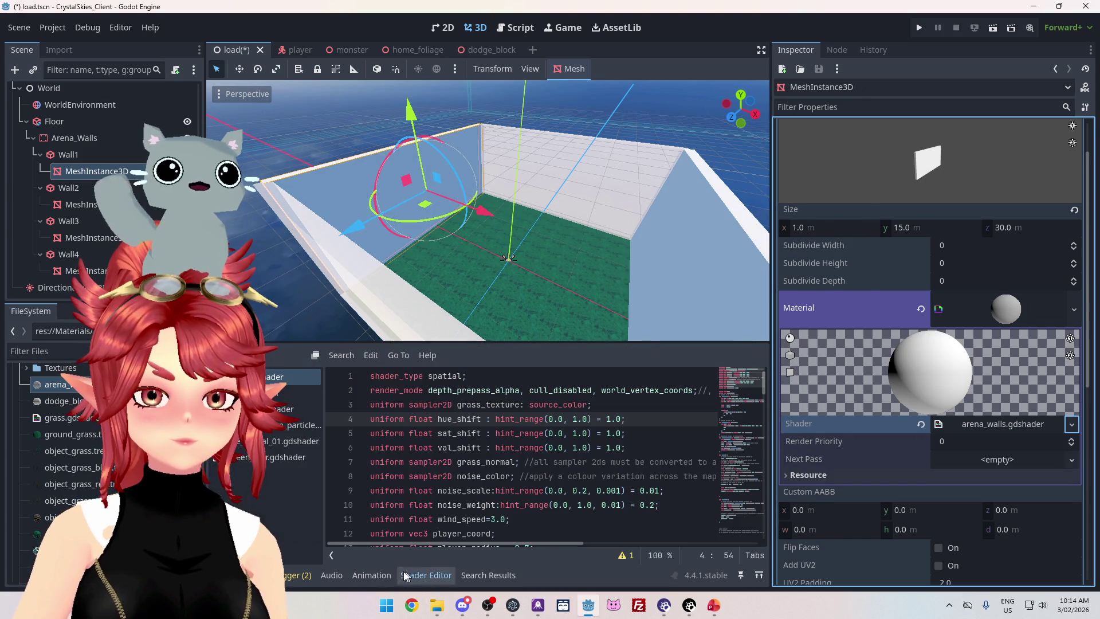
Open arena_walls.gdshader from the Shaders folder and replace its code with the new fragment code.
scroll(80, 447, "up", 3)
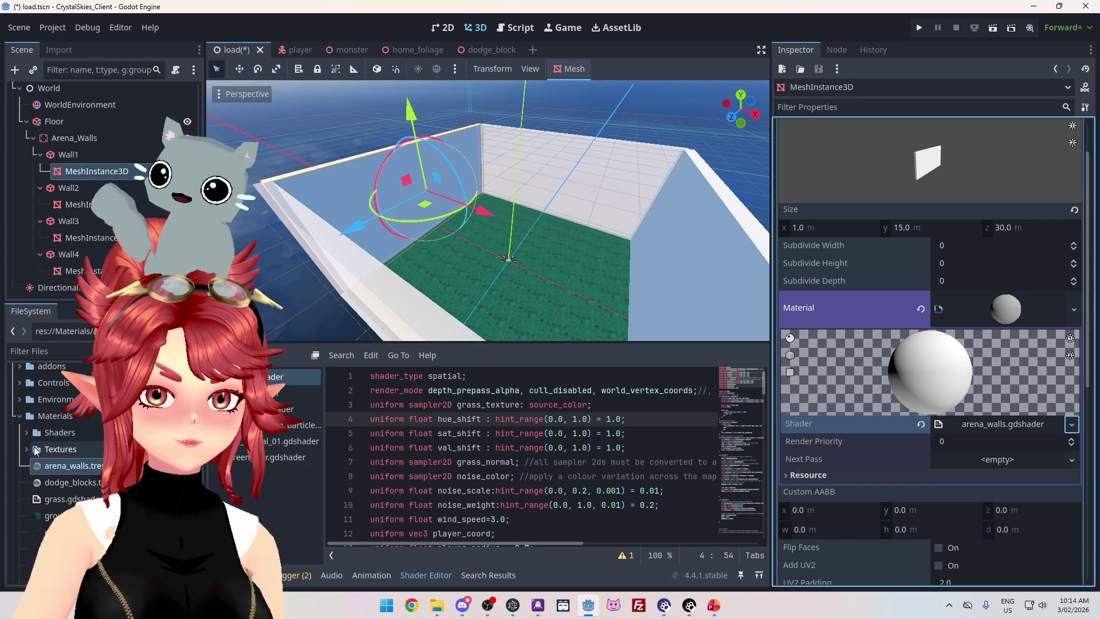
left_click(27, 433)
double_click(70, 450)
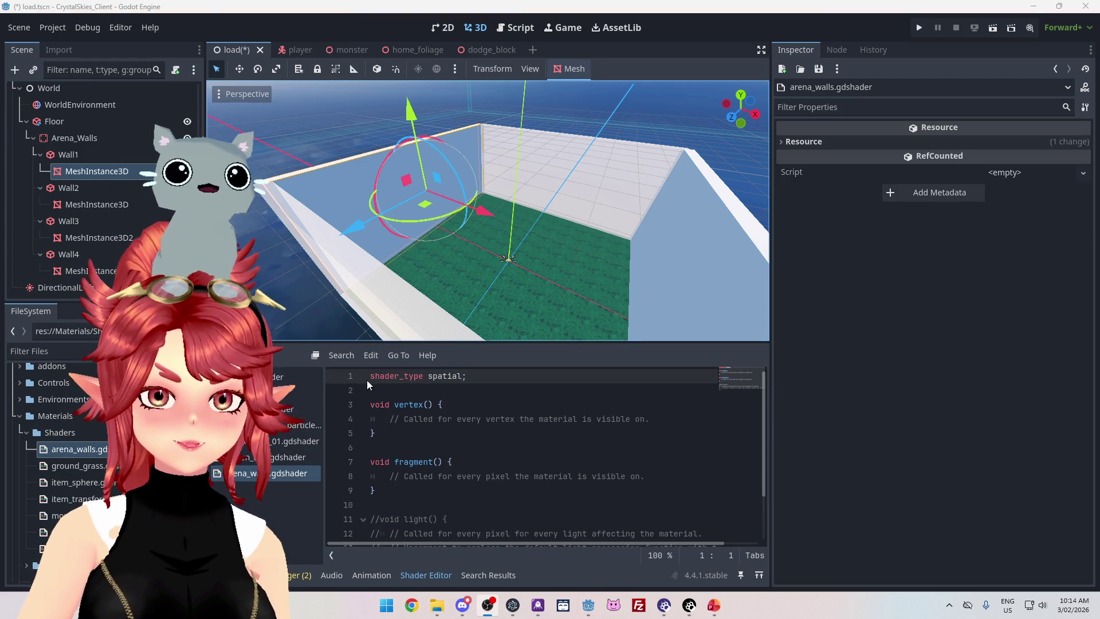
key("ctrl+a")
key("ctrl+v")
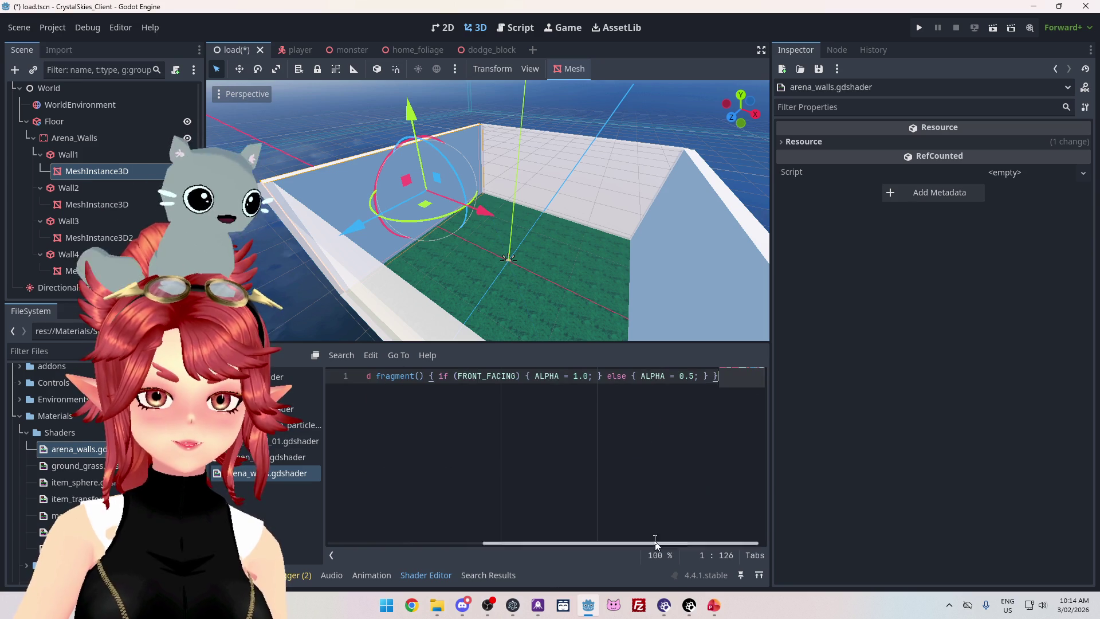
left_click_drag(517, 543, 275, 544)
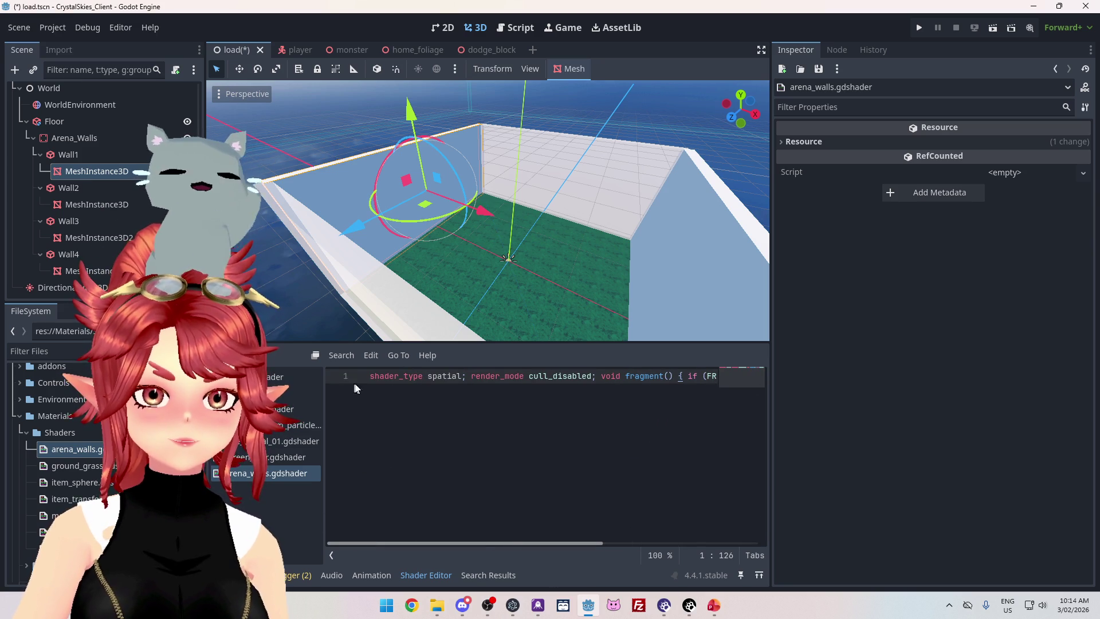
Break render_mode, the fragment function and its if statement onto separate indented lines.
left_click(467, 377)
key("Return")
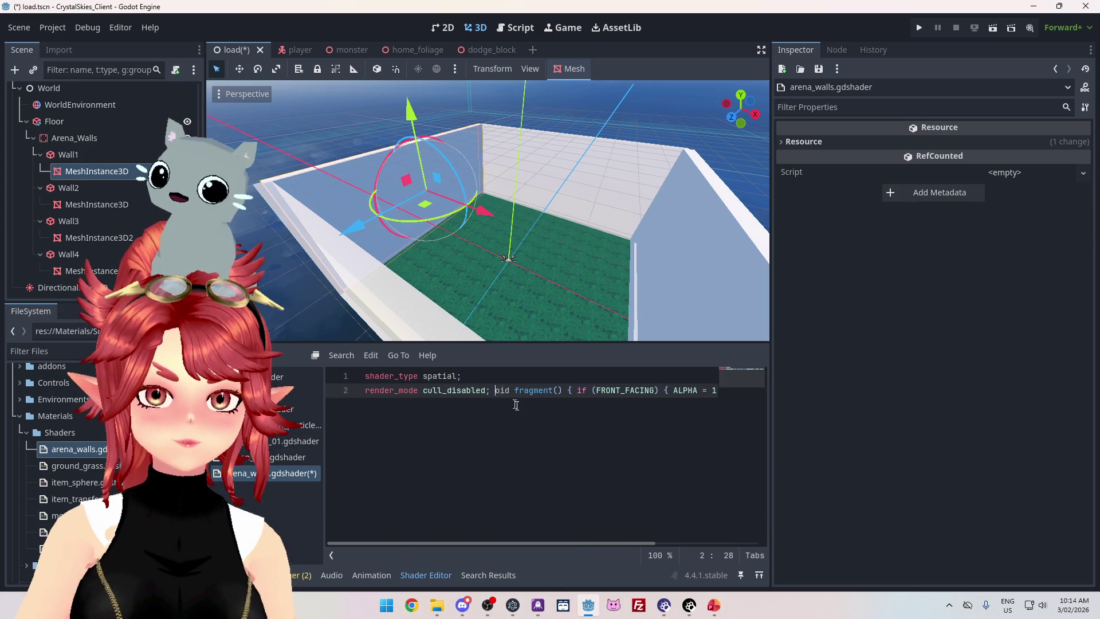
key("Return")
key("End")
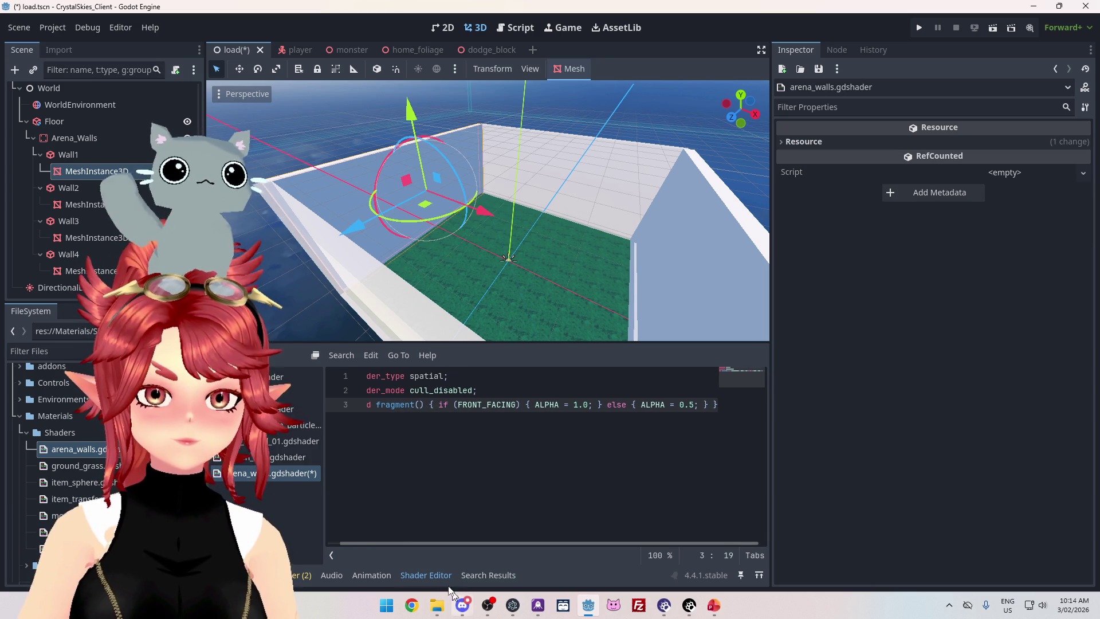
left_click_drag(442, 539, 350, 537)
key("Return")
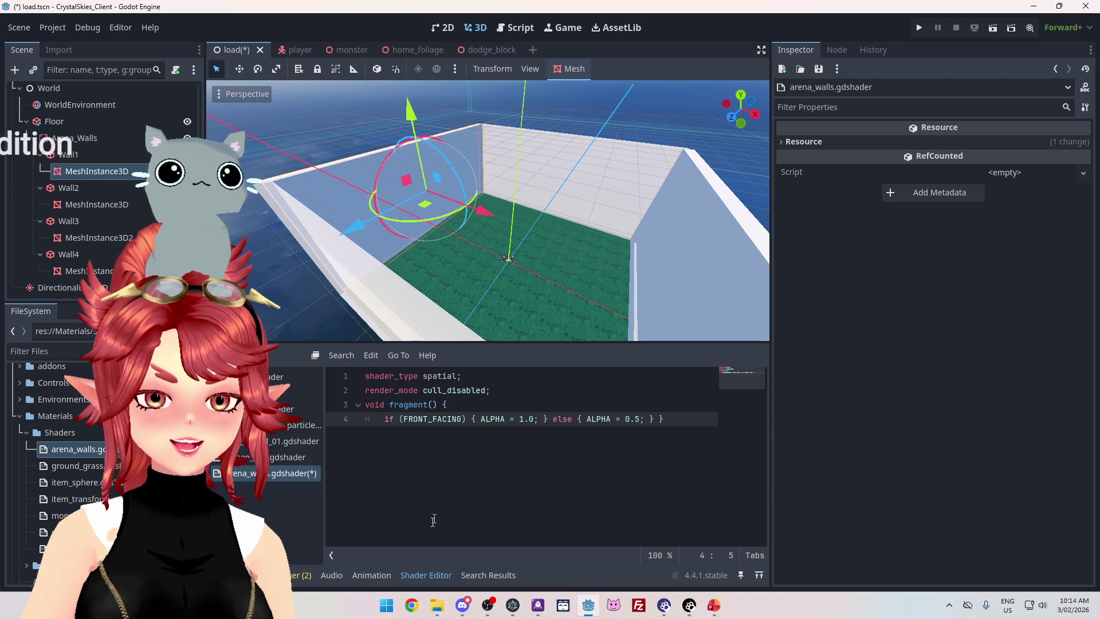
left_click_drag(770, 498, 856, 502)
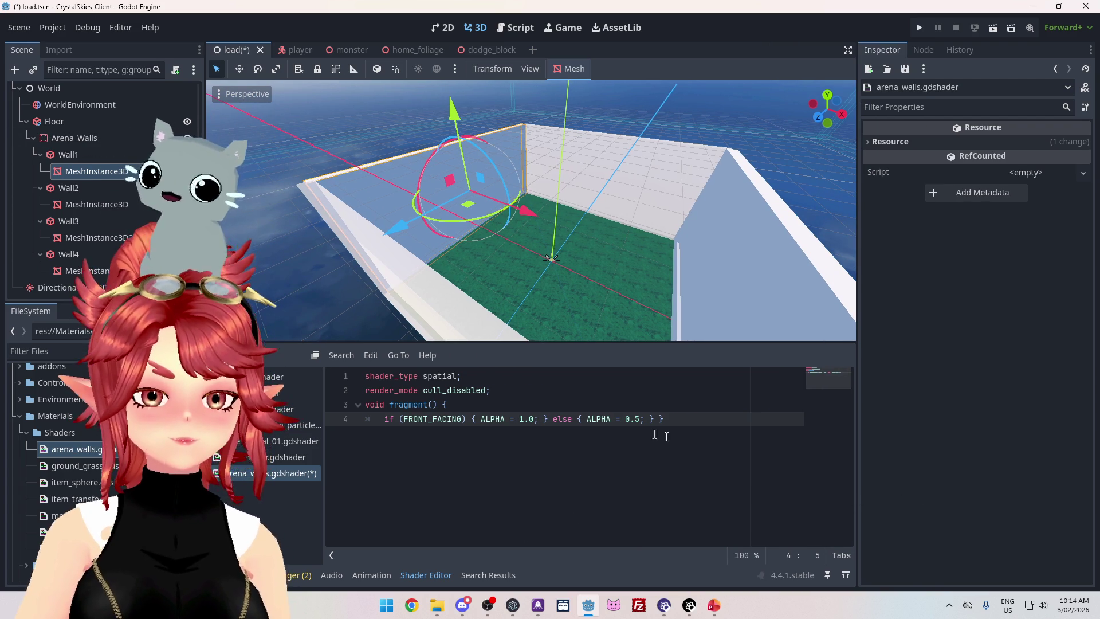
key("Return")
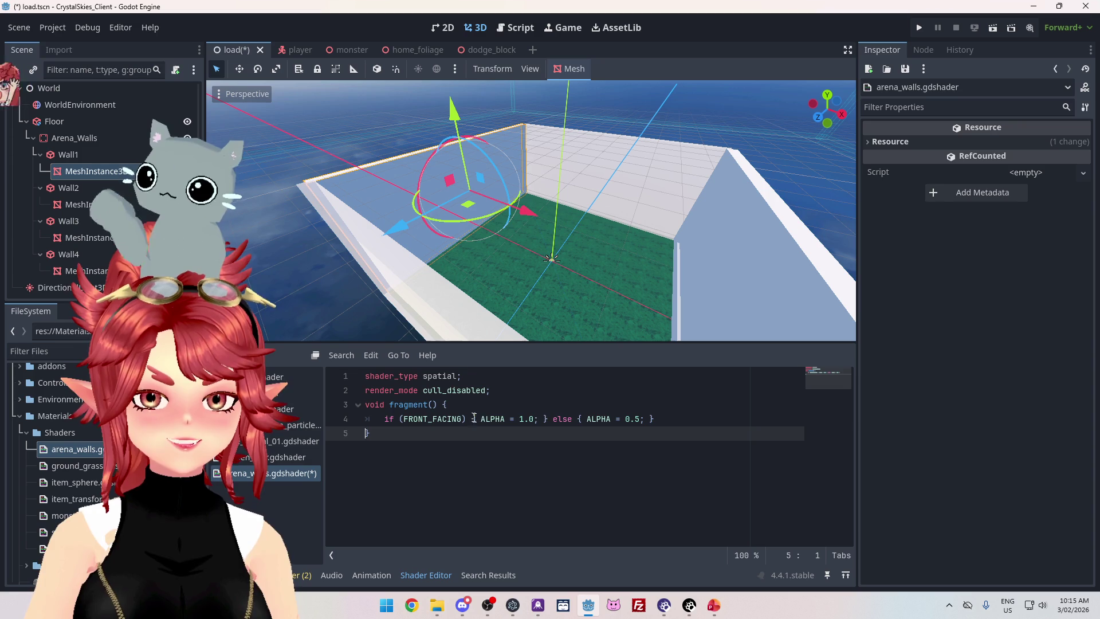
Put else, ALPHA = 1.0, ALPHA = 0.5 and each closing brace on their own lines.
left_click(554, 421)
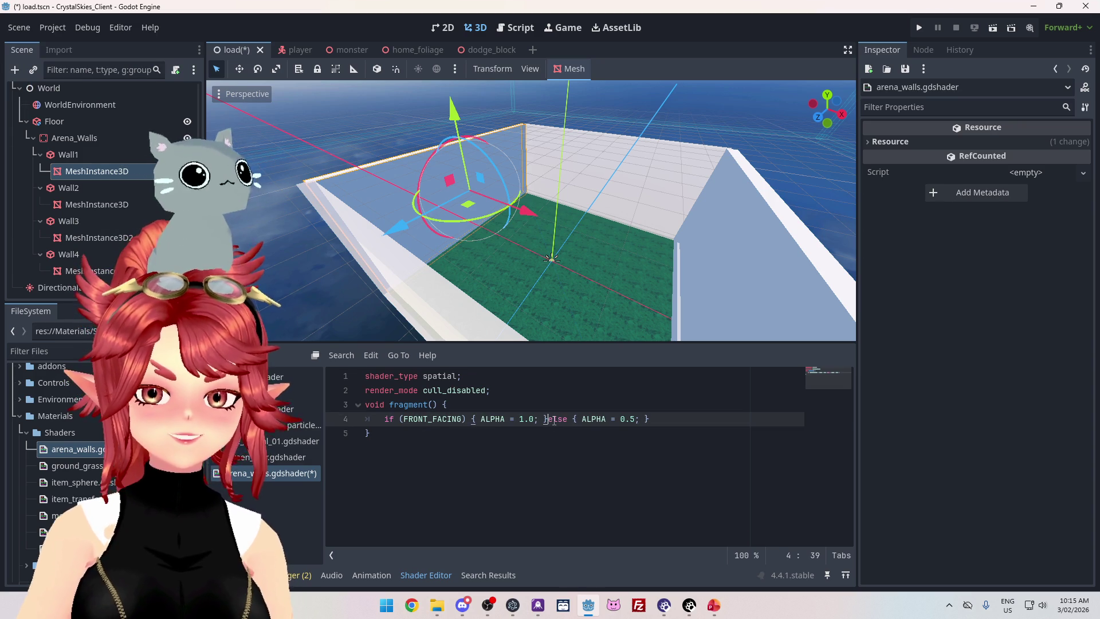
key("Return")
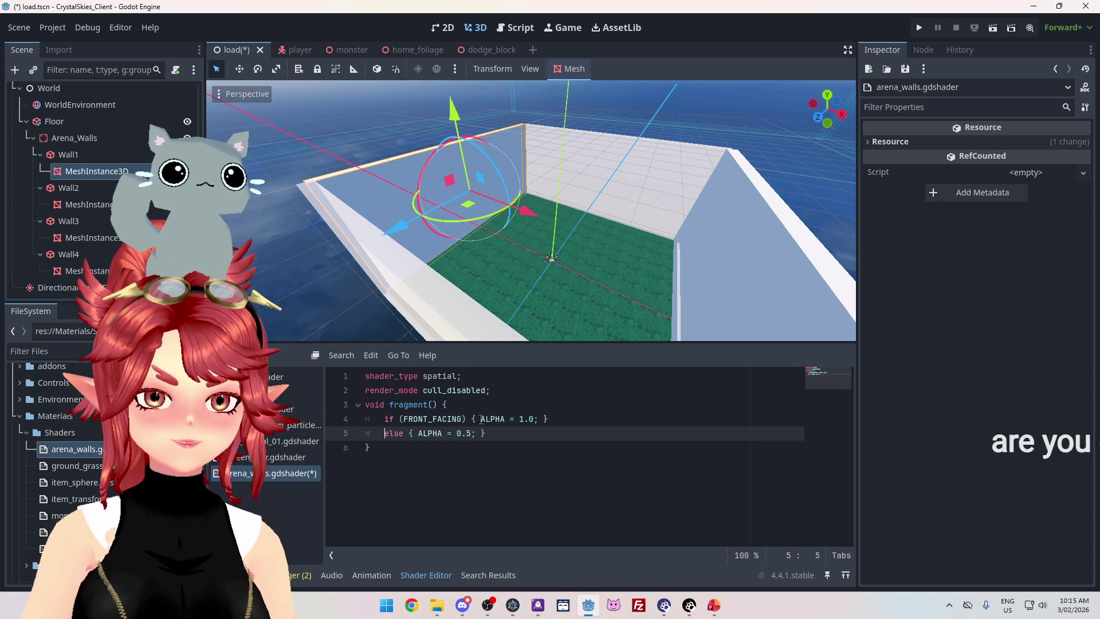
left_click(480, 419)
key("Return")
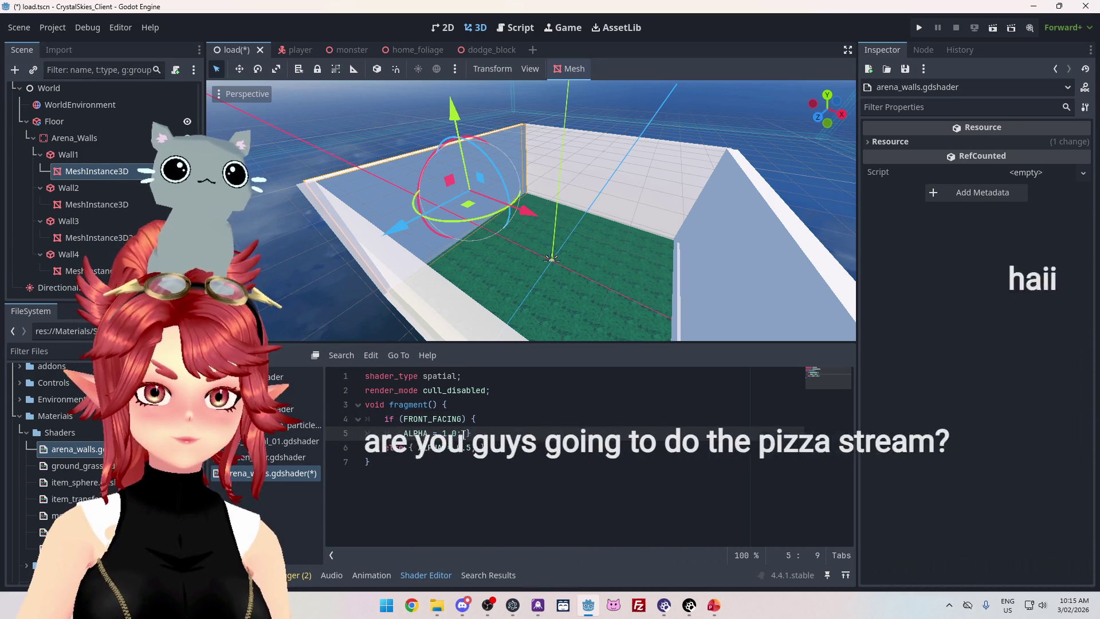
left_click(464, 433)
key("Return")
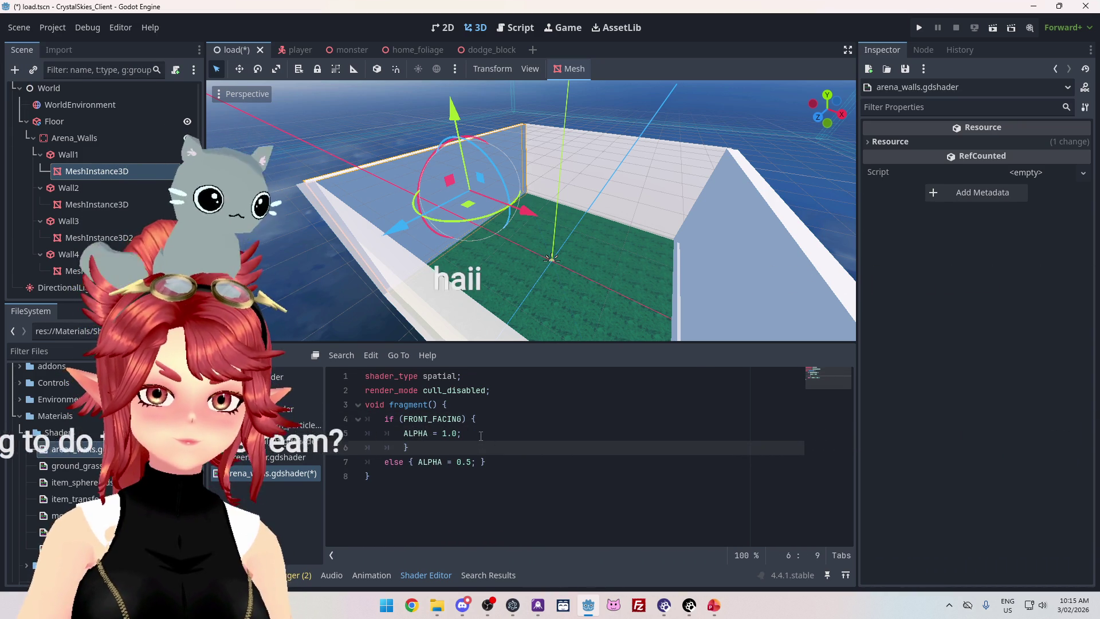
left_click(409, 462)
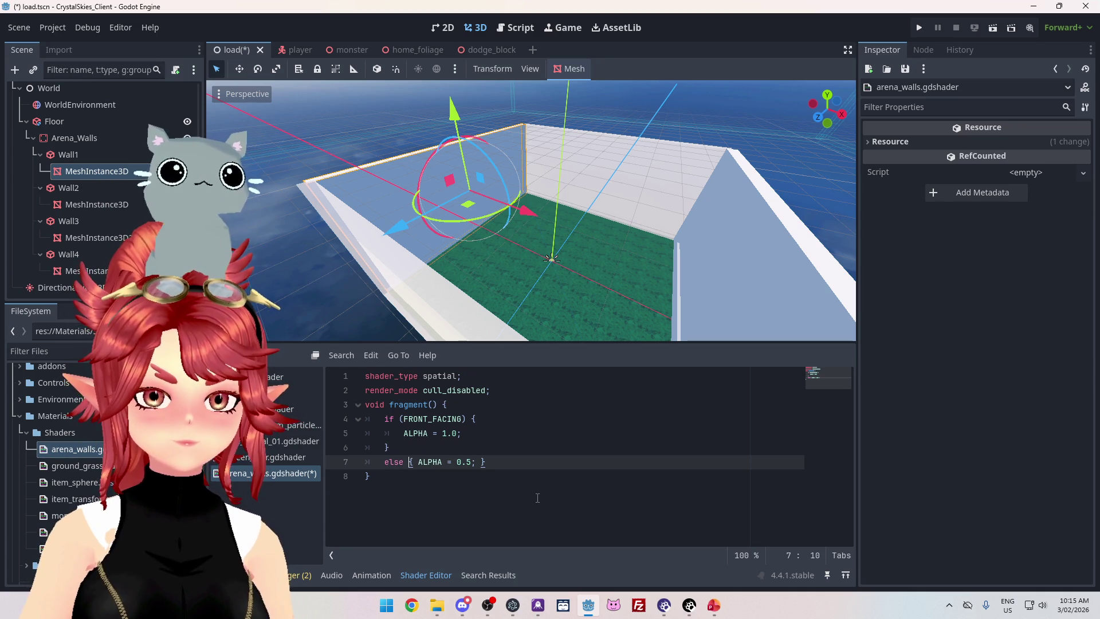
key("Return")
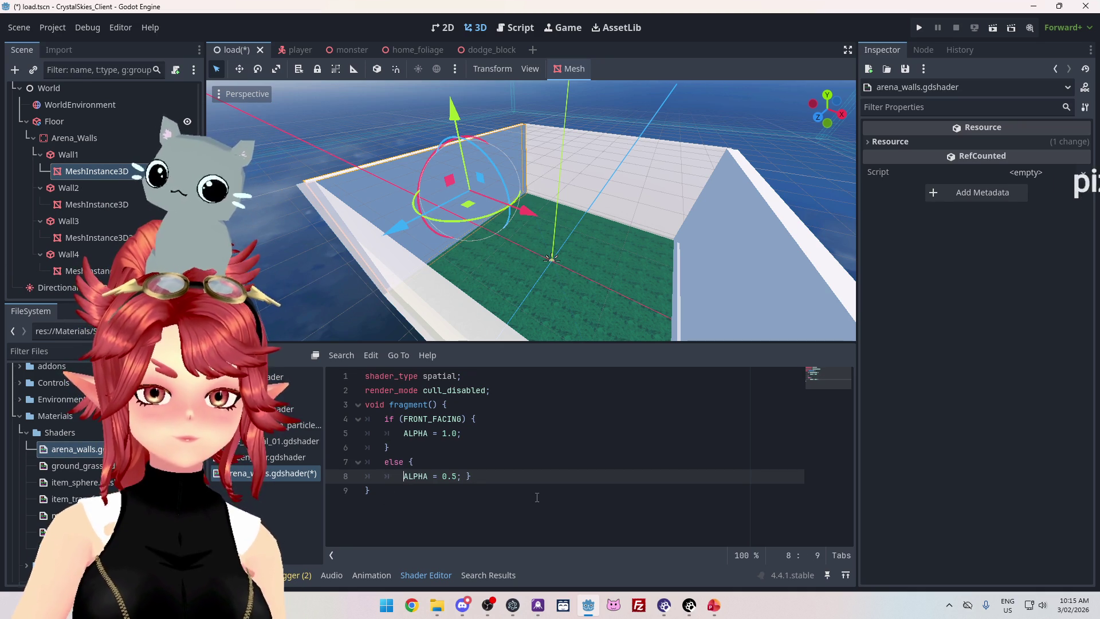
left_click(466, 476)
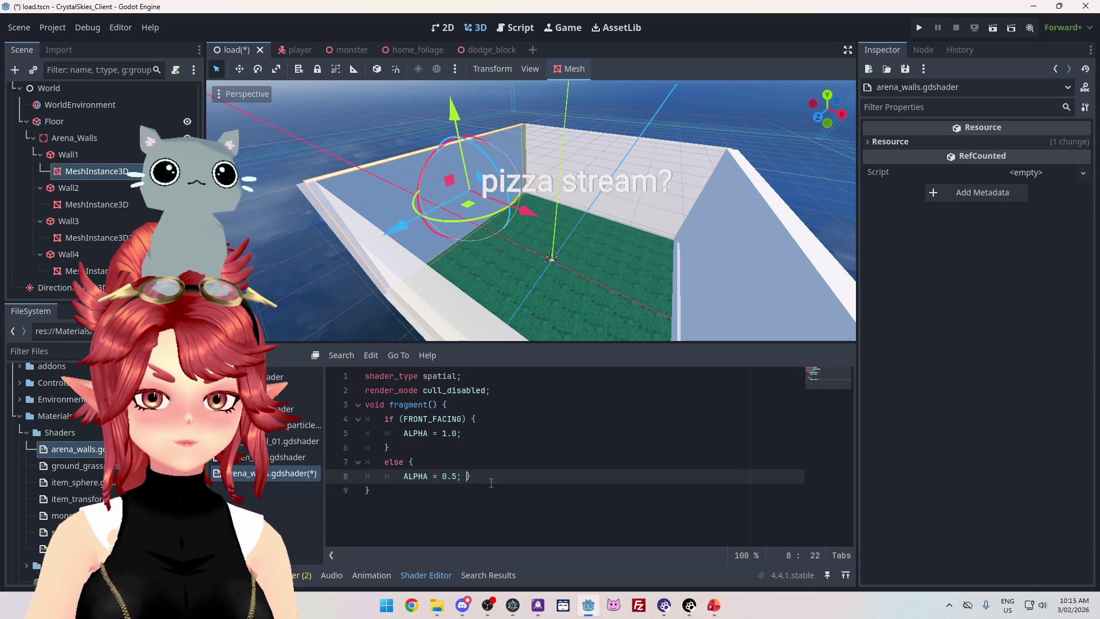
key("Return")
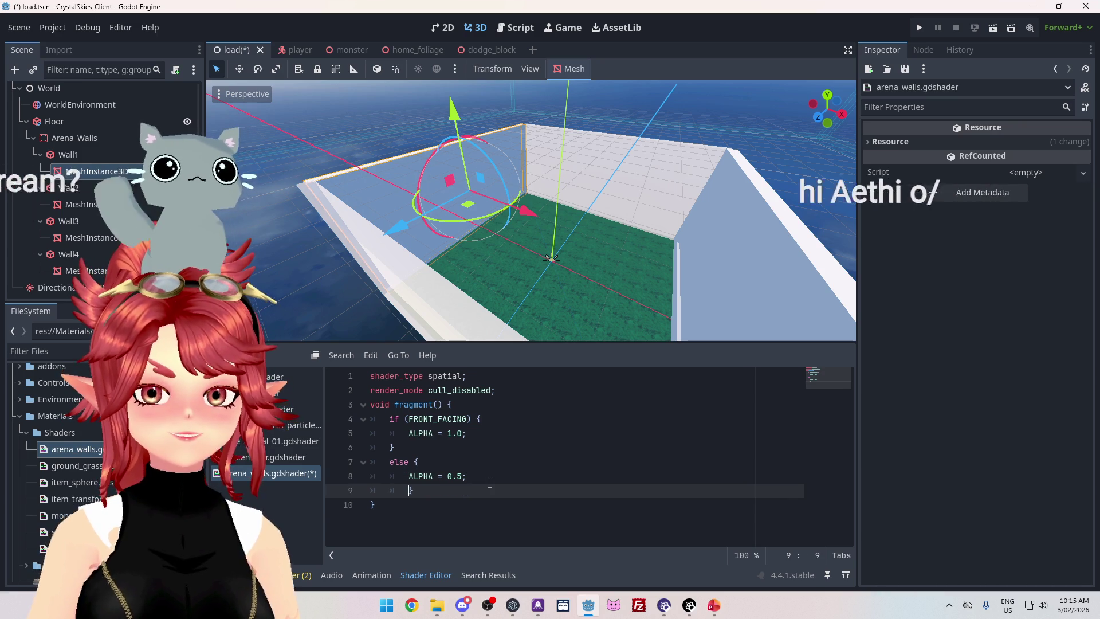
left_click(496, 447)
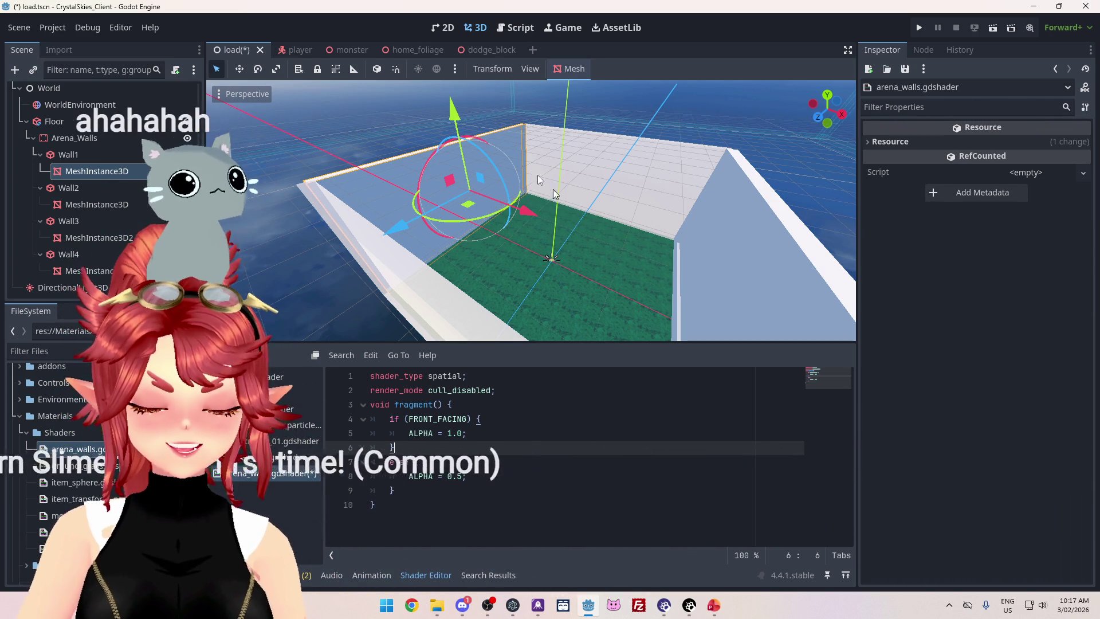
Save the scene and the edited arena_walls shader with Ctrl+S.
mouse_move(471, 246)
left_mouse_down()
mouse_move(484, 221)
mouse_move(470, 246)
mouse_move(540, 181)
left_mouse_up()
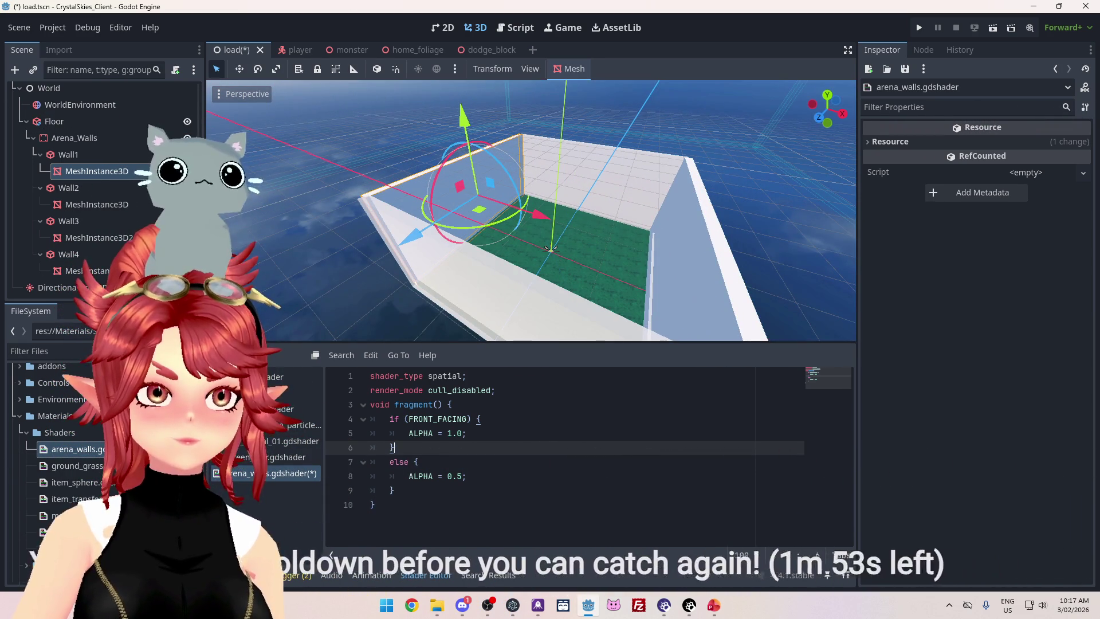
key("alt+Tab")
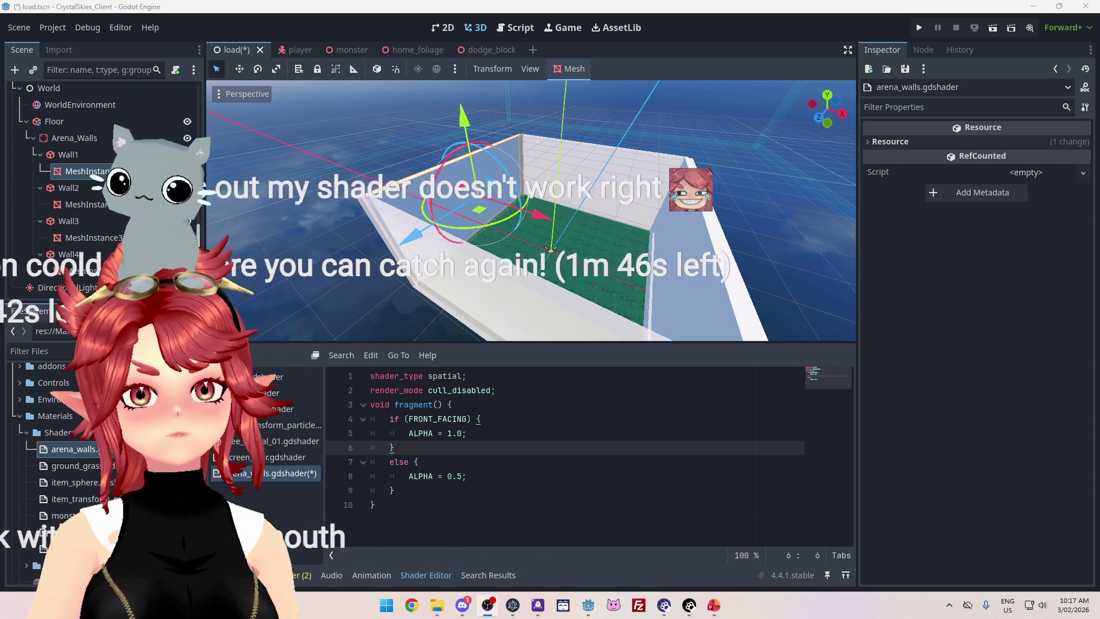
mouse_move(287, 212)
left_mouse_down()
mouse_move(368, 187)
mouse_move(293, 177)
mouse_move(298, 193)
left_mouse_up()
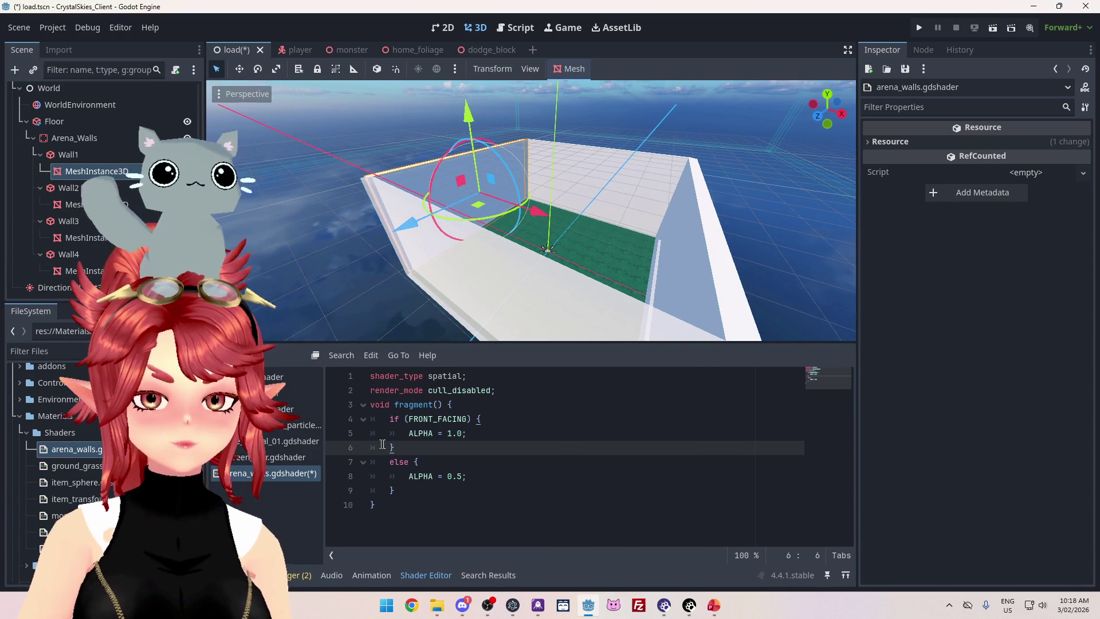
left_click(458, 404)
key("ctrl+s")
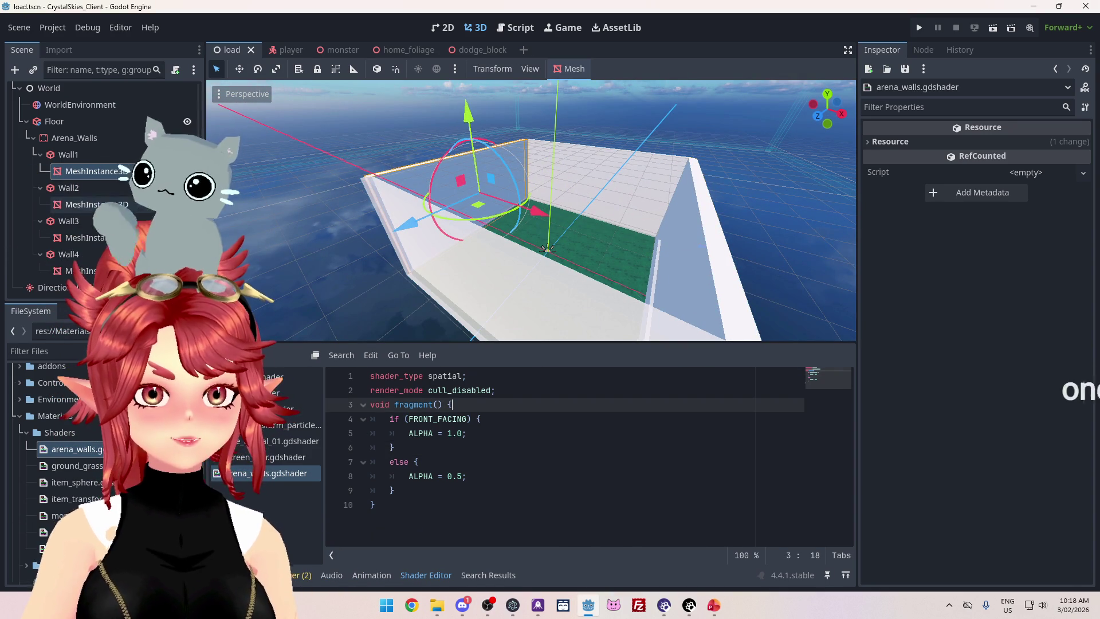
Select Wall2's mesh and focus the view on it to inspect the semi-transparent walls.
left_click(107, 203)
key("f")
mouse_move(448, 205)
left_mouse_down()
mouse_move(508, 267)
mouse_move(534, 273)
mouse_move(784, 238)
mouse_move(405, 189)
mouse_move(496, 246)
mouse_move(590, 231)
mouse_move(458, 211)
mouse_move(321, 229)
mouse_move(321, 206)
mouse_move(366, 240)
mouse_move(378, 228)
mouse_move(401, 241)
mouse_move(571, 232)
mouse_move(489, 209)
mouse_move(562, 239)
mouse_move(432, 231)
mouse_move(480, 187)
mouse_move(473, 221)
mouse_move(465, 211)
mouse_move(518, 325)
mouse_move(519, 276)
left_mouse_up()
scroll(507, 267, "up", 5)
left_click_drag(519, 320, 467, 266)
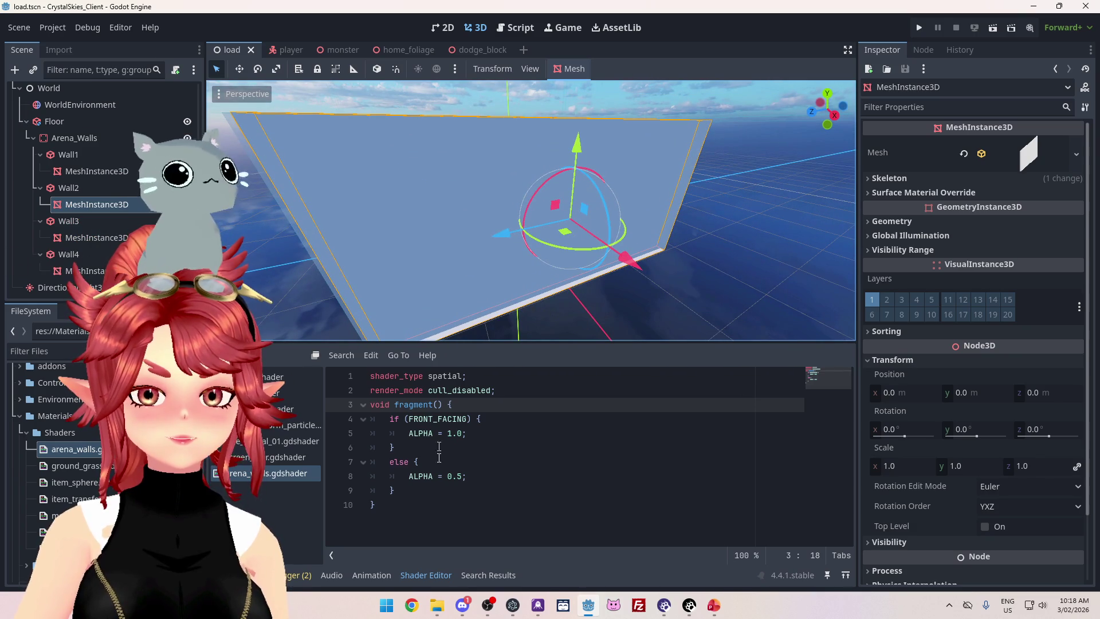
mouse_move(417, 236)
left_mouse_down()
mouse_move(470, 257)
mouse_move(397, 220)
mouse_move(408, 225)
mouse_move(407, 272)
mouse_move(408, 241)
mouse_move(519, 260)
mouse_move(514, 287)
mouse_move(414, 266)
mouse_move(390, 238)
mouse_move(425, 253)
mouse_move(434, 233)
mouse_move(439, 242)
mouse_move(431, 208)
mouse_move(393, 194)
mouse_move(462, 197)
mouse_move(440, 189)
mouse_move(586, 277)
left_mouse_up()
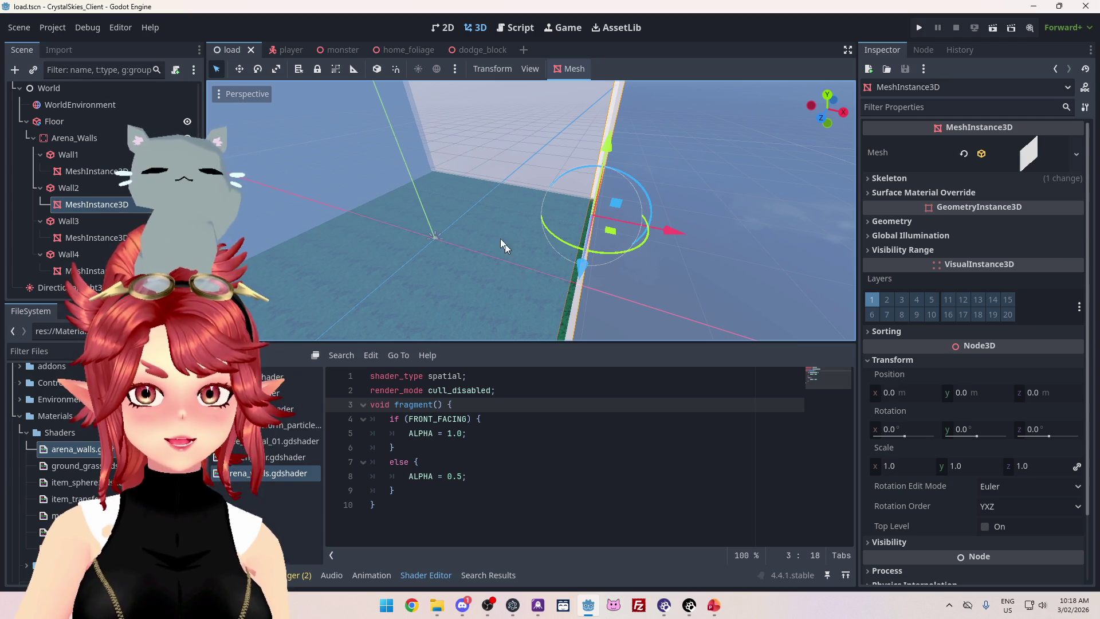
mouse_move(511, 273)
left_mouse_down()
mouse_move(462, 275)
mouse_move(490, 259)
left_mouse_up()
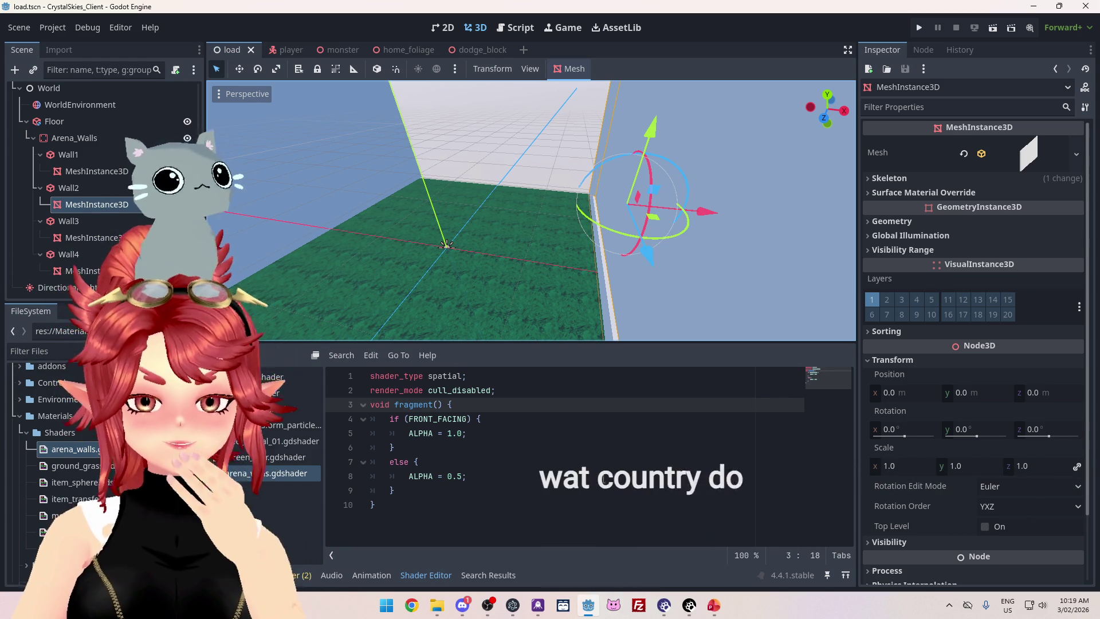
Open a browser window and go to the Aelios Countries leaderboard.
left_click(415, 610)
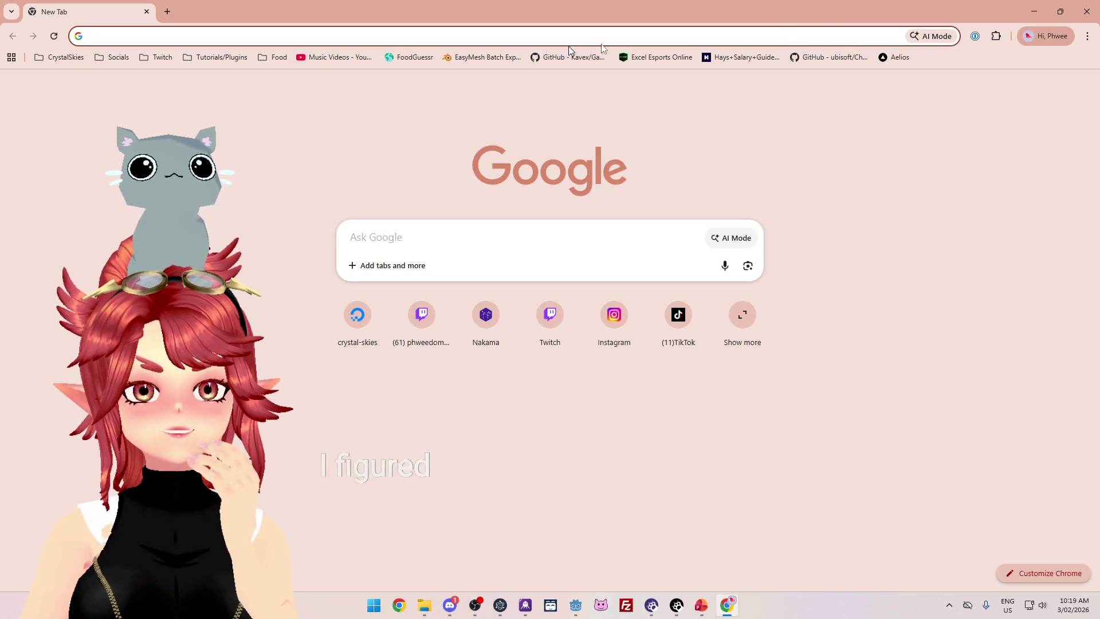
left_click(893, 57)
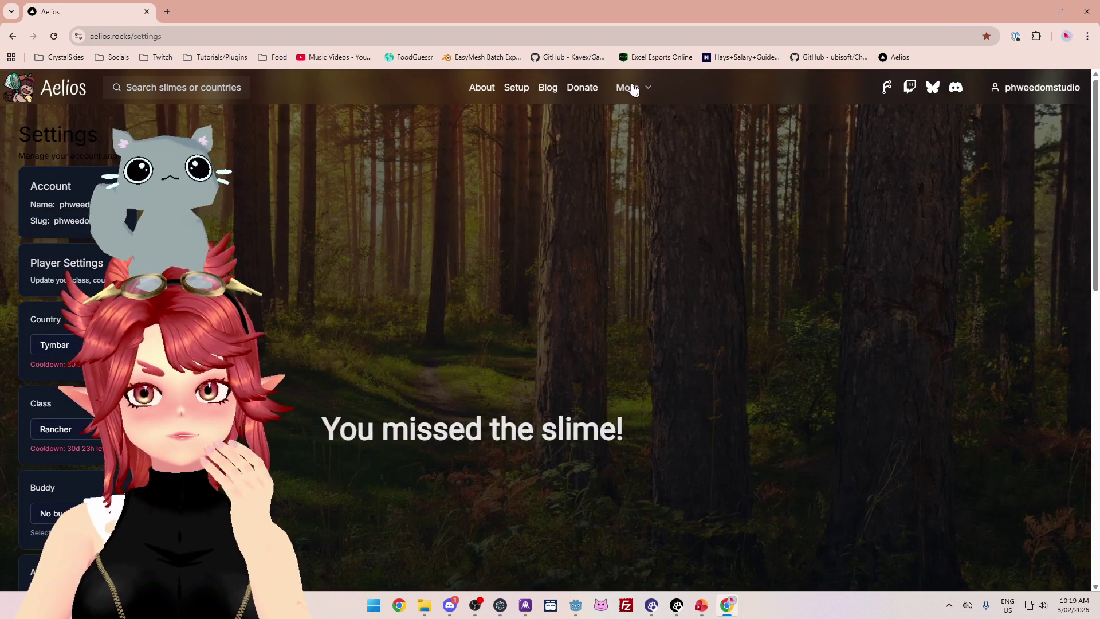
mouse_move(633, 89)
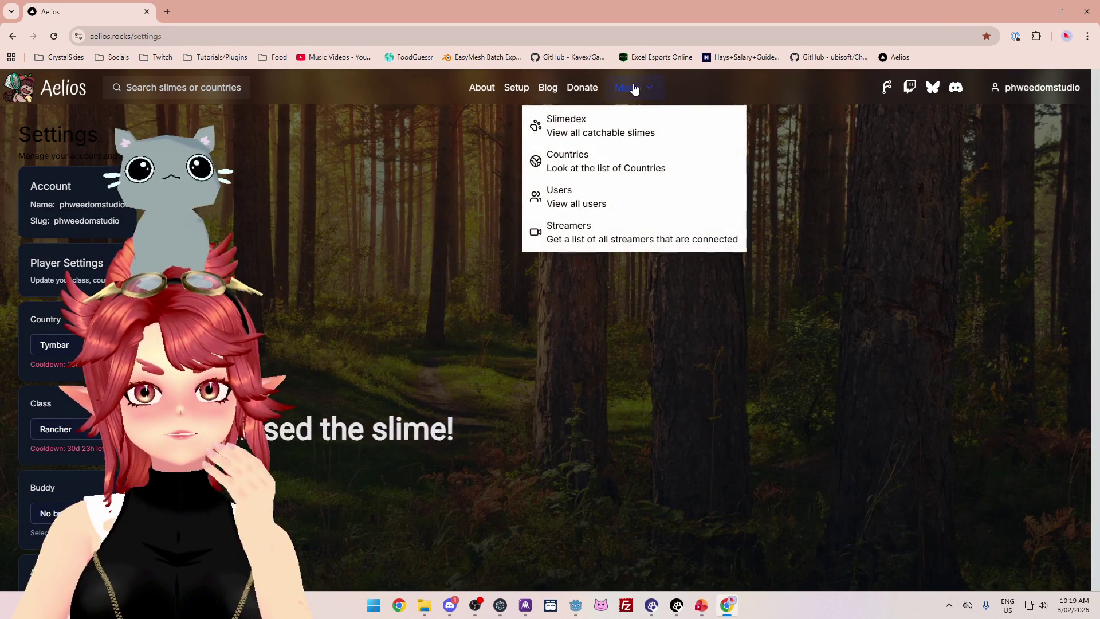
left_click(610, 168)
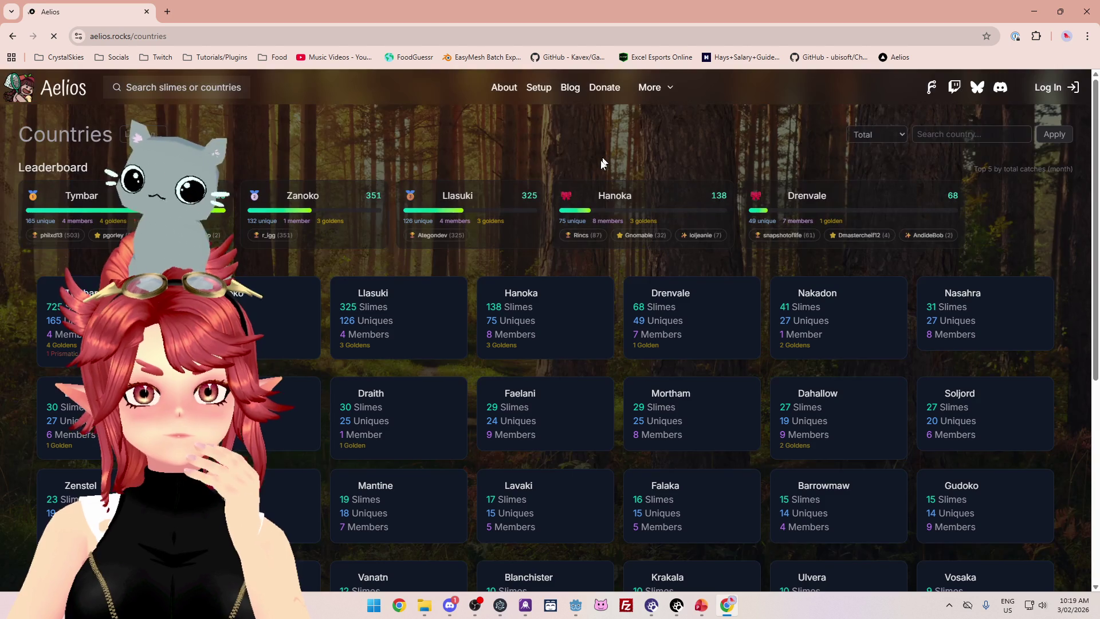
scroll(476, 302, "down", 2)
scroll(550, 330, "up", 2)
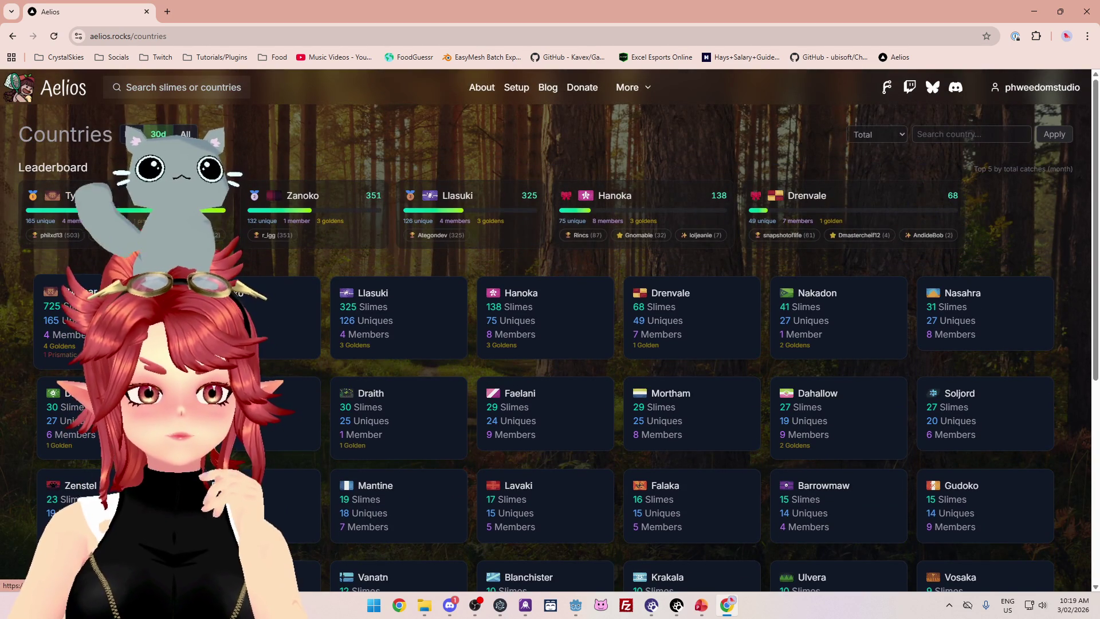
View the Tymbar country page and its member list, returning to the leaderboard each time.
left_click(92, 292)
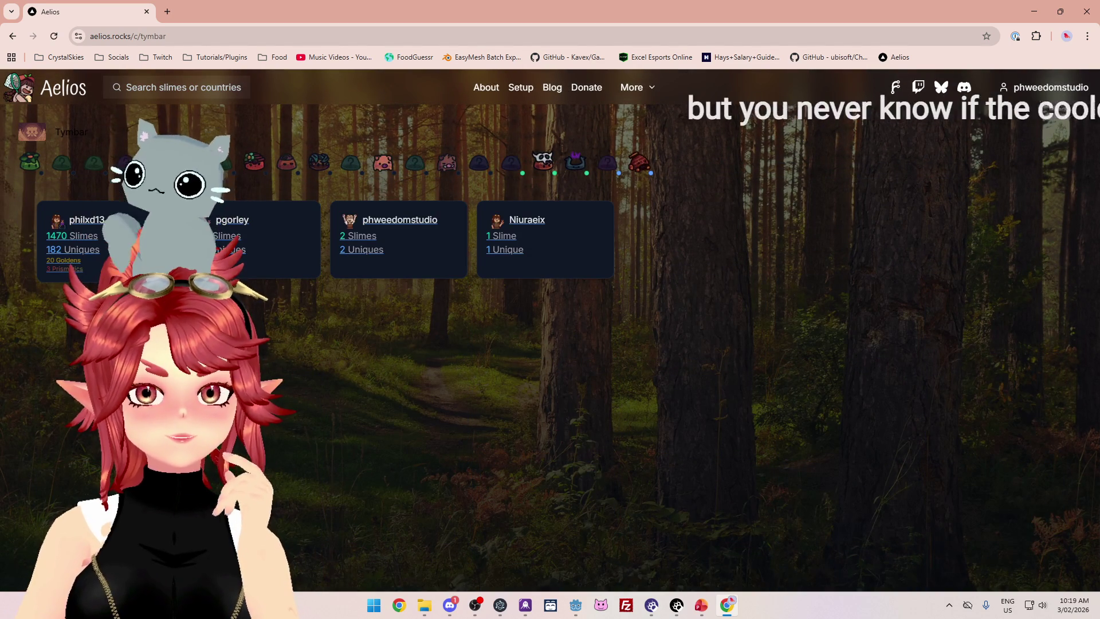
mouse_move(30, 166)
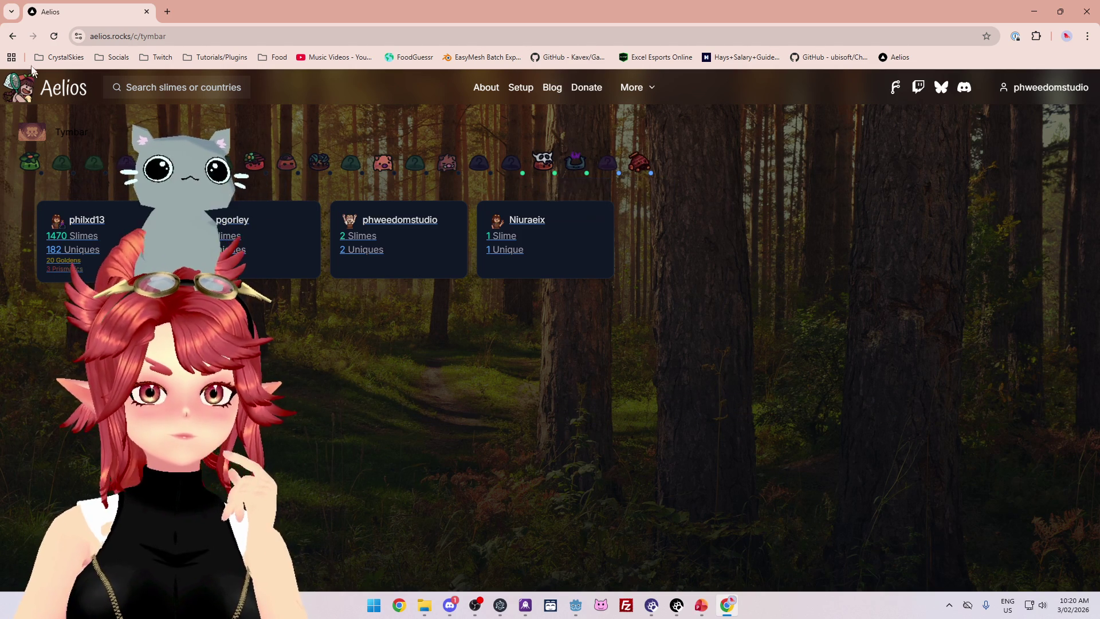
left_click(10, 38)
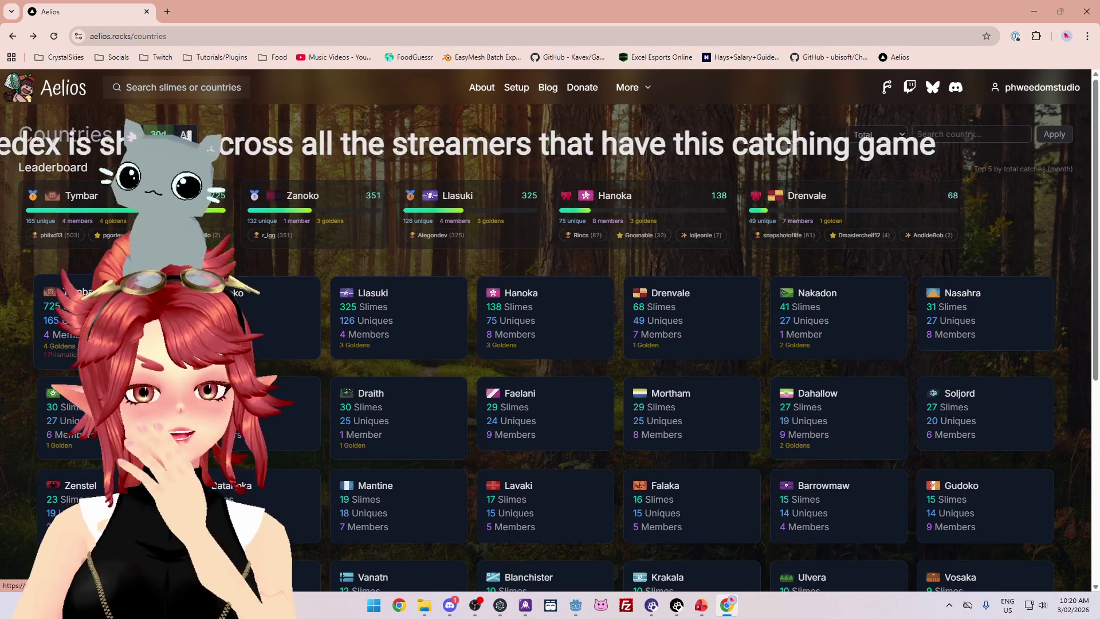
left_click(103, 315)
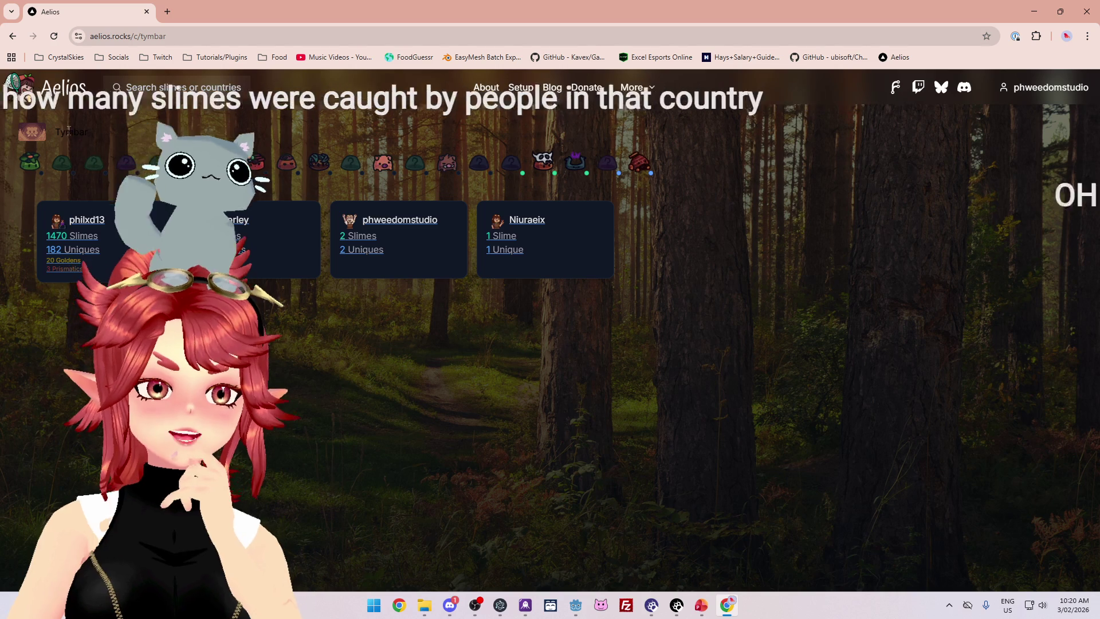
left_click(12, 35)
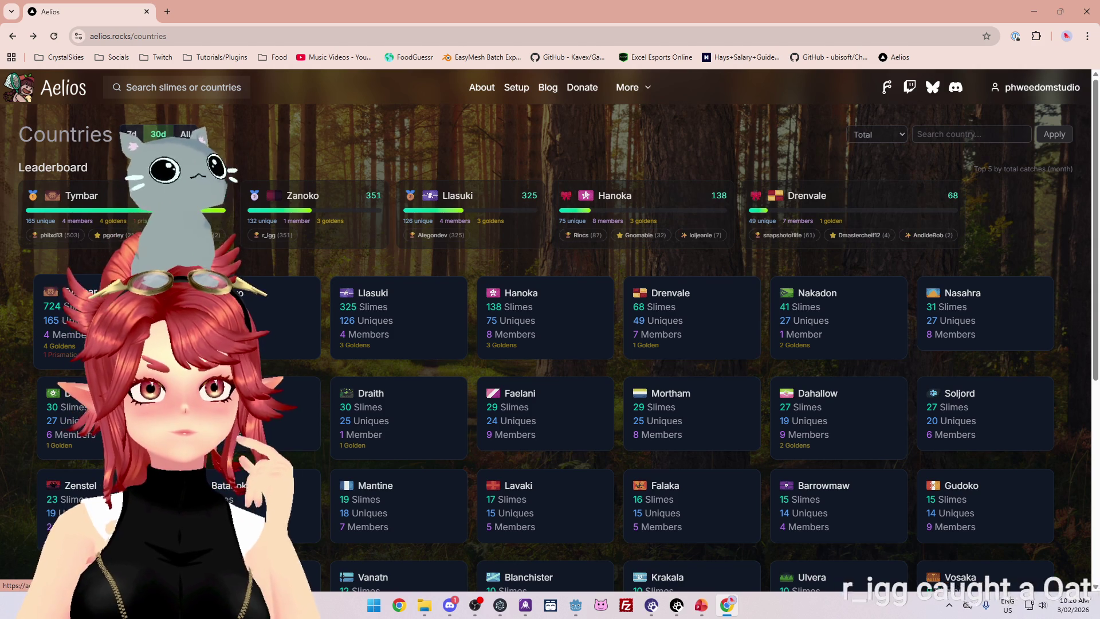
left_click(107, 243)
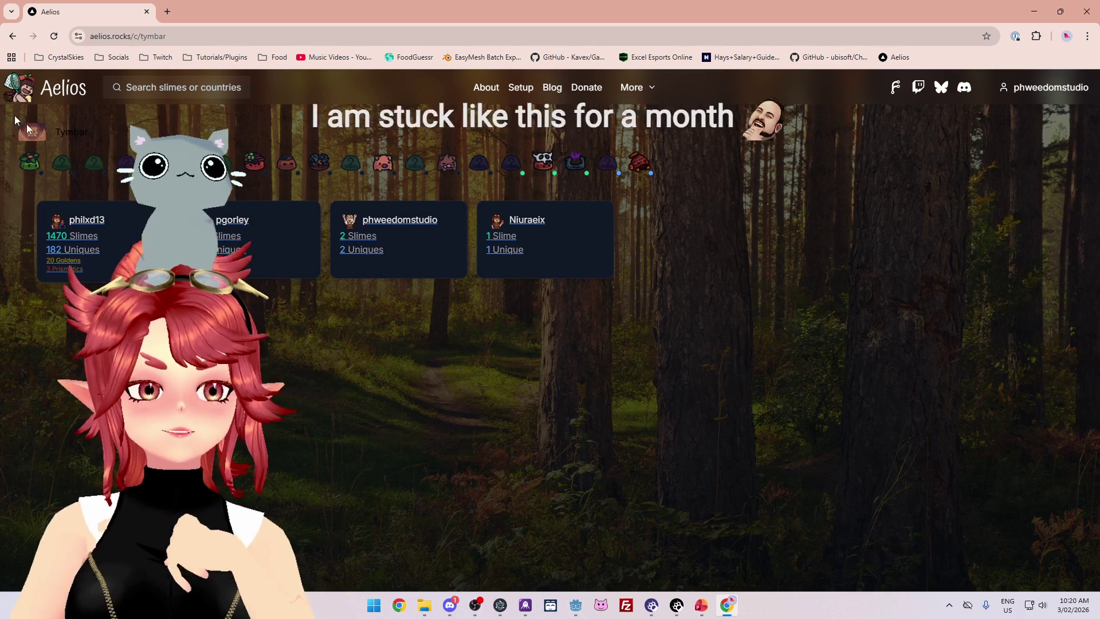
key("alt+Left")
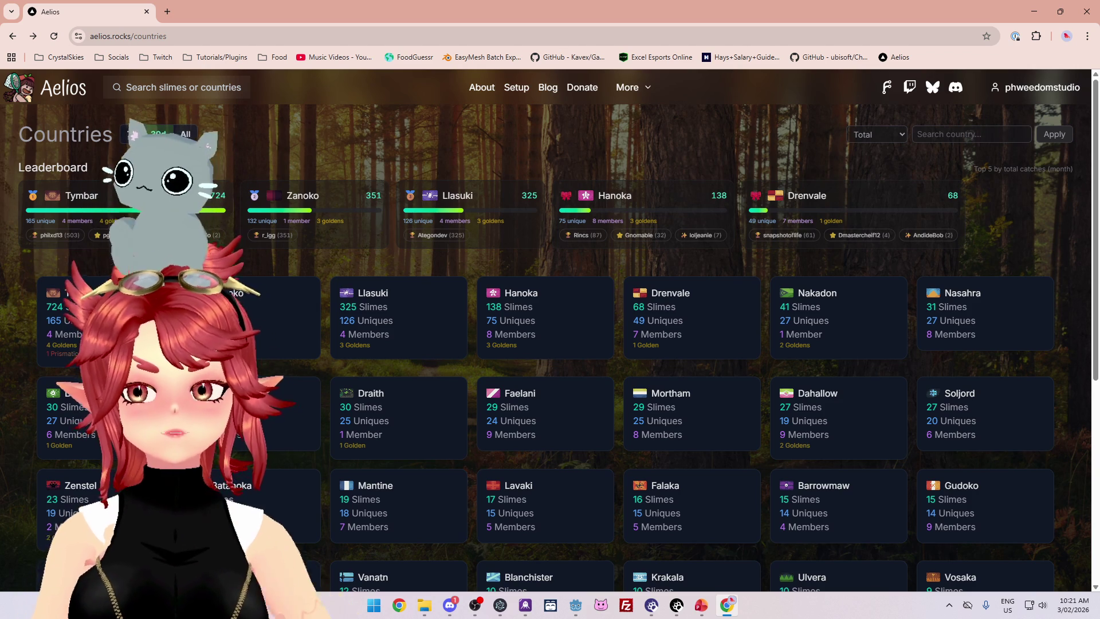
Look at the Llasuki country page, then minimize the browser to reveal Godot.
scroll(114, 266, "down", 5)
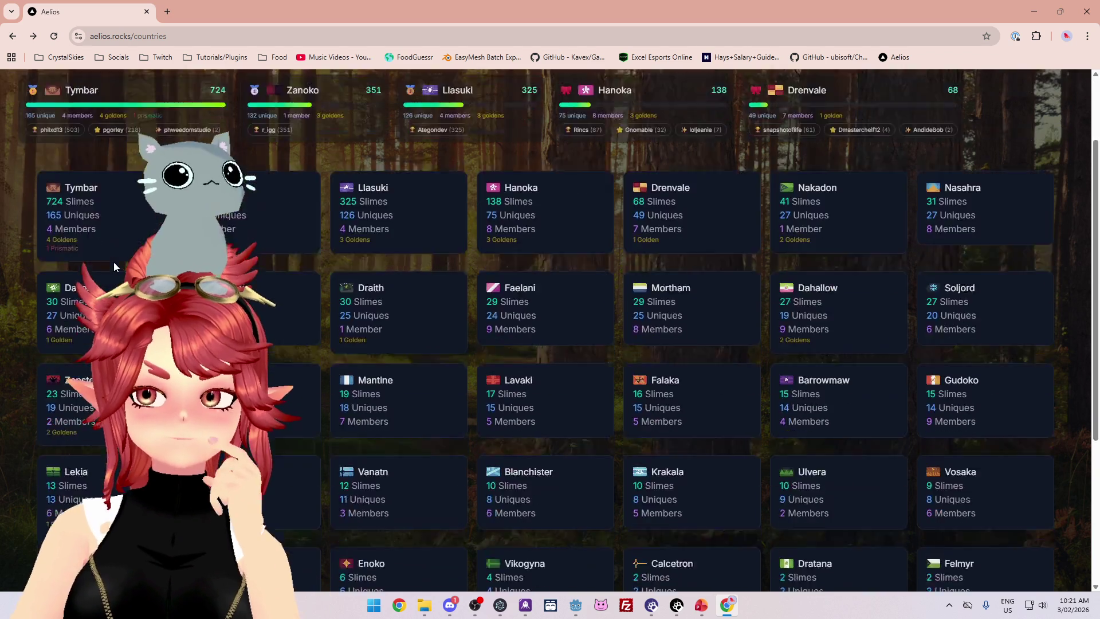
scroll(113, 266, "down", 1)
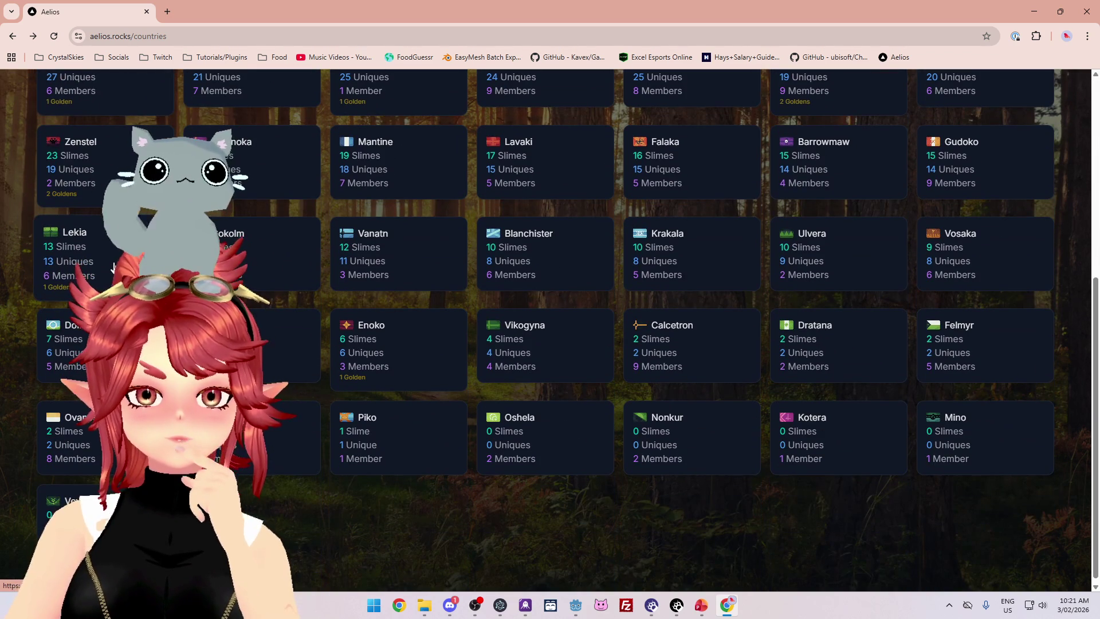
scroll(280, 252, "up", 2)
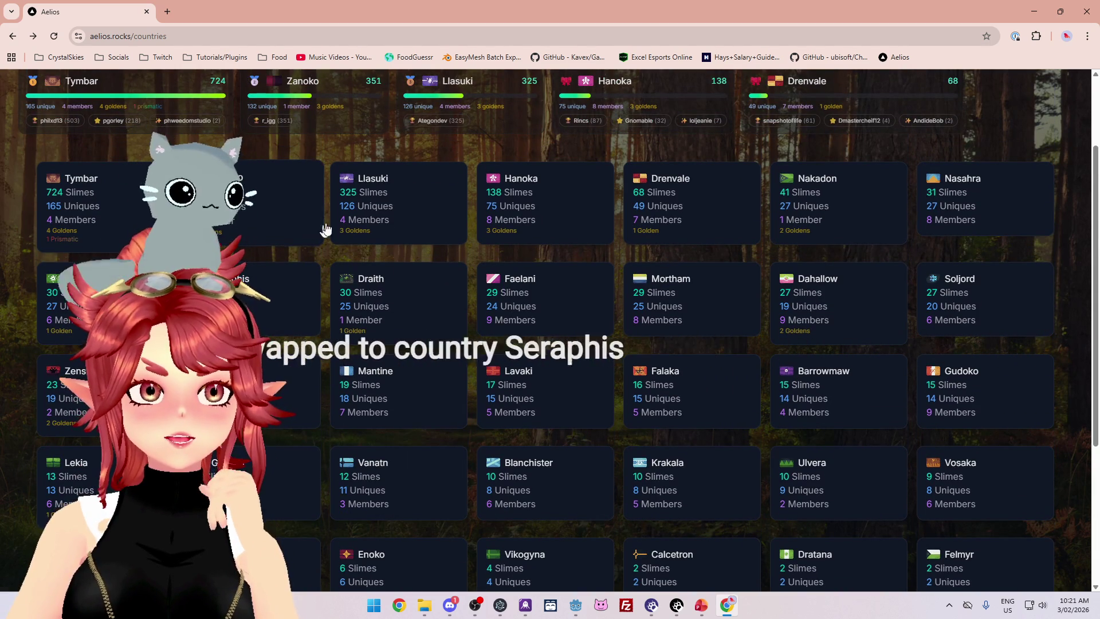
left_click(400, 180)
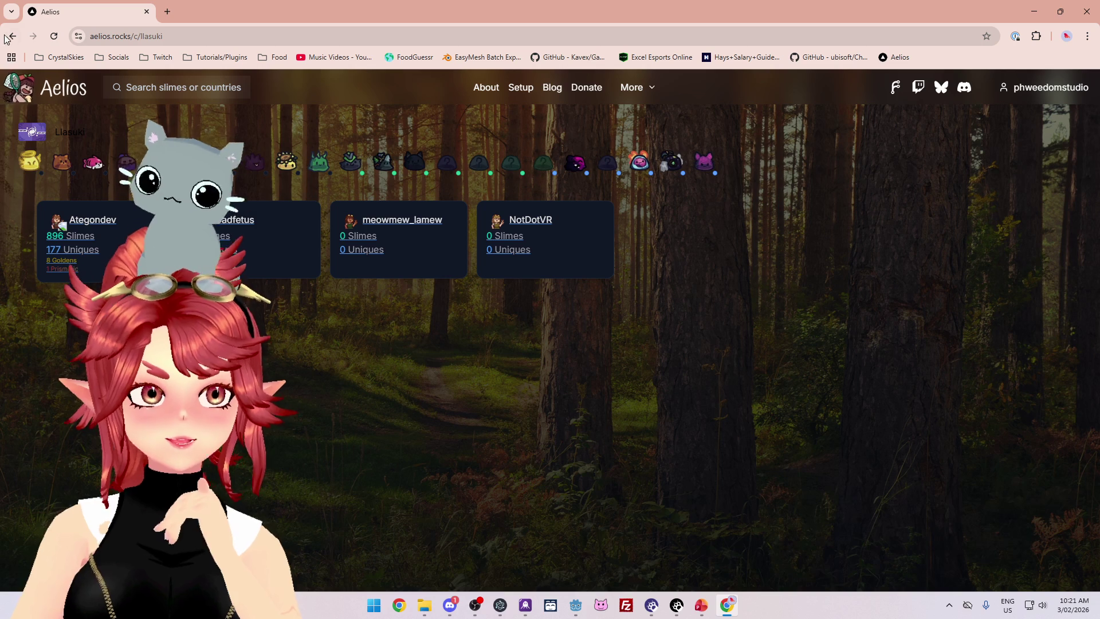
key("alt+Left")
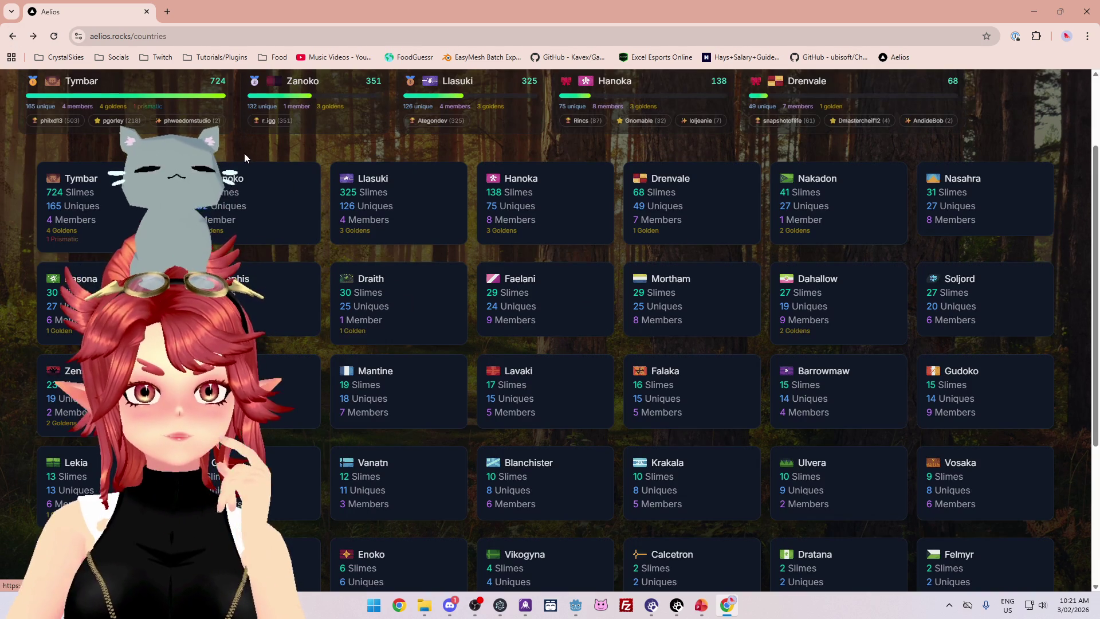
scroll(244, 153, "down", 4)
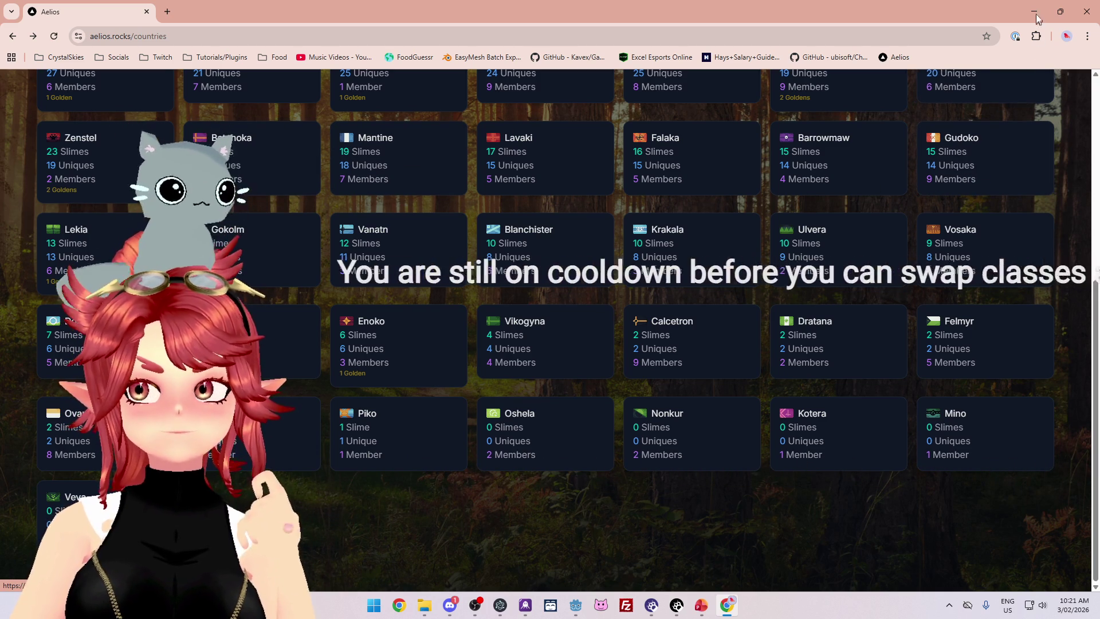
scroll(564, 231, "up", 6)
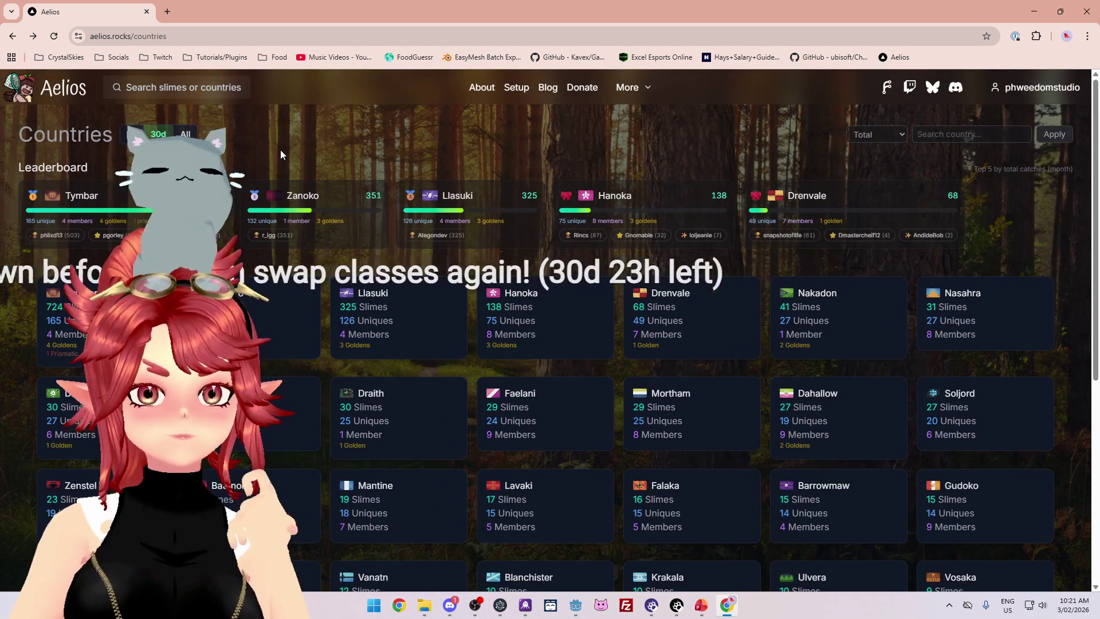
left_click(1033, 13)
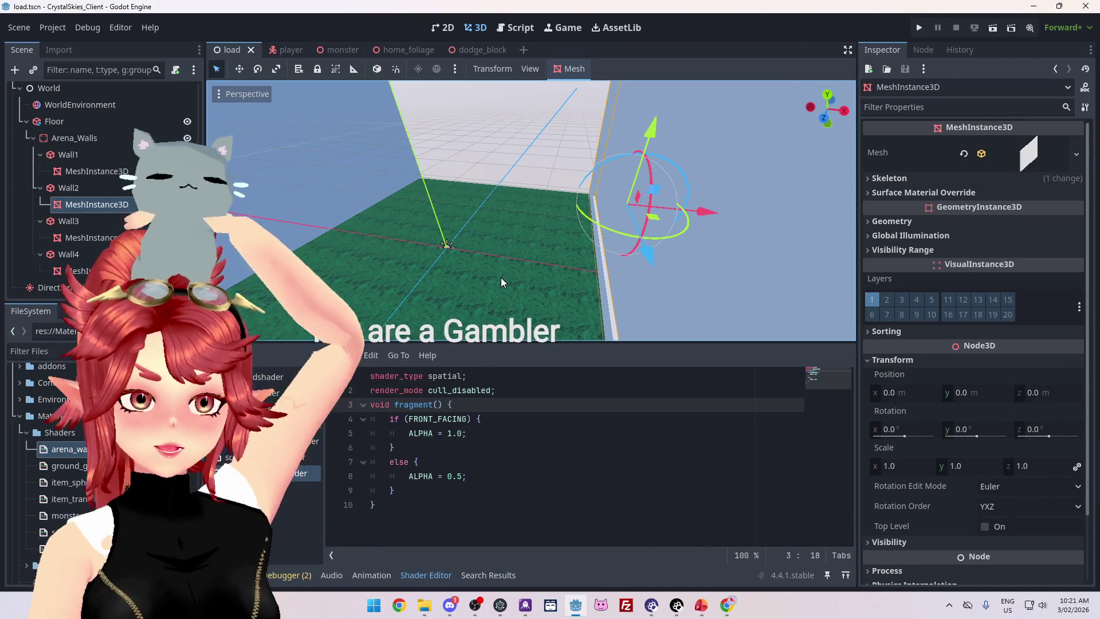
Orbit and zoom around the white arena wall, then switch to the PowerPoint to-do deck.
mouse_move(511, 270)
left_mouse_down()
mouse_move(517, 177)
mouse_move(532, 215)
left_mouse_up()
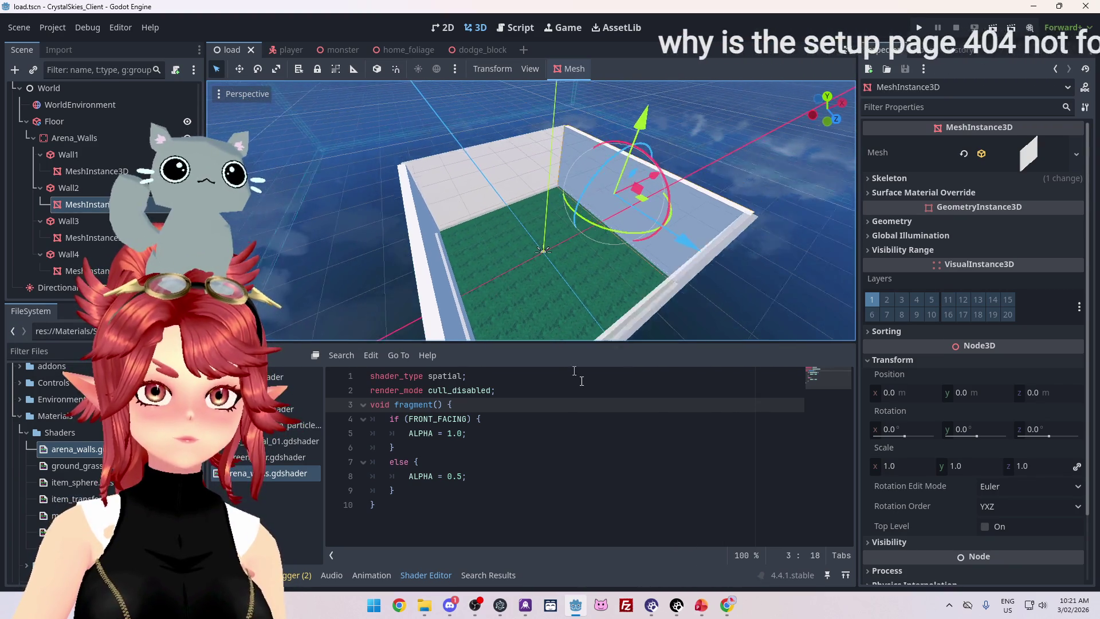
mouse_move(556, 342)
left_mouse_down()
mouse_move(531, 215)
mouse_move(554, 189)
mouse_move(517, 163)
mouse_move(518, 189)
left_mouse_up()
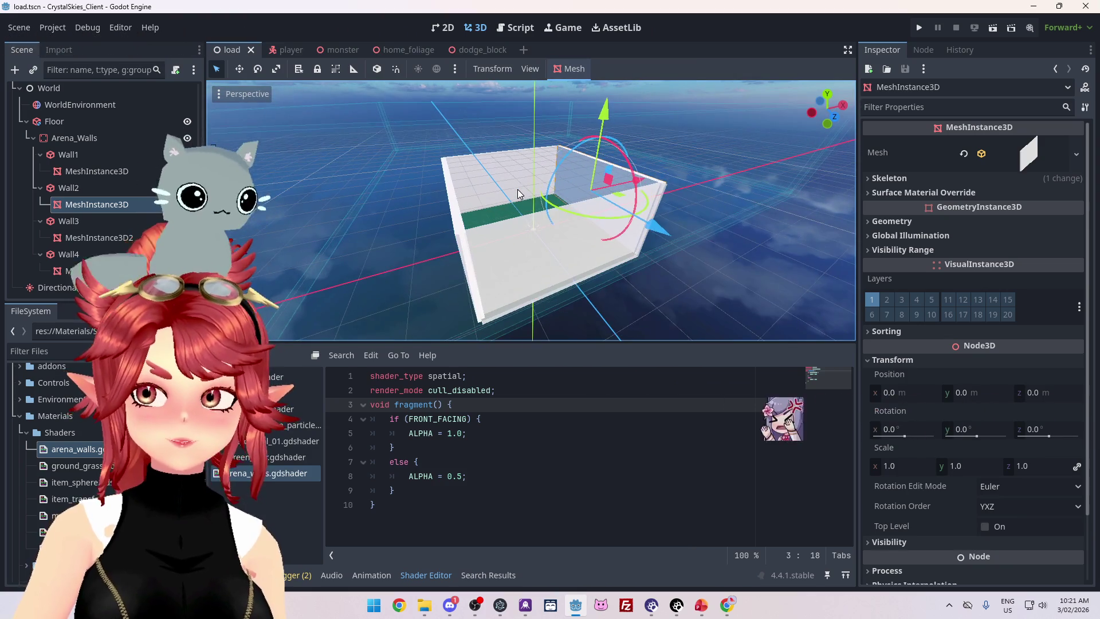
scroll(517, 189, "up", 5)
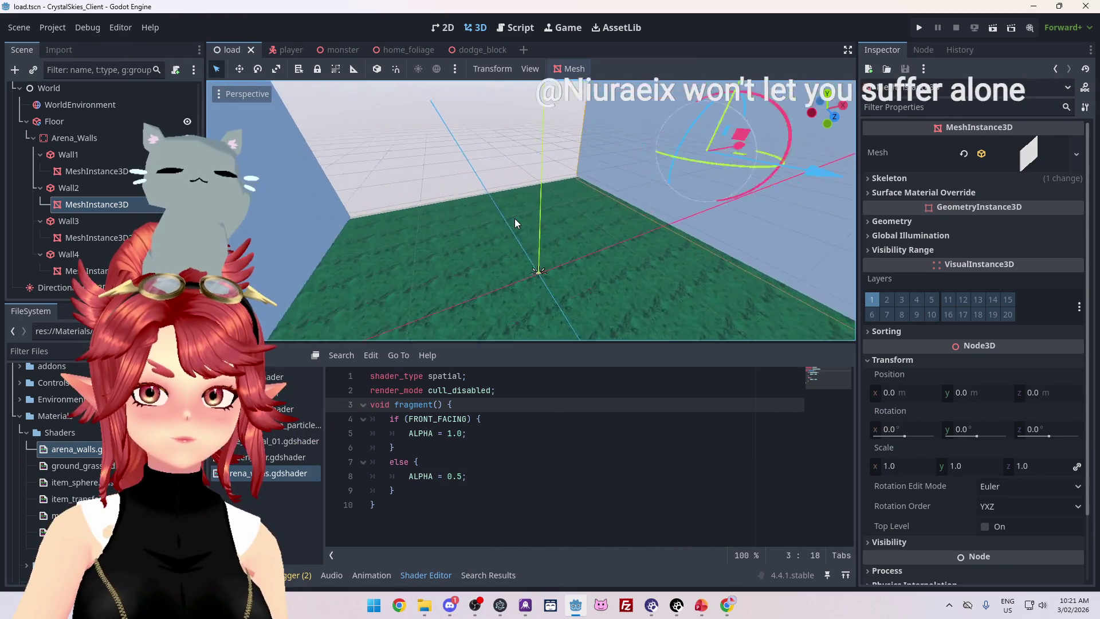
scroll(514, 223, "down", 3)
scroll(514, 223, "up", 3)
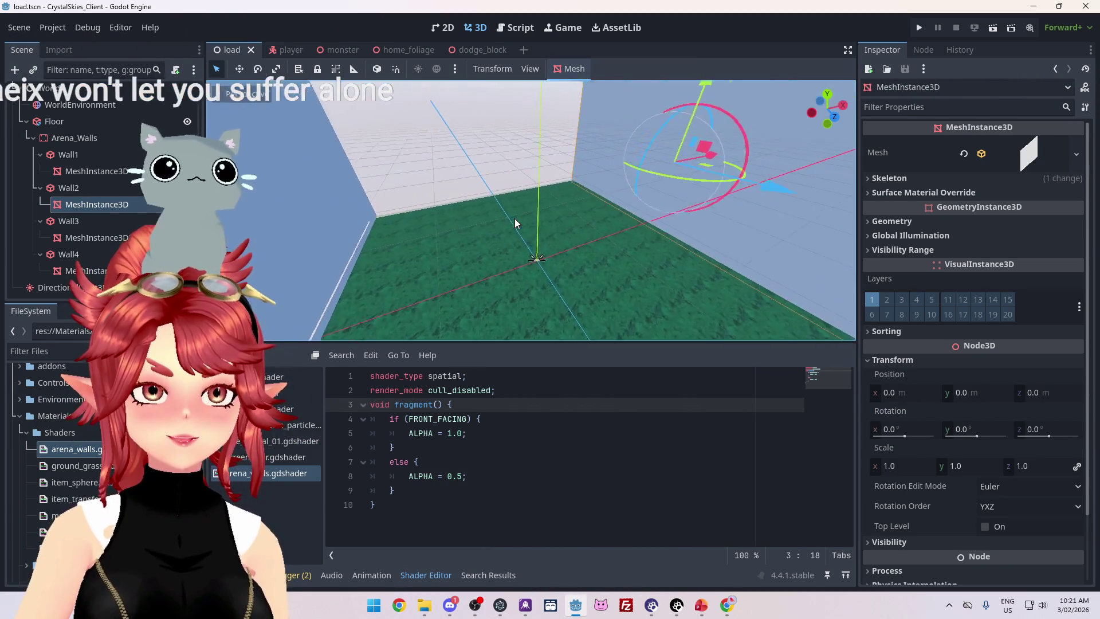
scroll(515, 220, "down", 5)
scroll(514, 220, "up", 5)
scroll(515, 220, "down", 5)
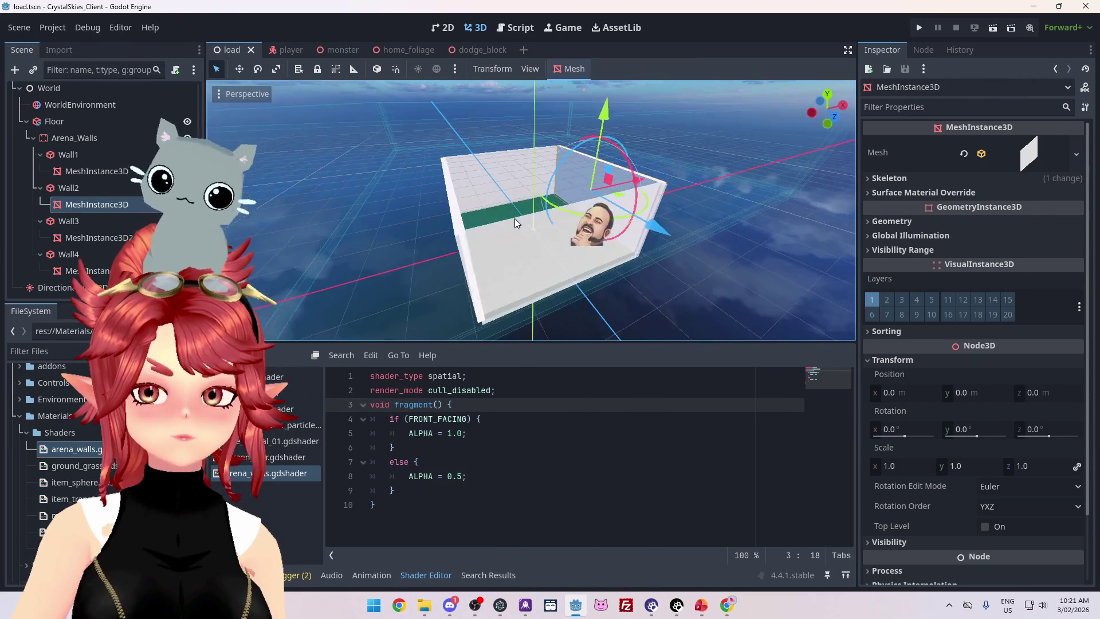
scroll(514, 220, "up", 5)
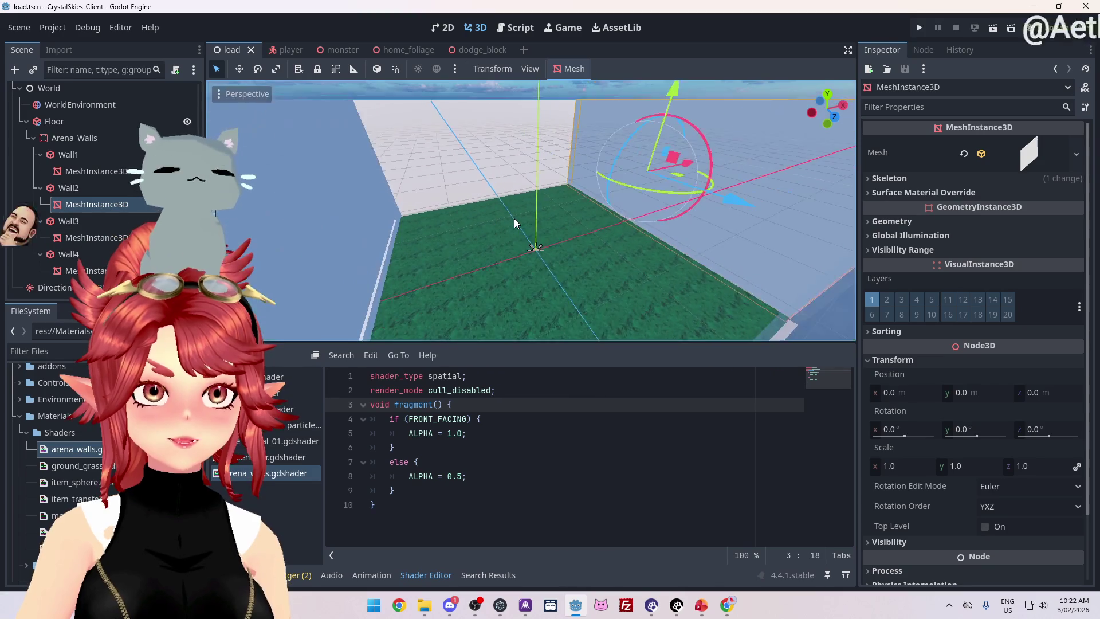
scroll(514, 218, "down", 5)
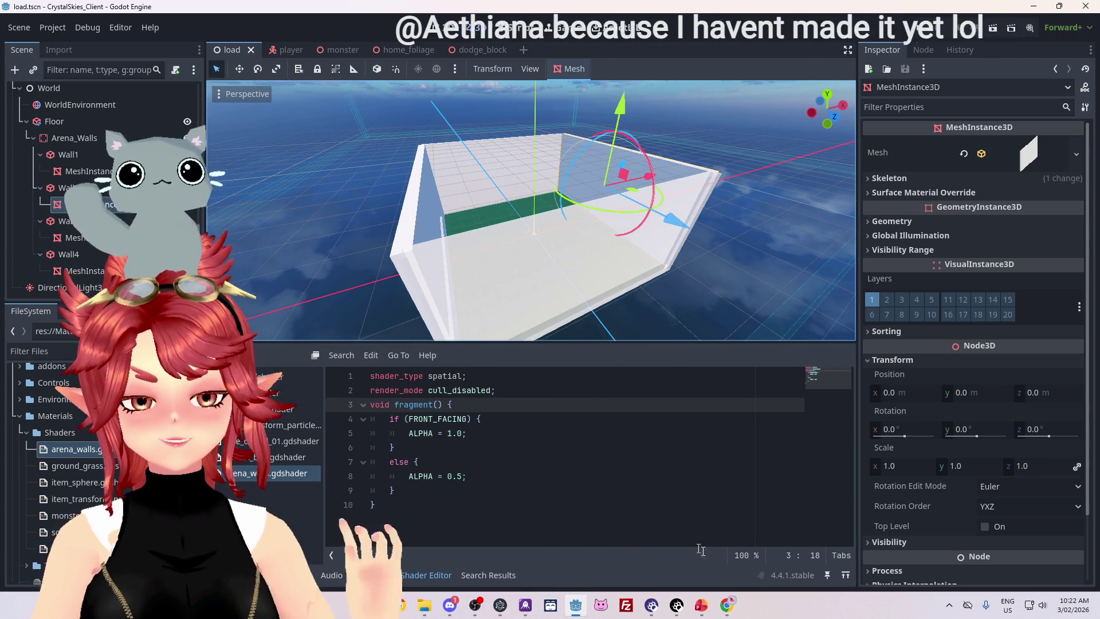
key("alt+Tab")
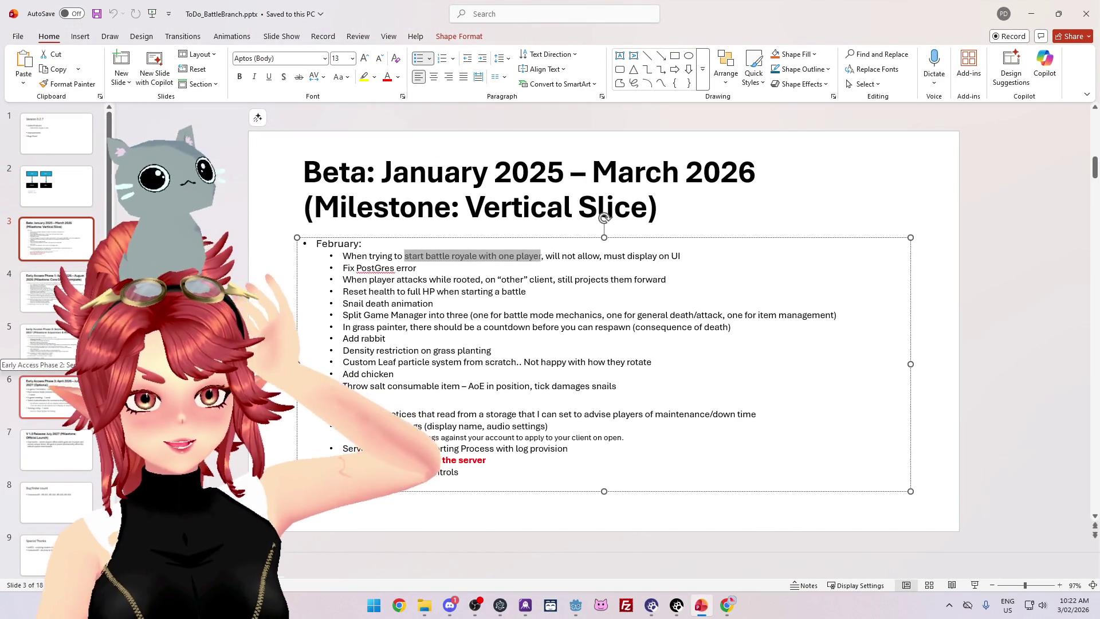
On slide 11, add sub-bullets 'ge block shader to' and 'tree shaders' under Shaders.
scroll(83, 379, "down", 1)
scroll(83, 379, "down", 5)
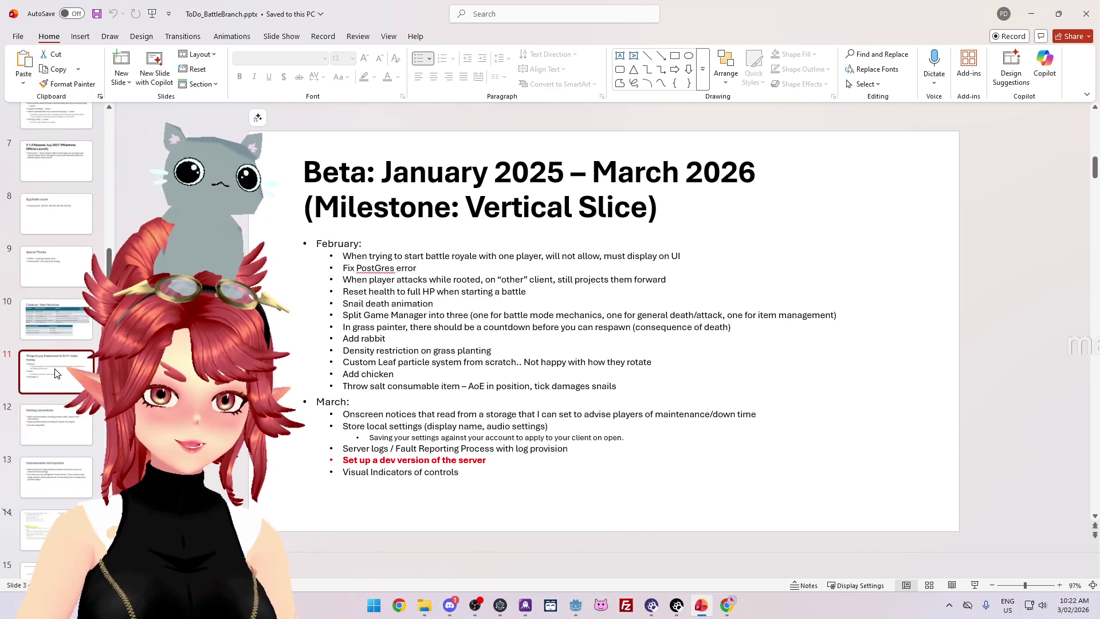
left_click(56, 373)
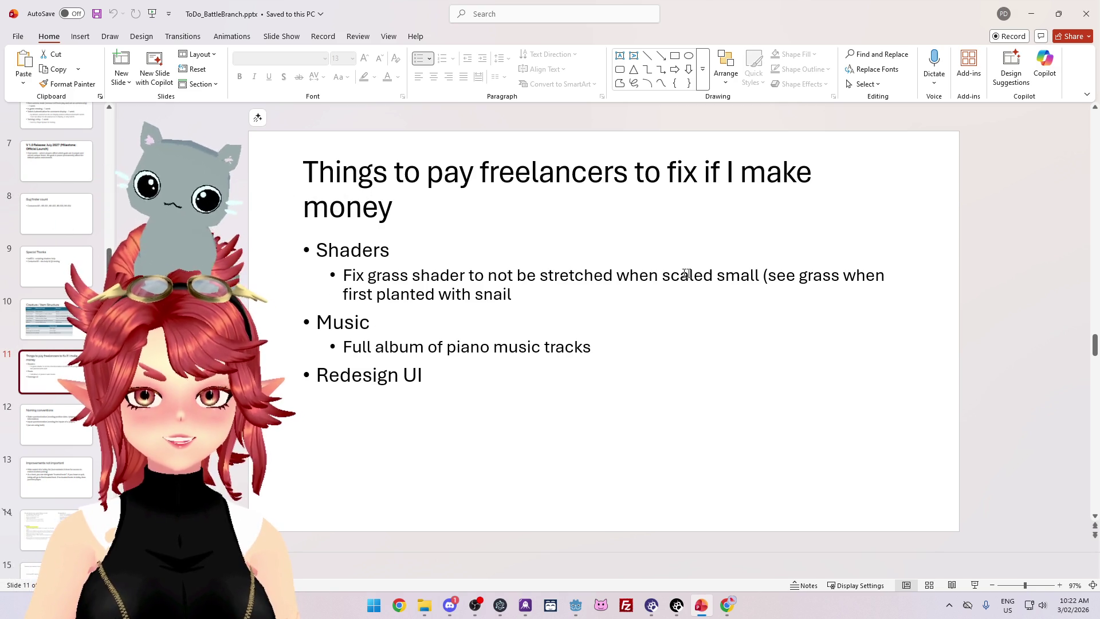
left_click(512, 297)
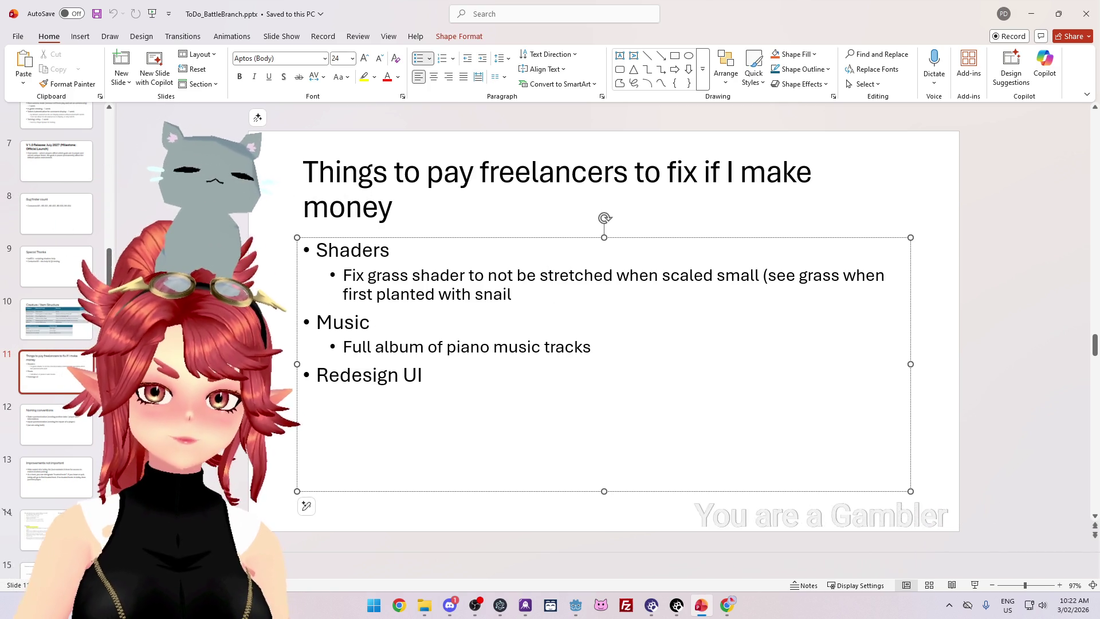
key("Return")
key("BackSpace")
type("Arena/ dod")
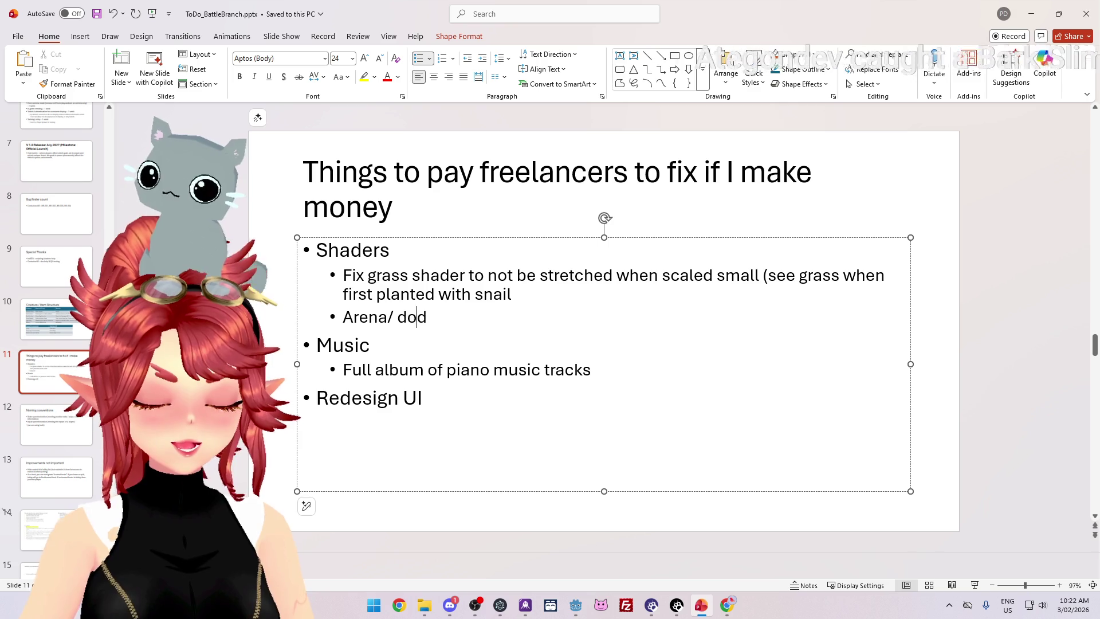
type("ge block shader")
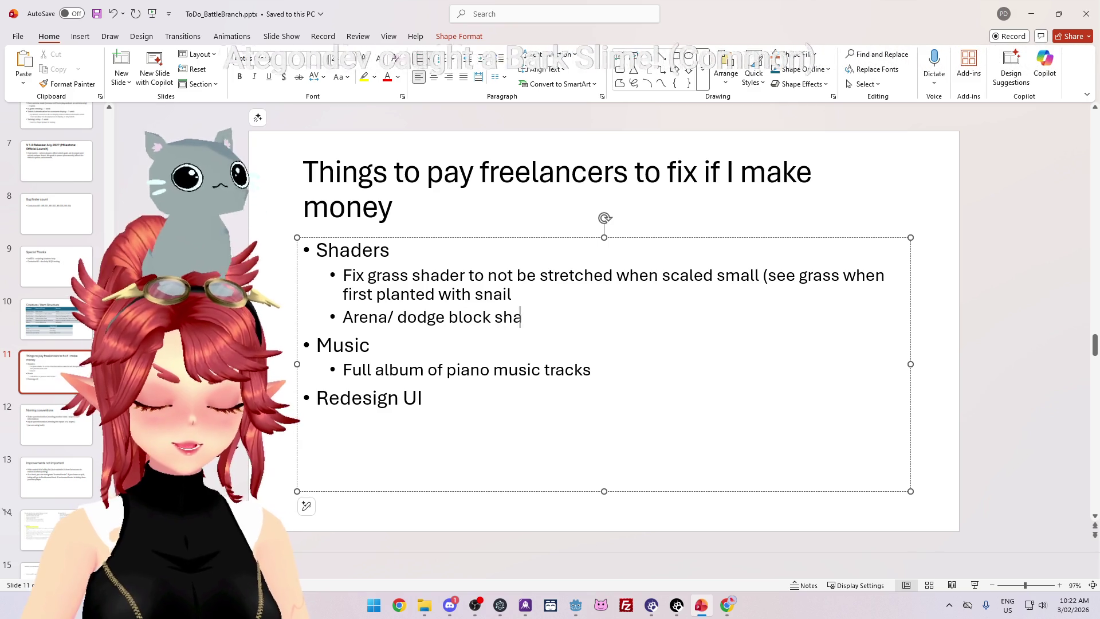
type(" to not block vision")
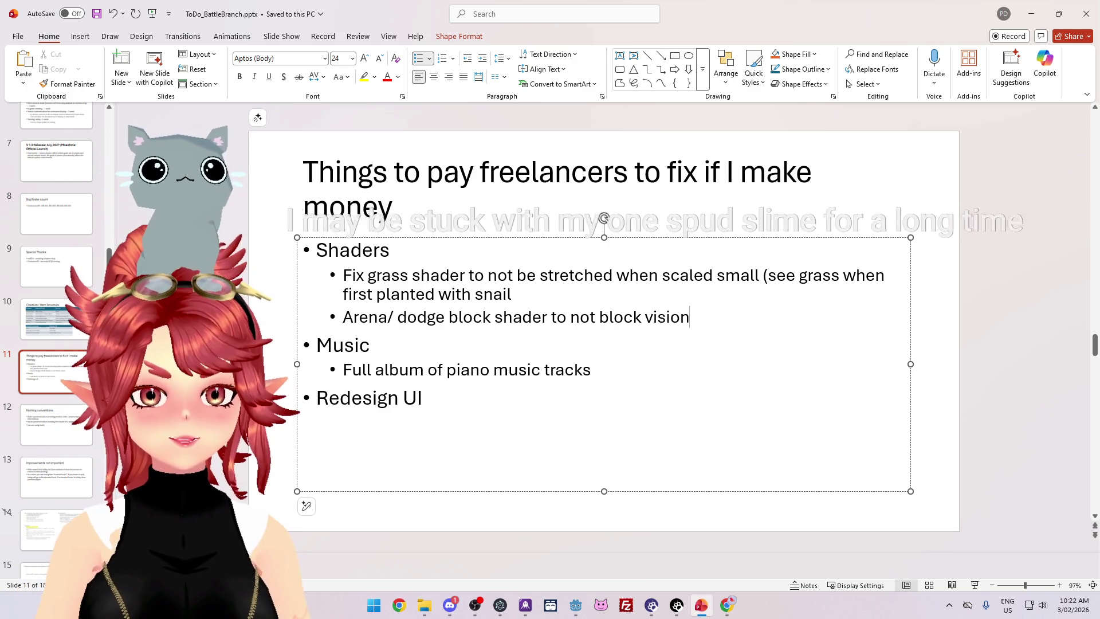
key("Return")
type("tree shaders")
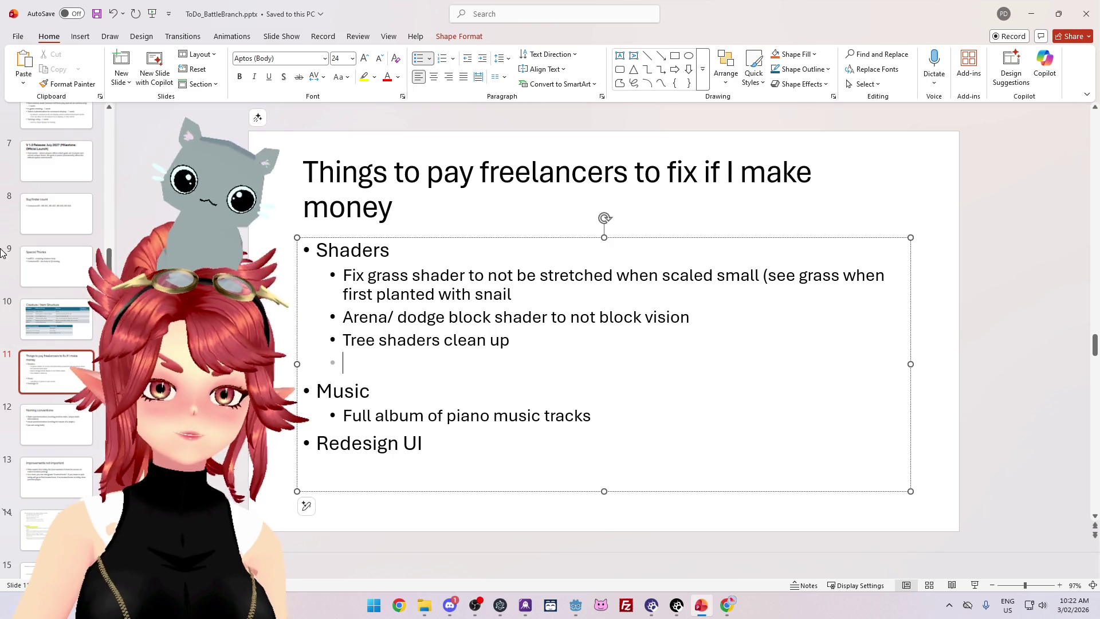
Review the Beta roadmap slide, then switch over to the Aelios site.
scroll(57, 258, "up", 5)
left_click(48, 178)
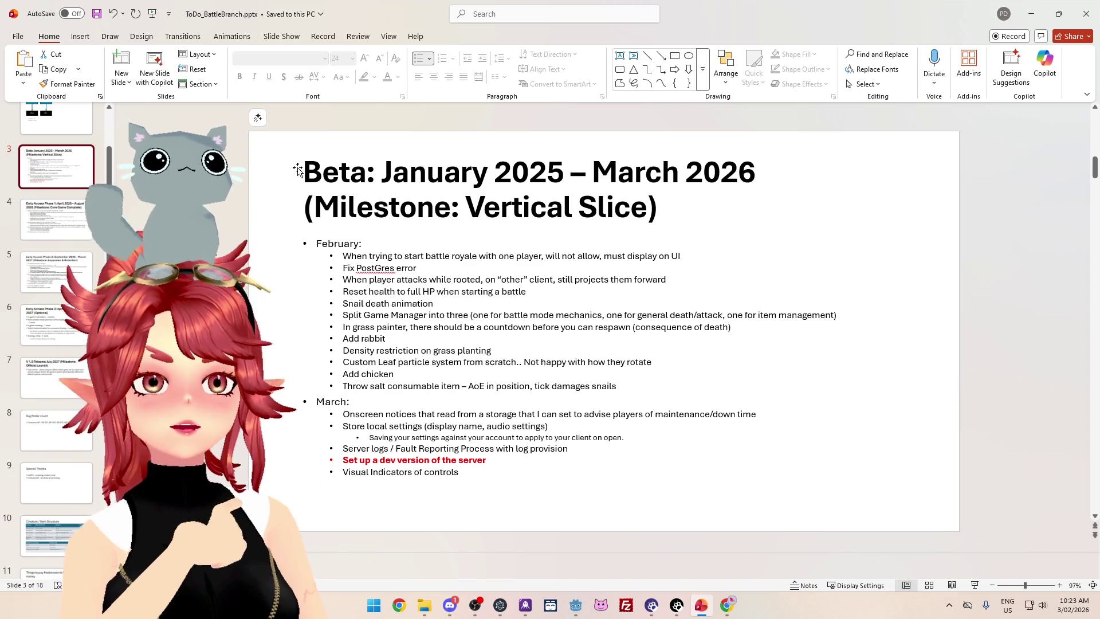
key("alt+Tab")
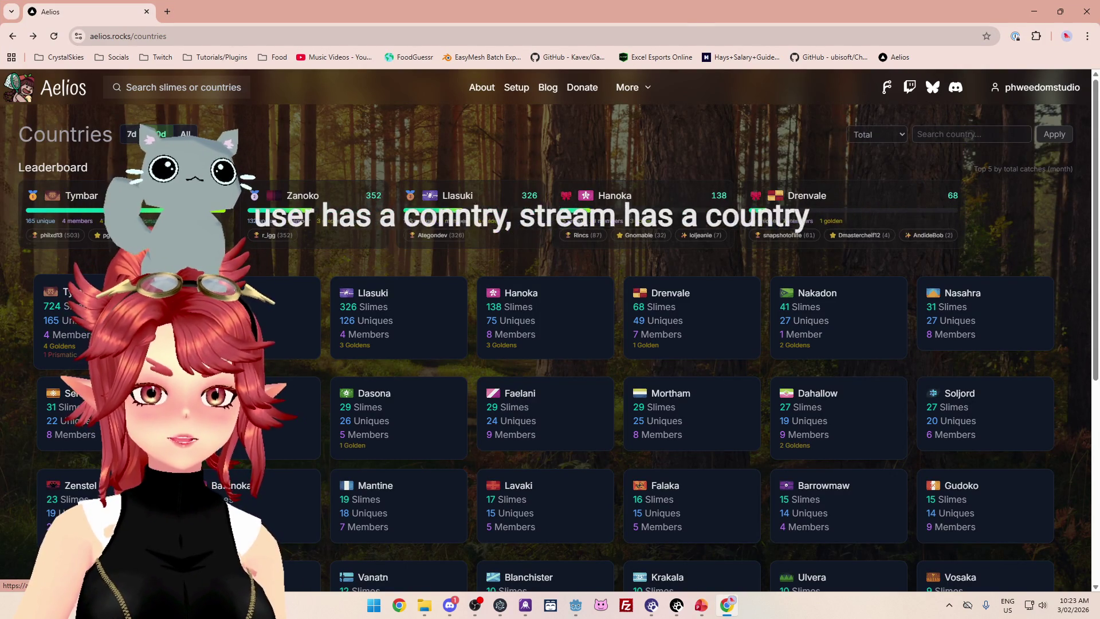
Visit the Tymbar country page, then return to the Godot editor.
left_click(114, 315)
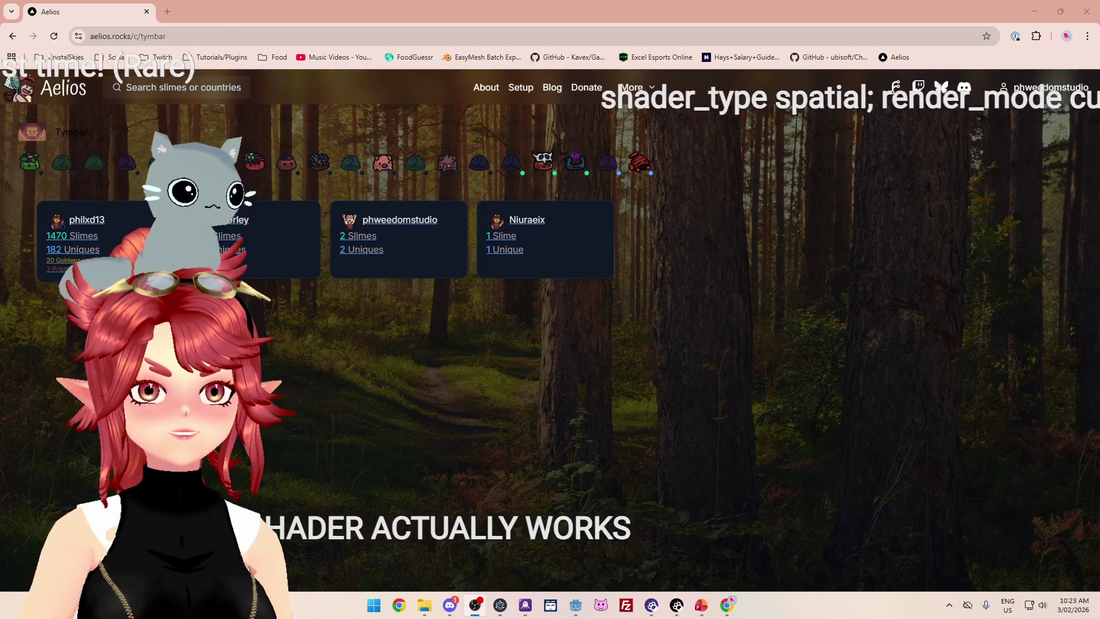
left_click(576, 606)
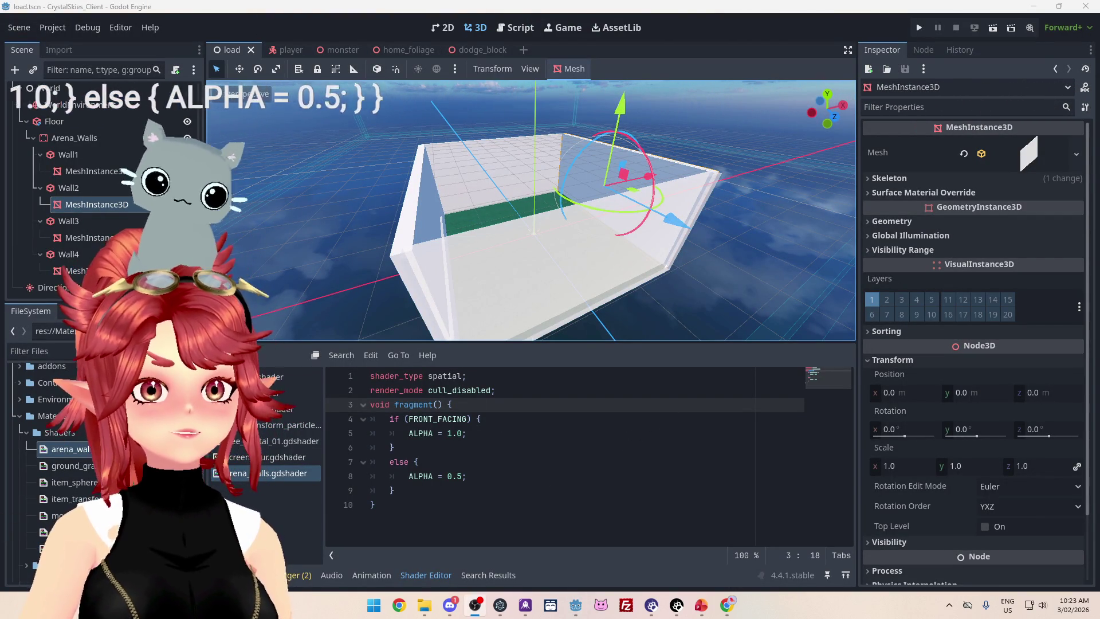
Zoom in and out around the arena walls and green floor, then select Wall1's mesh.
left_click(520, 222)
type(", depth_draw_always")
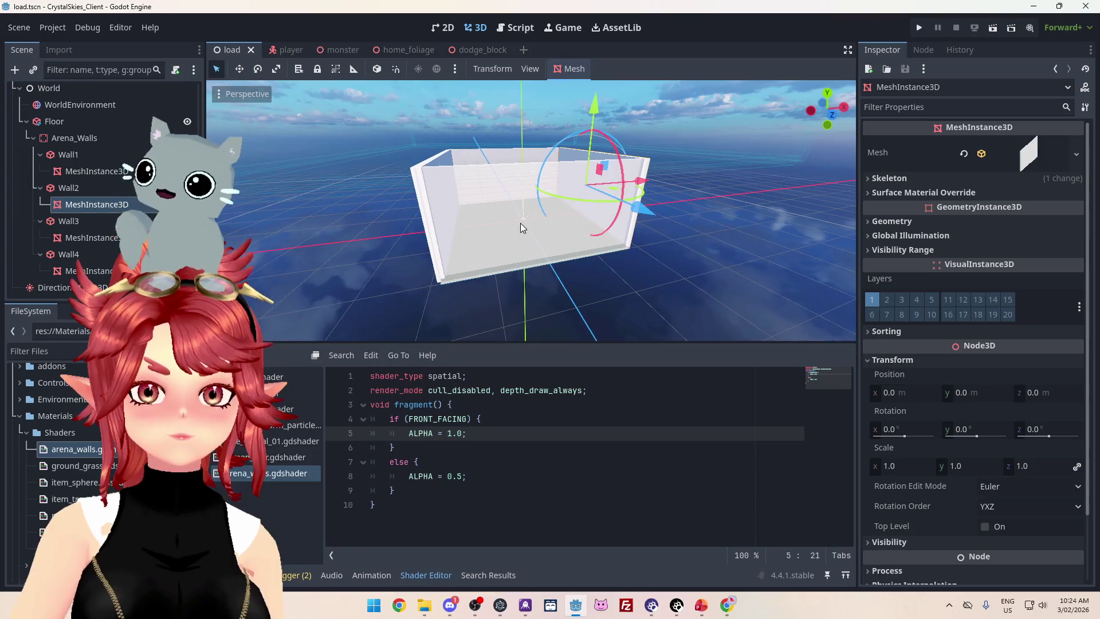
scroll(475, 219, "up", 5)
scroll(496, 232, "down", 5)
scroll(514, 232, "up", 5)
scroll(589, 222, "down", 2)
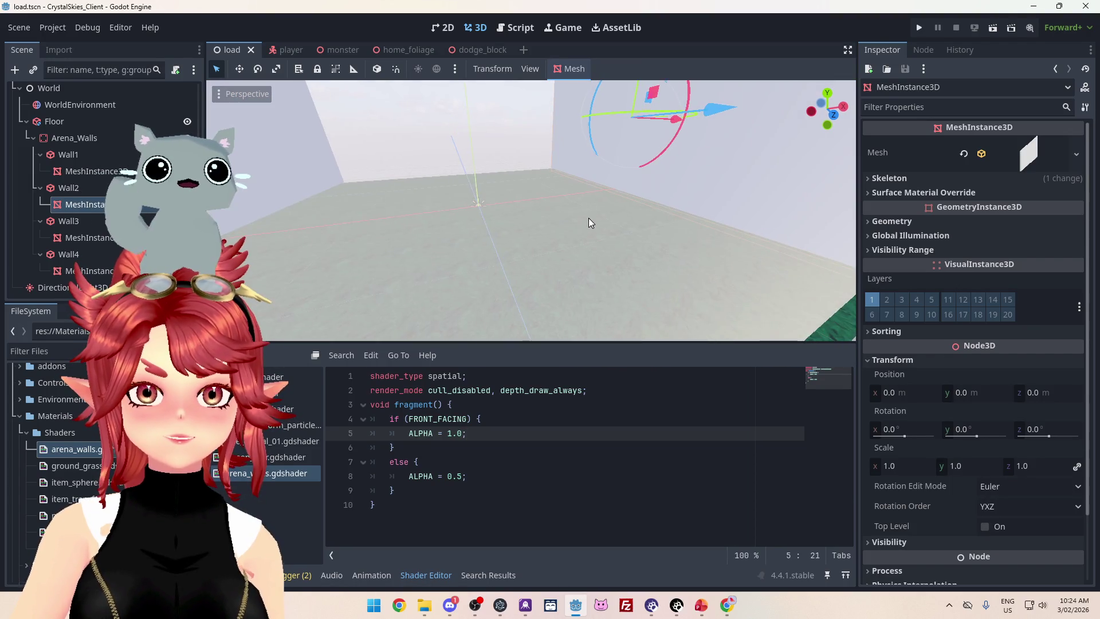
scroll(590, 222, "down", 3)
scroll(559, 231, "up", 3)
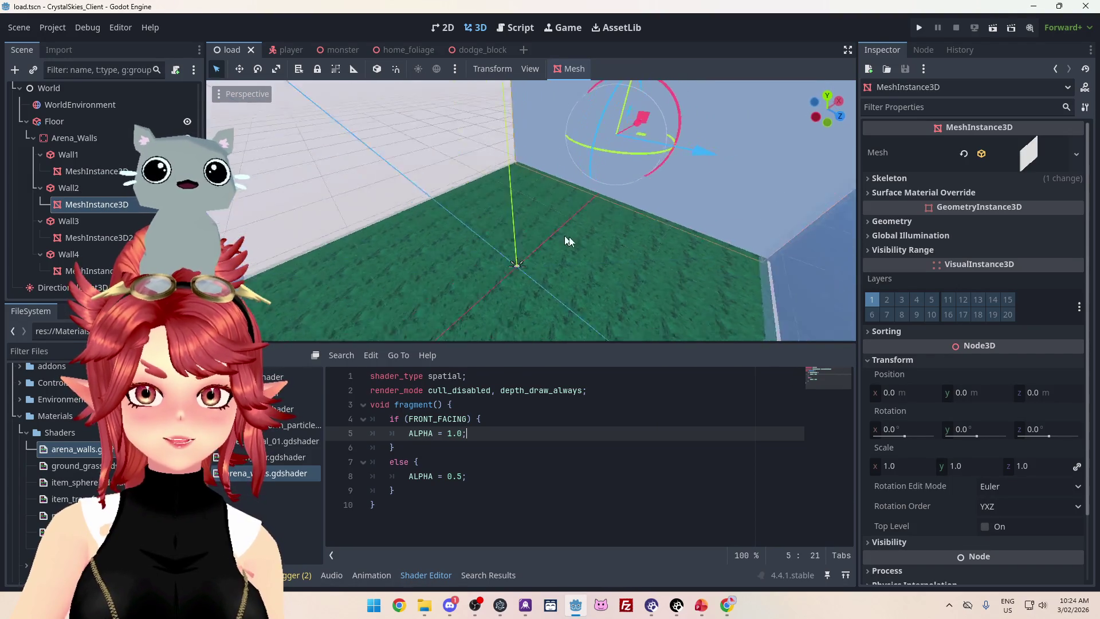
scroll(550, 245, "down", 3)
scroll(550, 245, "up", 4)
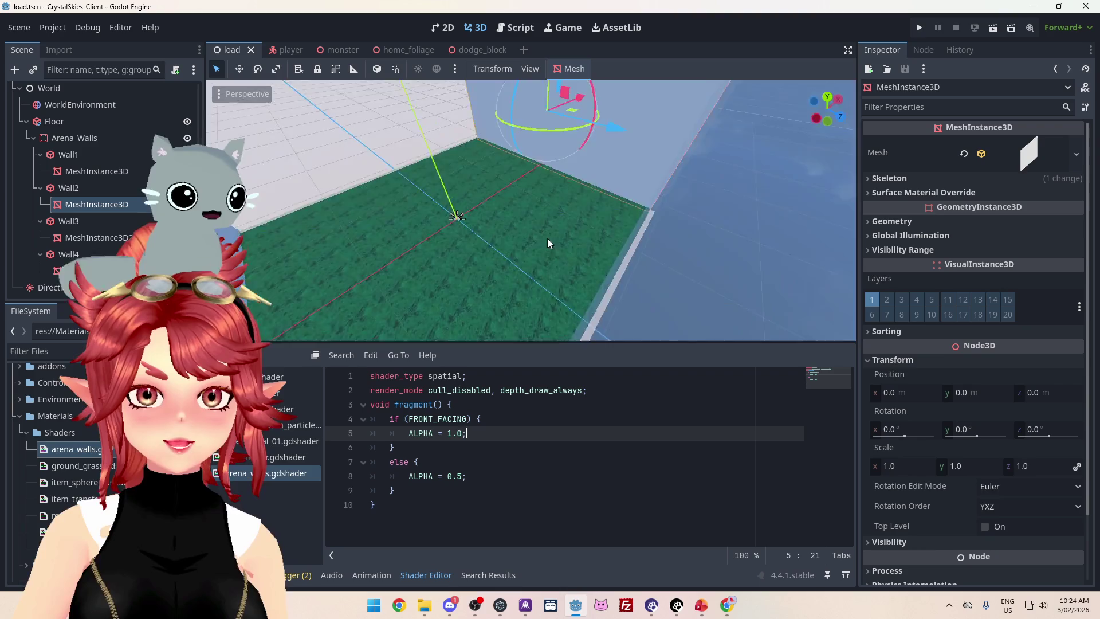
scroll(545, 229, "down", 4)
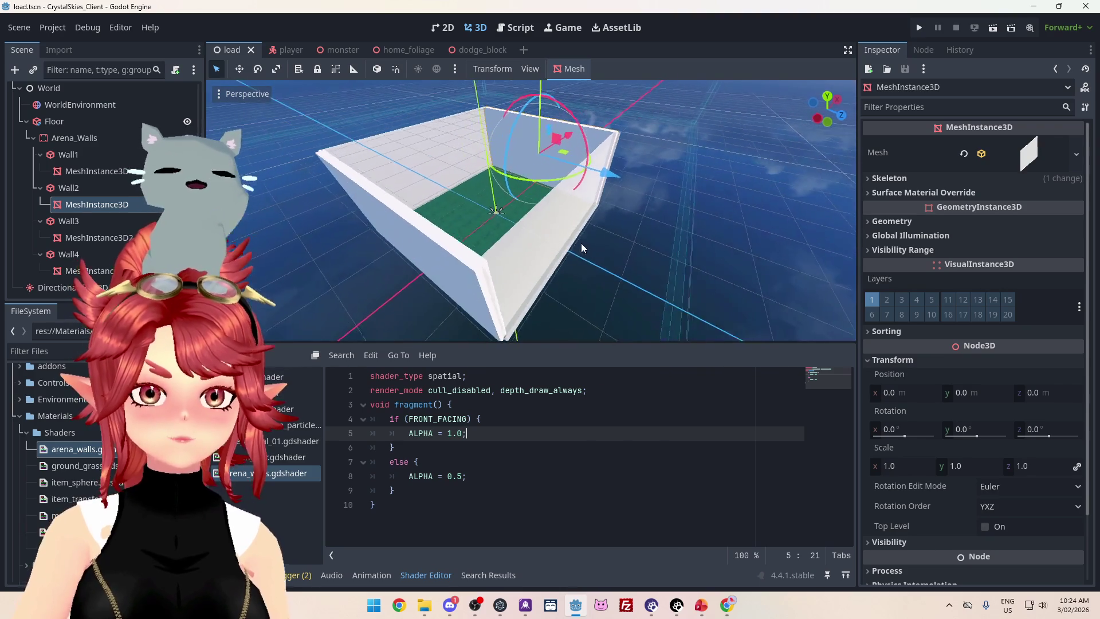
left_click(94, 270)
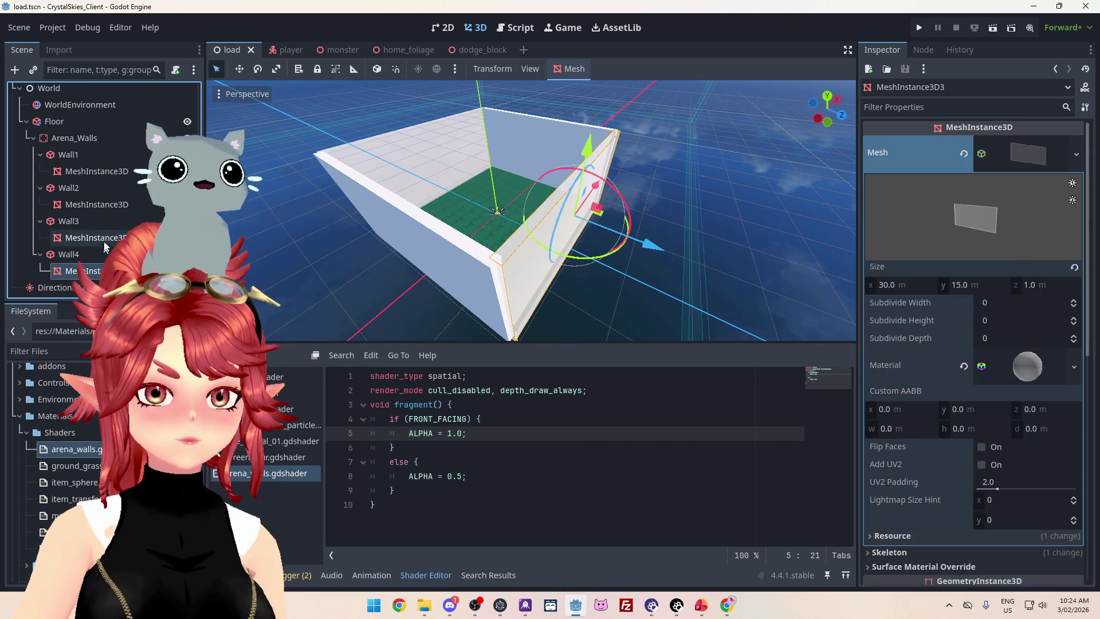
Quick-load arena_walls.tres as the material for the selected Wall1, Wall3 and Wall4 meshes.
left_click(88, 237, "ctrl")
left_click(92, 171, "ctrl")
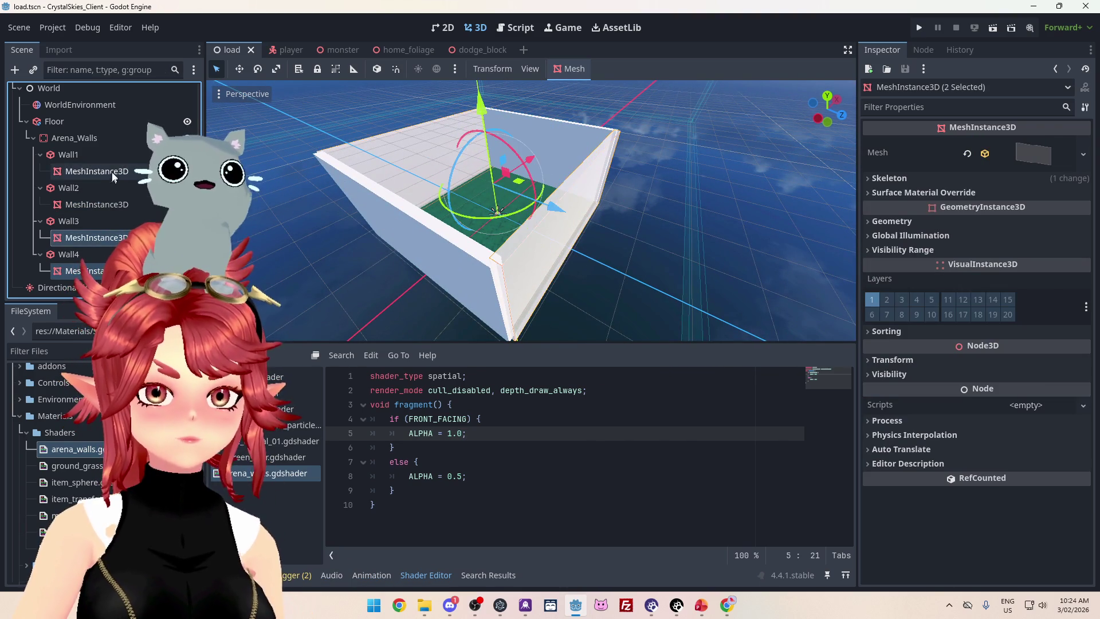
left_click(1046, 161)
left_click(1074, 368)
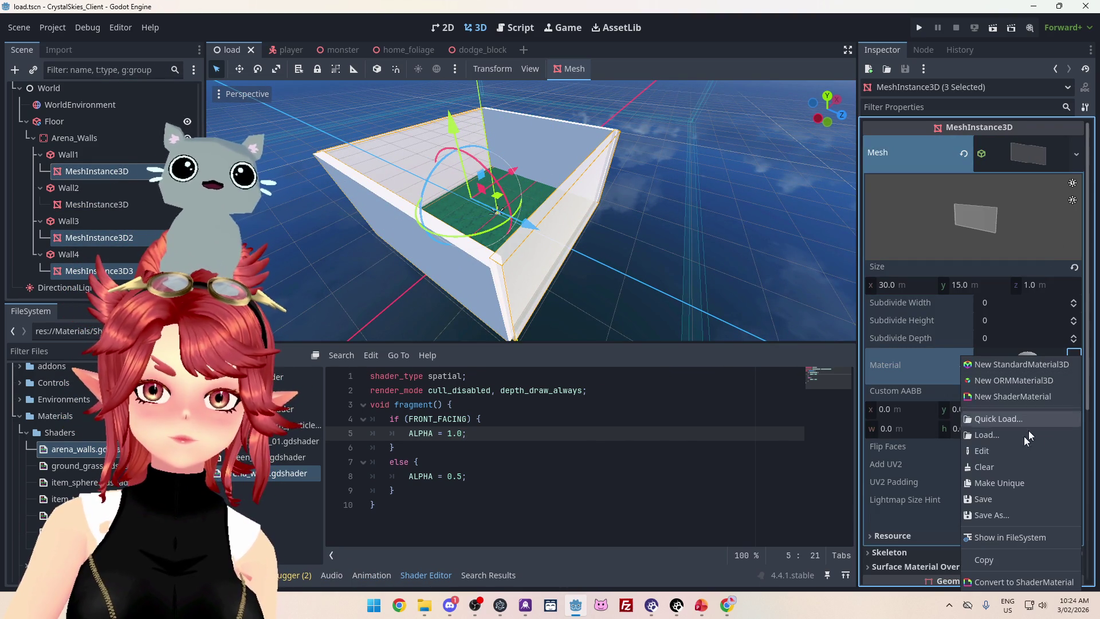
left_click(1003, 435)
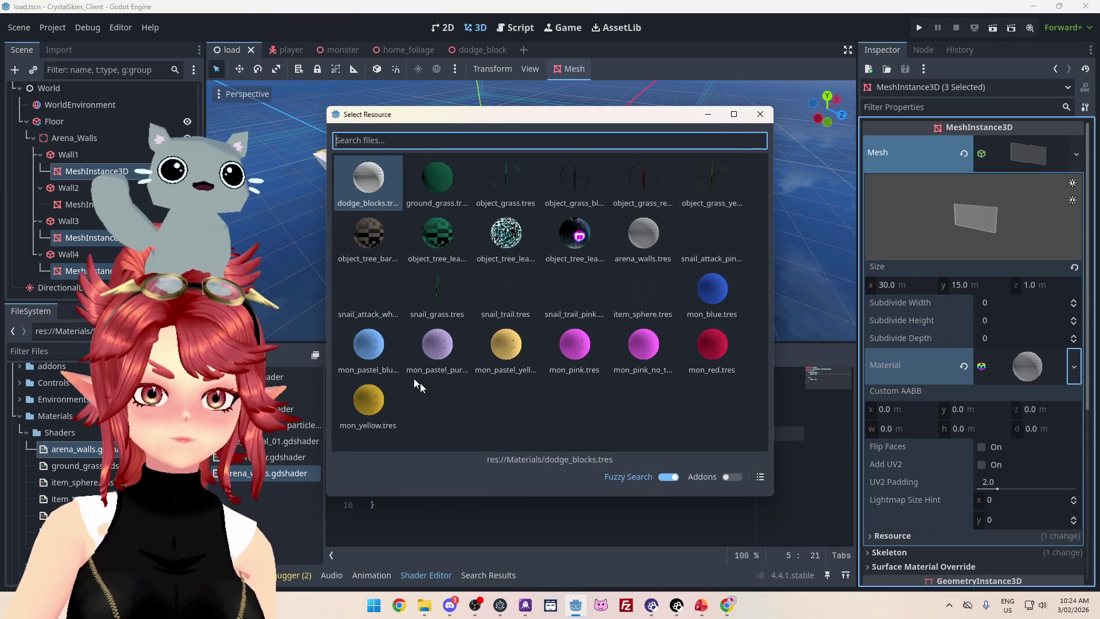
double_click(630, 231)
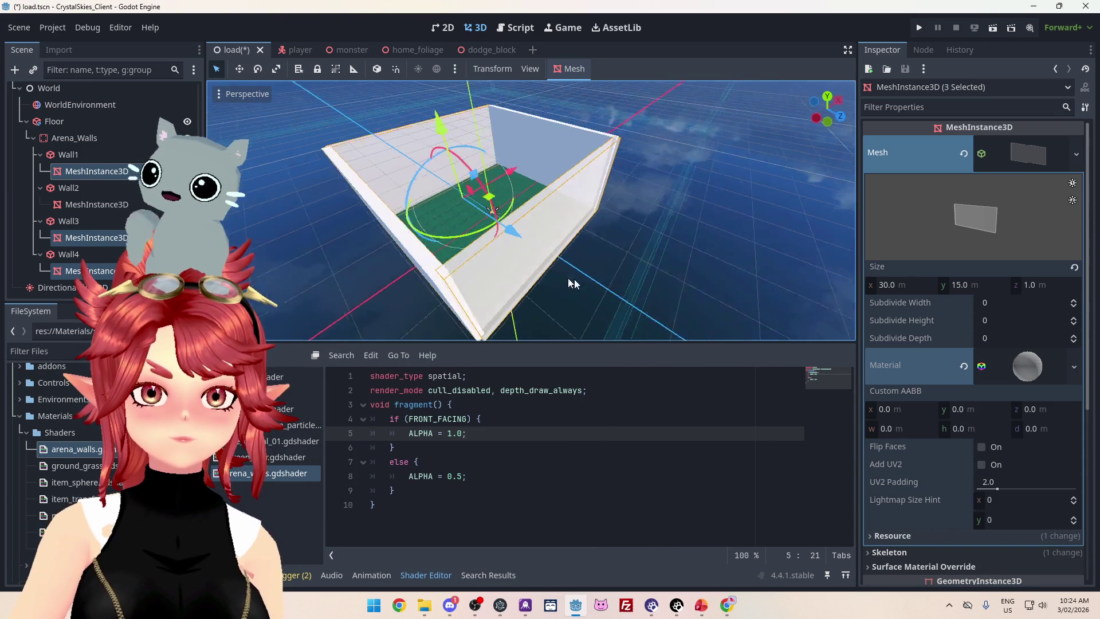
mouse_move(607, 251)
left_mouse_down()
mouse_move(668, 239)
mouse_move(584, 238)
mouse_move(607, 260)
mouse_move(830, 284)
mouse_move(642, 255)
mouse_move(441, 284)
left_mouse_up()
scroll(642, 255, "down", 5)
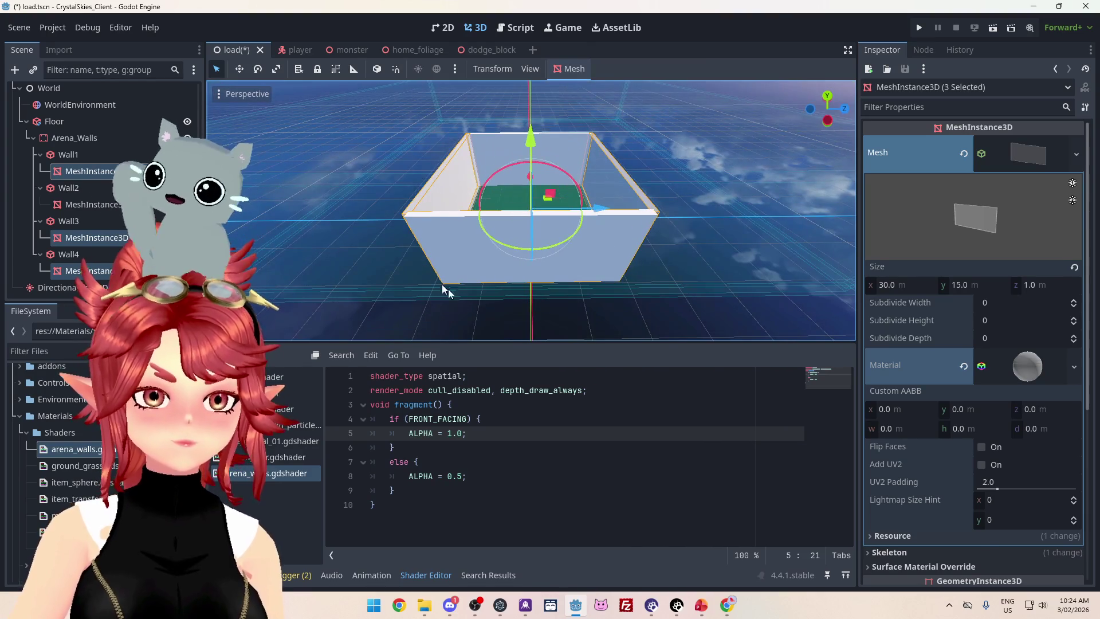
Load Materials/arena_walls.tres onto Wall1's mesh and view the box from above.
left_click(464, 260)
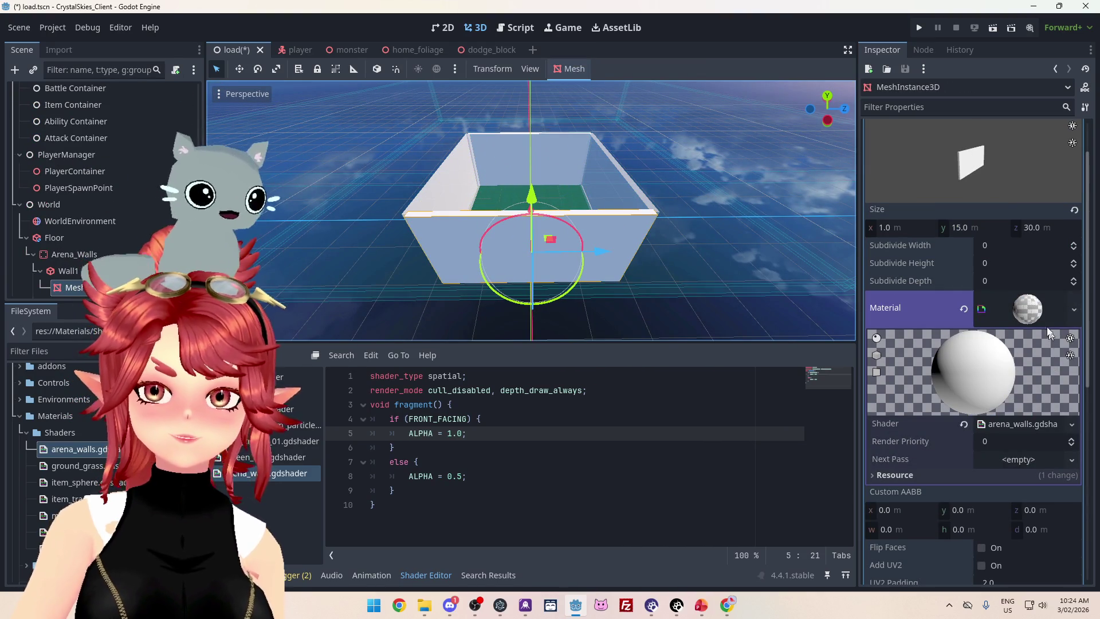
left_click(1073, 310)
left_click(1012, 403)
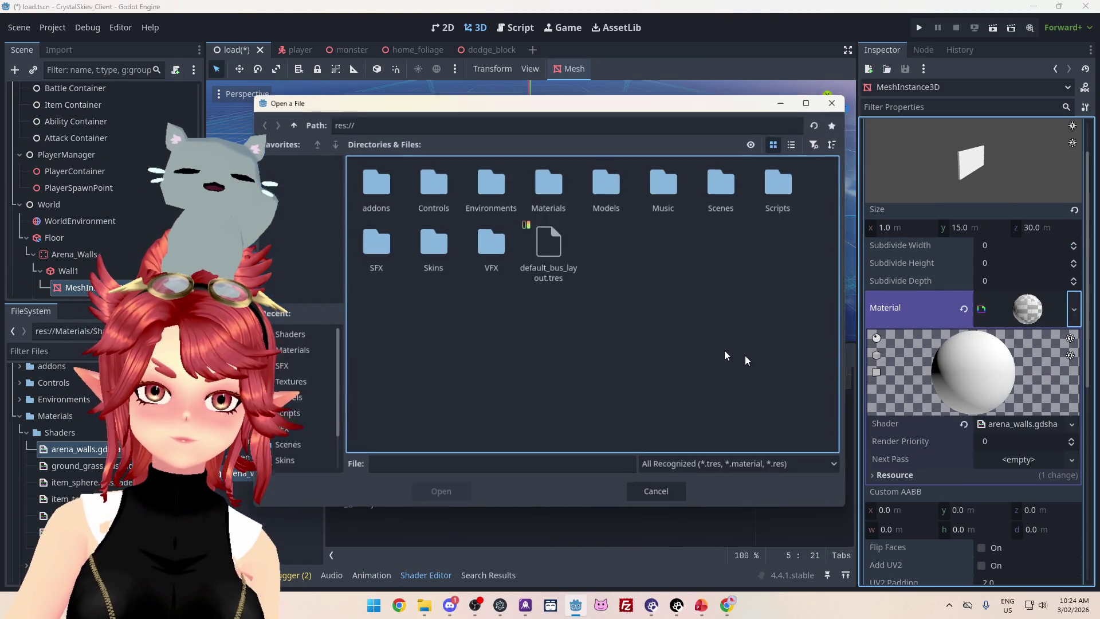
double_click(547, 192)
left_click(491, 186)
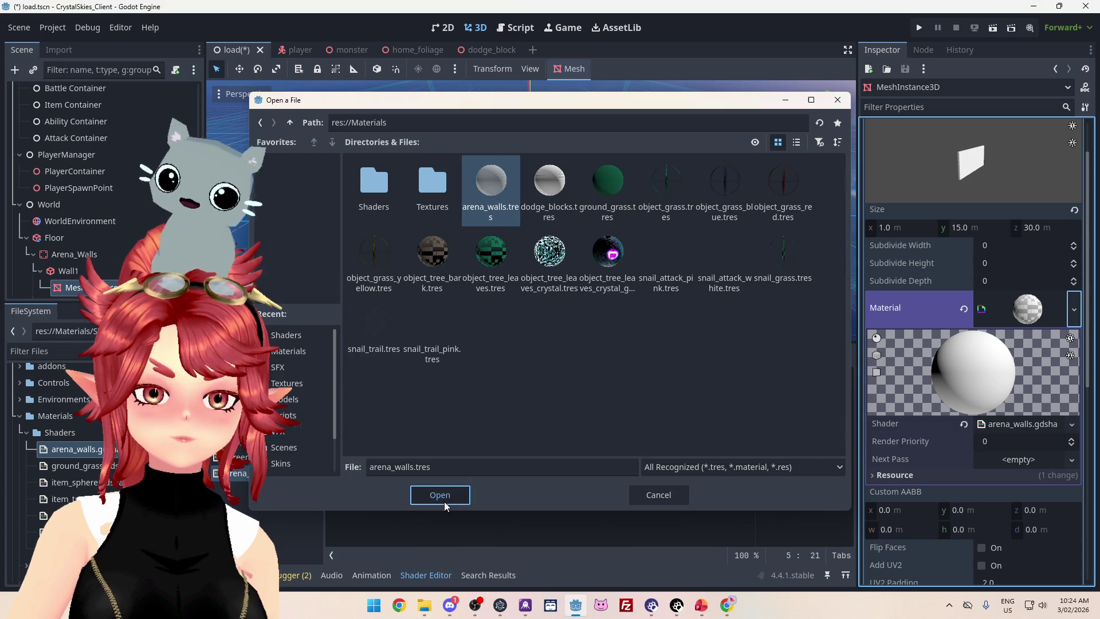
left_click(440, 495)
scroll(542, 194, "up", 5)
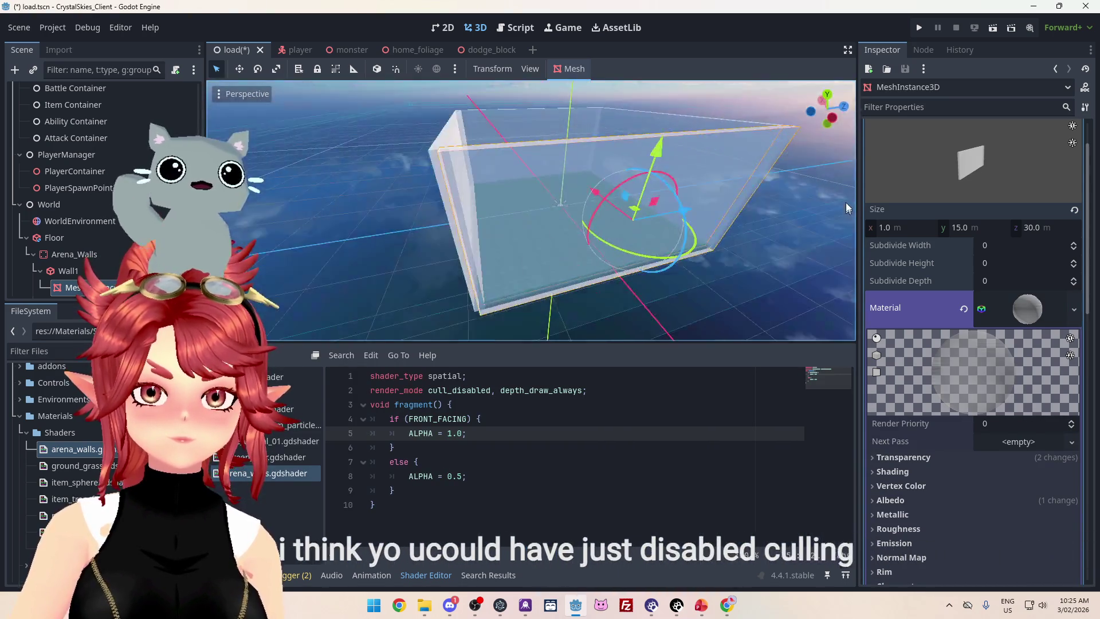
mouse_move(845, 201)
left_mouse_down()
mouse_move(421, 218)
mouse_move(740, 202)
mouse_move(682, 196)
mouse_move(765, 188)
mouse_move(724, 216)
mouse_move(388, 192)
mouse_move(770, 199)
mouse_move(381, 269)
left_mouse_up()
scroll(84, 239, "down", 3)
left_click(401, 259)
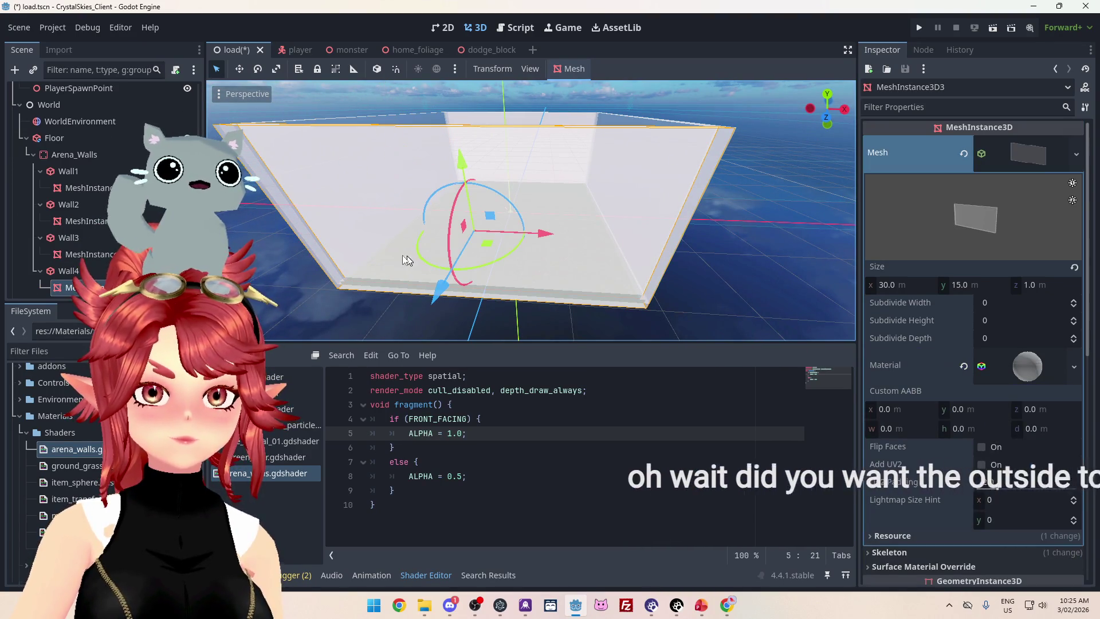
Quick-load arena_walls.tres onto Wall4's mesh and check that the walls are now transparent.
left_click(1074, 370)
left_click(990, 417)
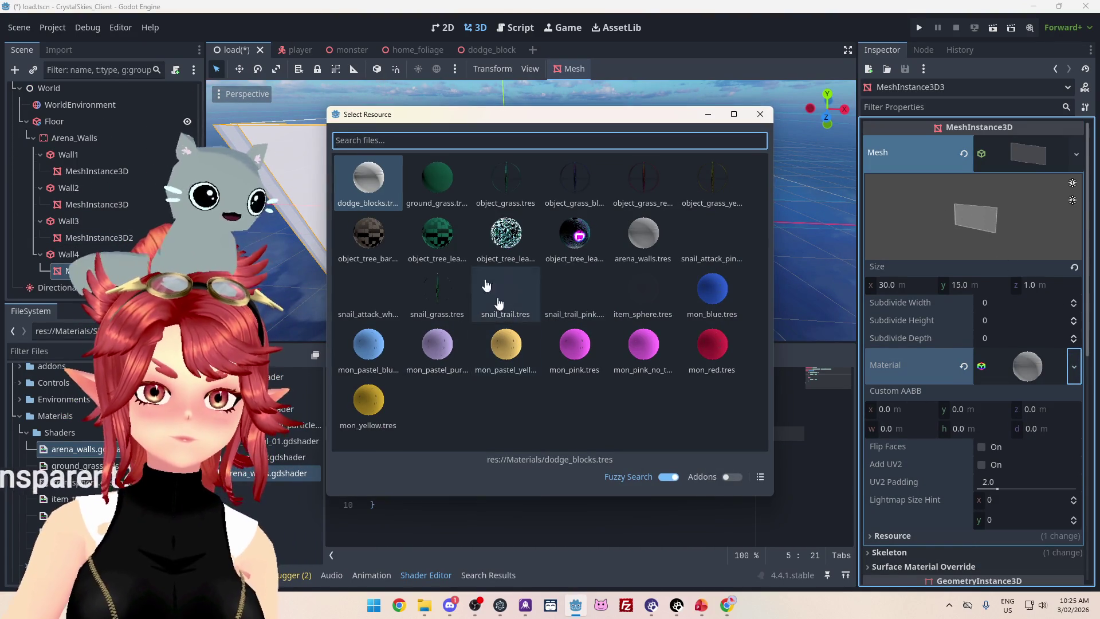
double_click(643, 236)
mouse_move(598, 296)
left_mouse_down()
mouse_move(693, 263)
mouse_move(776, 270)
mouse_move(562, 248)
mouse_move(575, 289)
mouse_move(762, 340)
mouse_move(633, 249)
mouse_move(726, 212)
mouse_move(440, 144)
mouse_move(607, 208)
mouse_move(658, 192)
mouse_move(645, 290)
mouse_move(640, 163)
mouse_move(449, 172)
mouse_move(480, 186)
mouse_move(374, 179)
mouse_move(567, 183)
left_mouse_up()
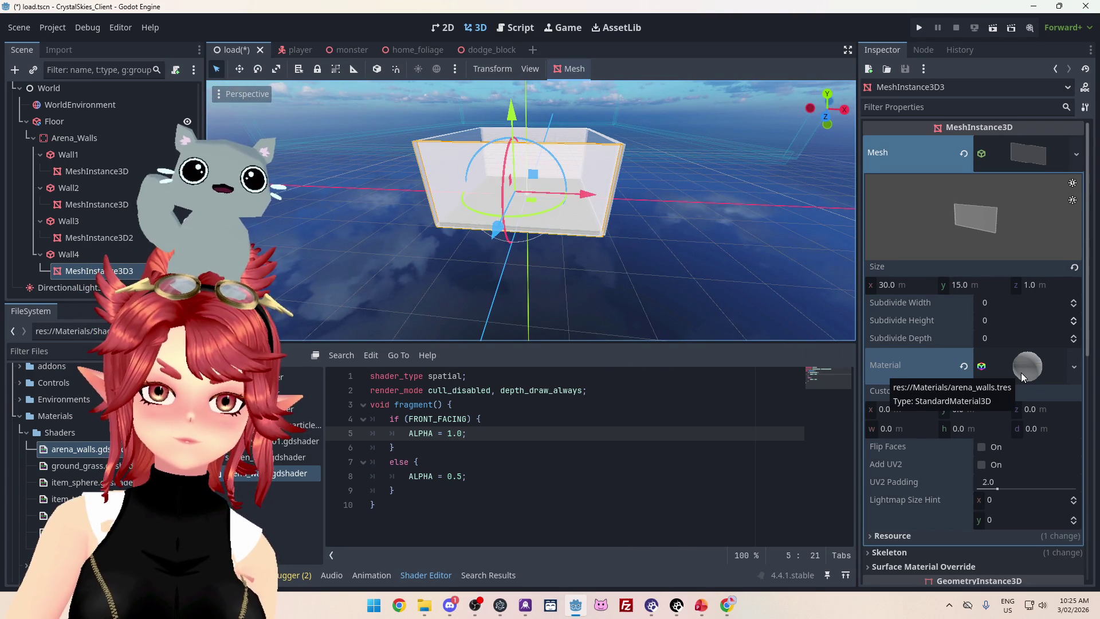
mouse_move(722, 275)
left_mouse_down()
mouse_move(569, 249)
mouse_move(538, 274)
mouse_move(453, 258)
mouse_move(375, 143)
mouse_move(427, 116)
mouse_move(418, 137)
mouse_move(543, 182)
mouse_move(504, 185)
left_mouse_up()
Orbit around the translucent walled arena from several angles, then save the load scene.
mouse_move(617, 239)
left_mouse_down()
mouse_move(658, 239)
mouse_move(658, 275)
mouse_move(648, 229)
mouse_move(662, 166)
left_mouse_up()
left_click_drag(265, 181, 376, 229)
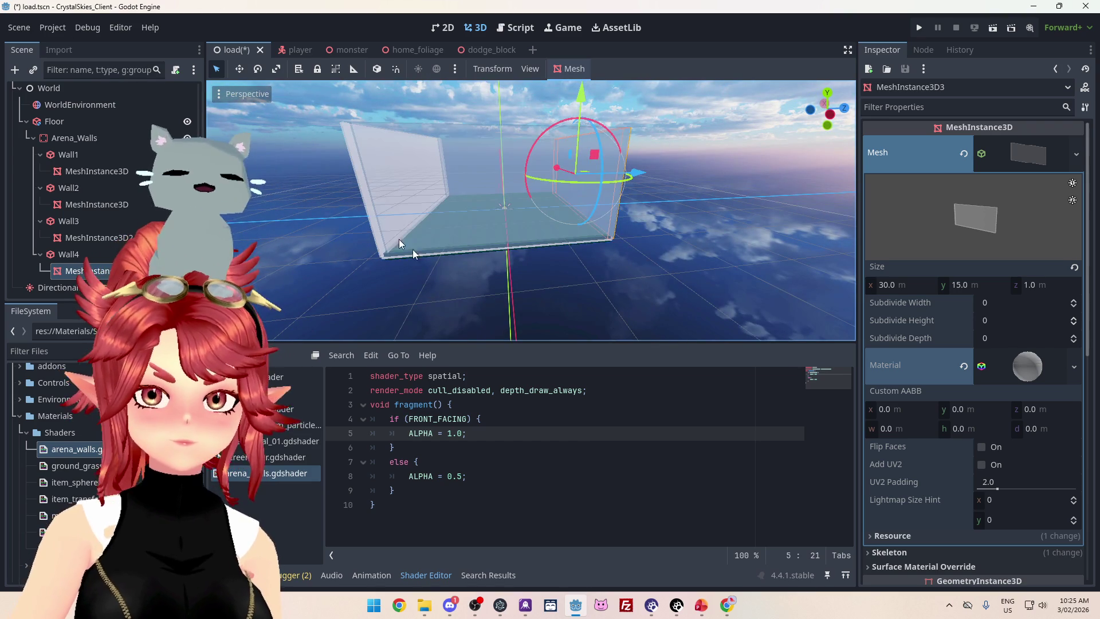
mouse_move(533, 243)
left_mouse_down()
mouse_move(607, 235)
mouse_move(447, 226)
mouse_move(825, 253)
mouse_move(470, 238)
left_mouse_up()
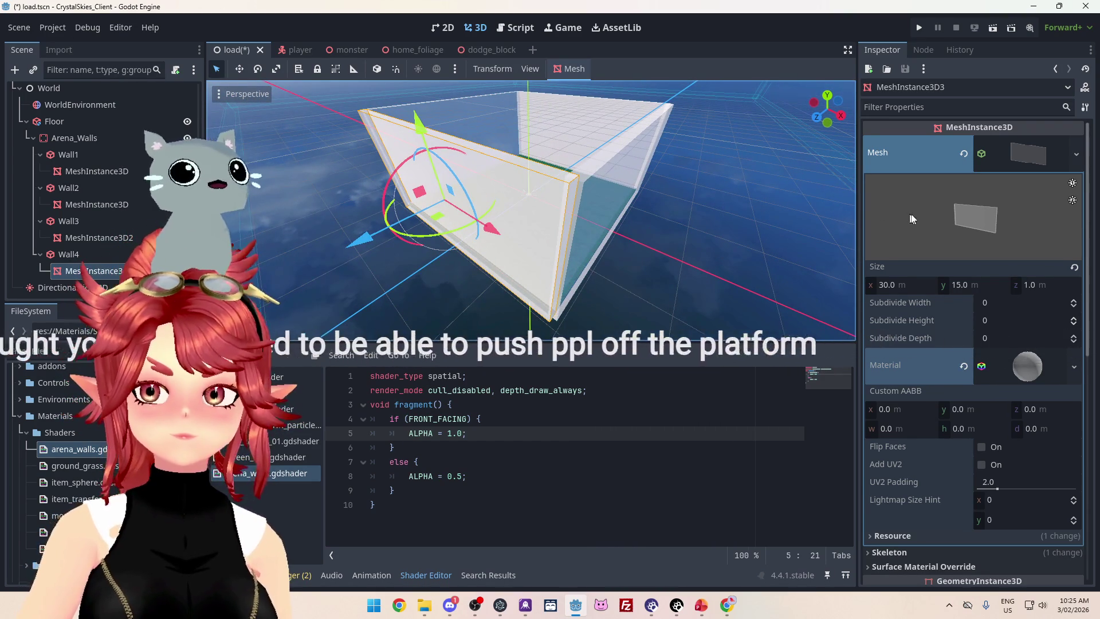
scroll(670, 221, "down", 5)
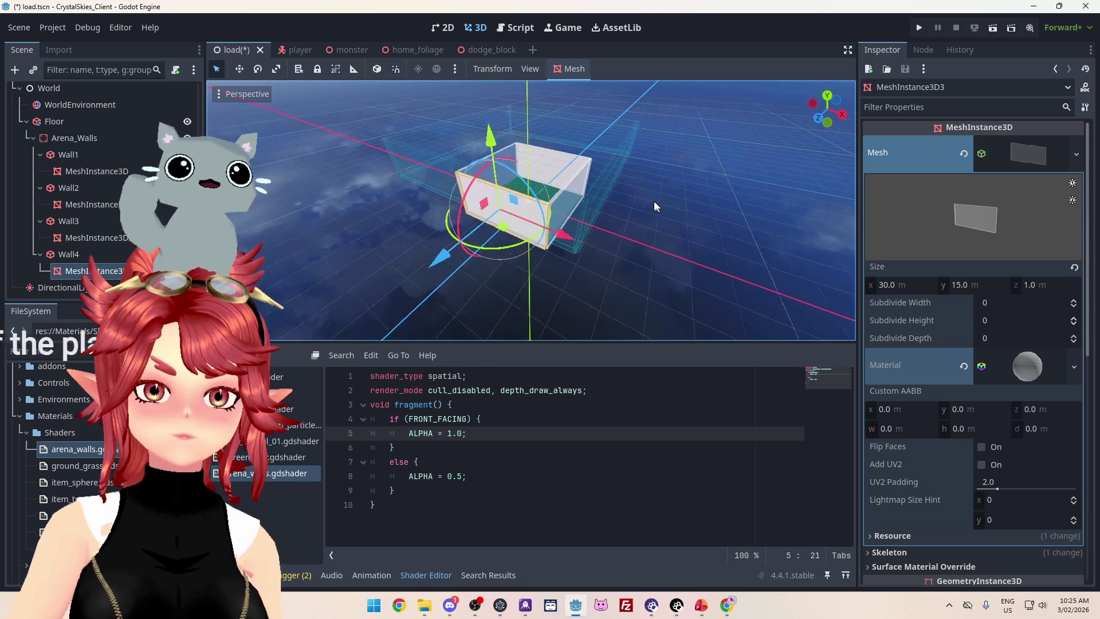
scroll(655, 202, "up", 3)
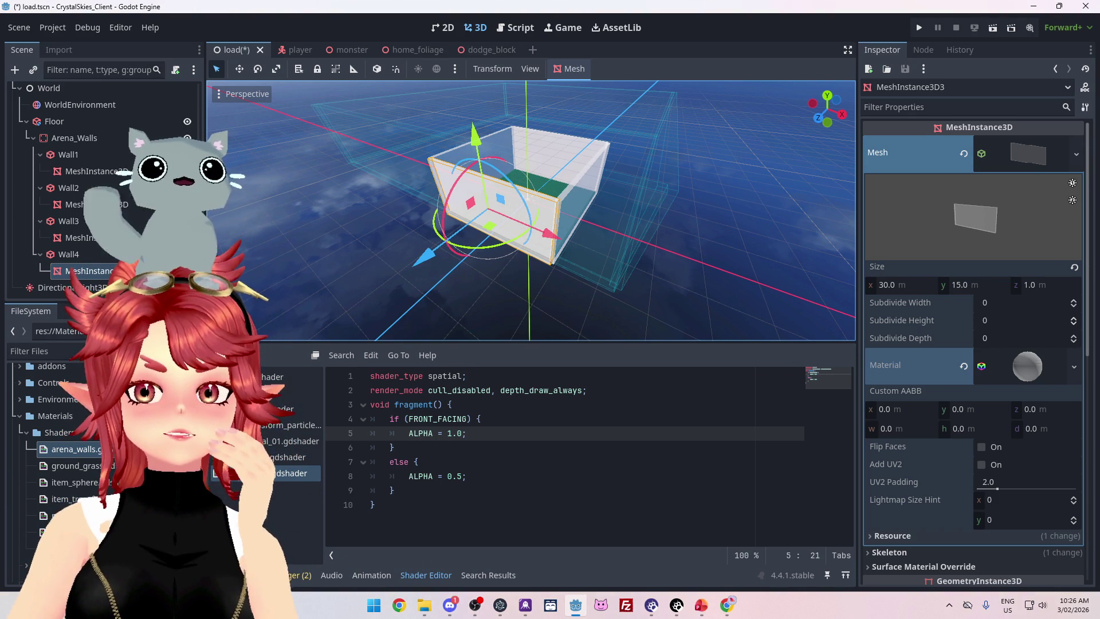
mouse_move(513, 207)
left_mouse_down()
mouse_move(641, 249)
mouse_move(419, 222)
mouse_move(528, 275)
mouse_move(609, 229)
left_mouse_up()
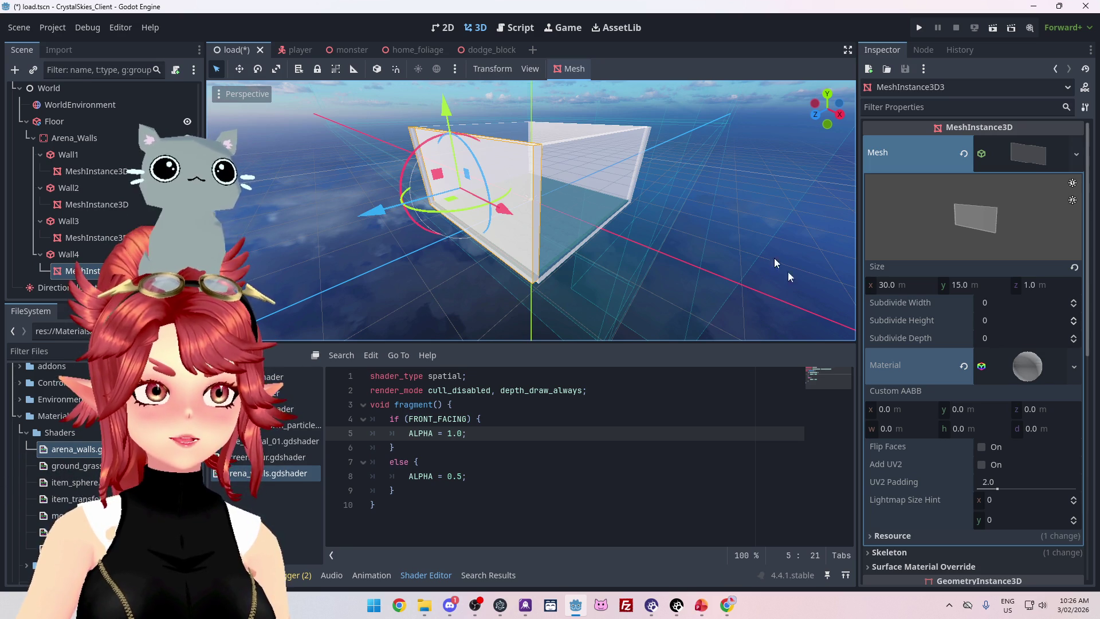
mouse_move(709, 246)
left_mouse_down()
mouse_move(522, 240)
mouse_move(389, 204)
mouse_move(673, 248)
mouse_move(648, 229)
mouse_move(600, 230)
left_mouse_up()
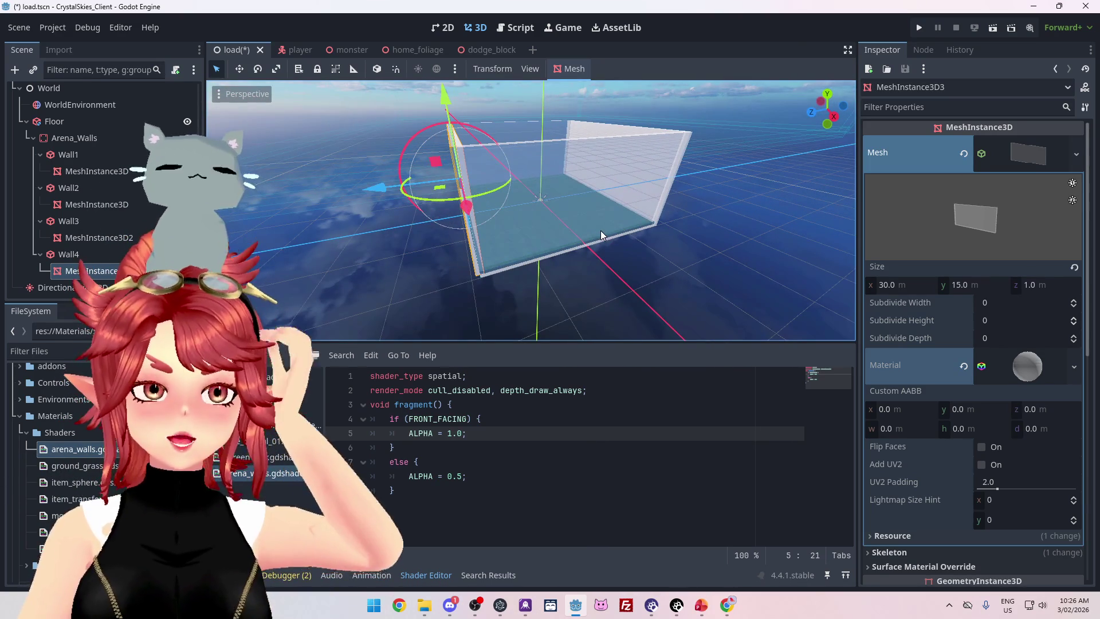
mouse_move(490, 213)
left_mouse_down()
mouse_move(647, 208)
mouse_move(490, 216)
left_mouse_up()
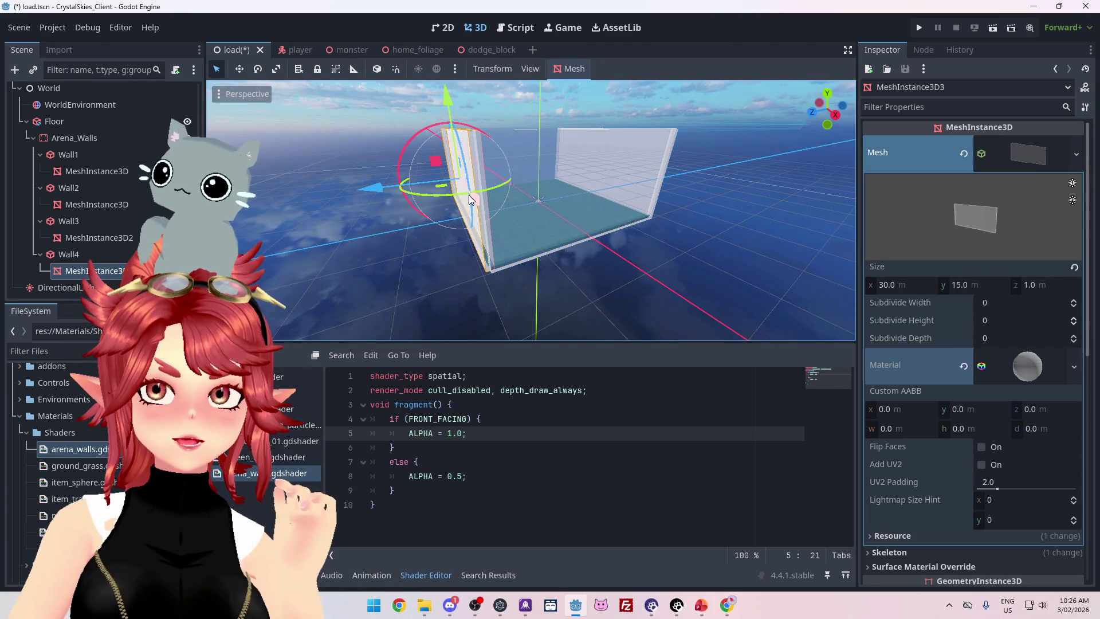
left_click_drag(624, 195, 573, 198)
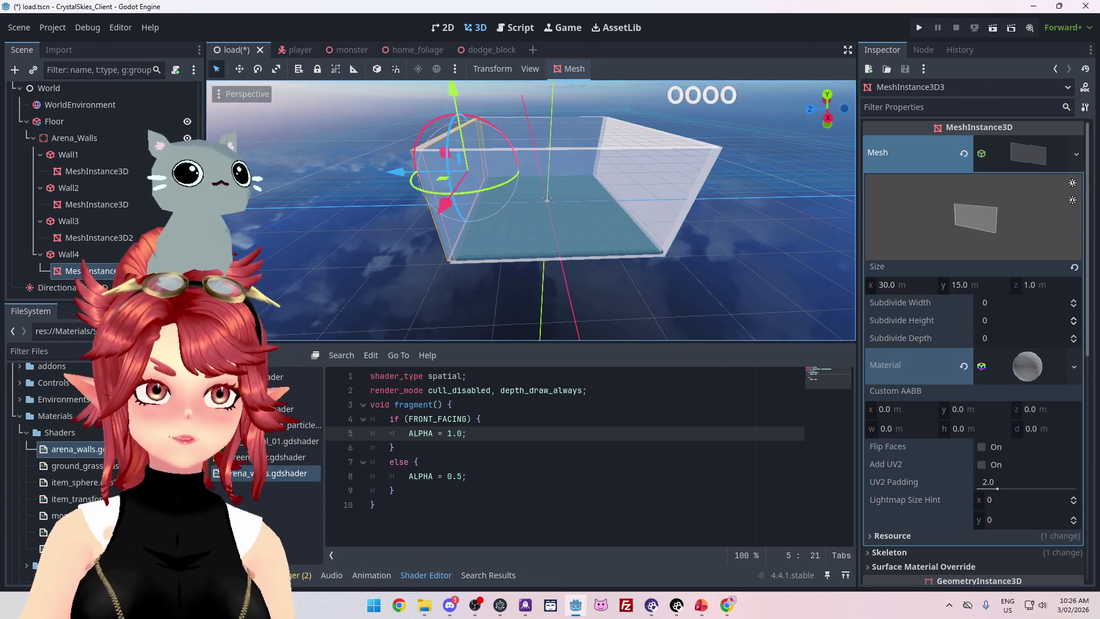
mouse_move(550, 269)
left_mouse_down()
mouse_move(286, 277)
mouse_move(810, 259)
left_mouse_up()
mouse_move(722, 248)
left_mouse_down()
mouse_move(595, 283)
mouse_move(491, 256)
left_mouse_up()
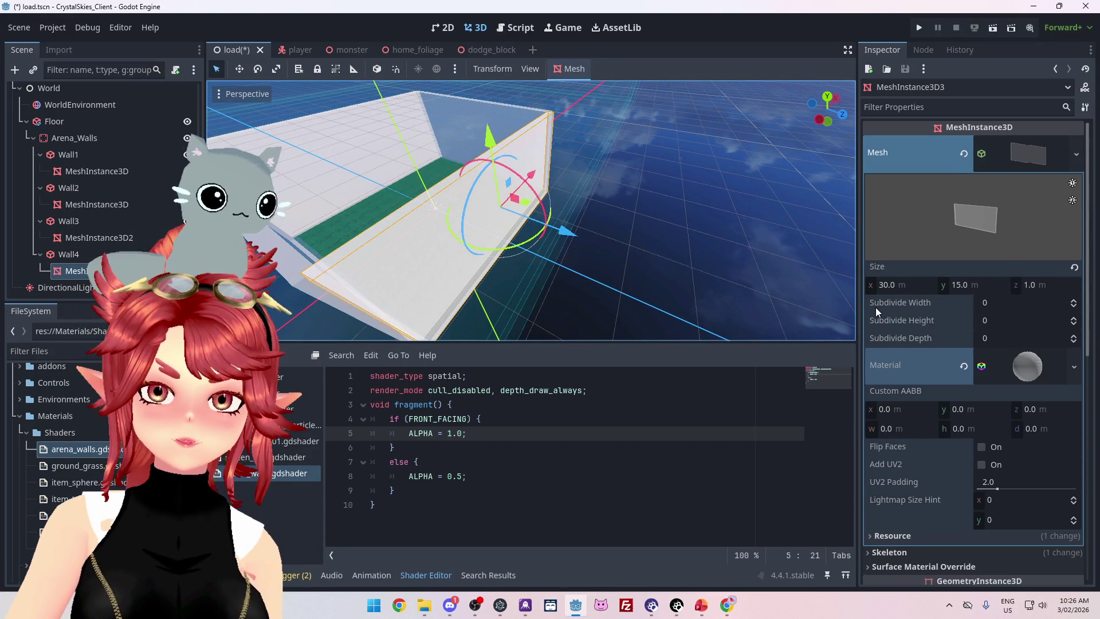
scroll(937, 335, "down", 5)
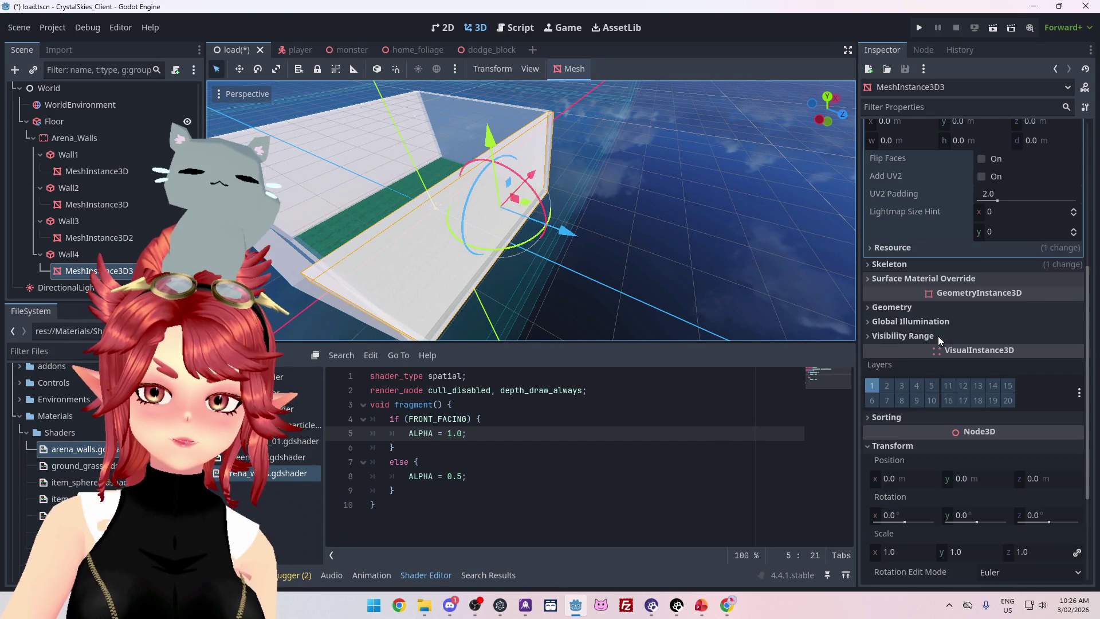
mouse_move(637, 259)
left_mouse_down()
mouse_move(785, 252)
mouse_move(437, 243)
mouse_move(703, 232)
mouse_move(594, 226)
mouse_move(576, 239)
left_mouse_up()
key("ctrl+s")
Collapse the Arena_Walls node in the scene tree and run the project.
mouse_move(503, 236)
left_mouse_down()
mouse_move(424, 202)
mouse_move(283, 191)
left_mouse_up()
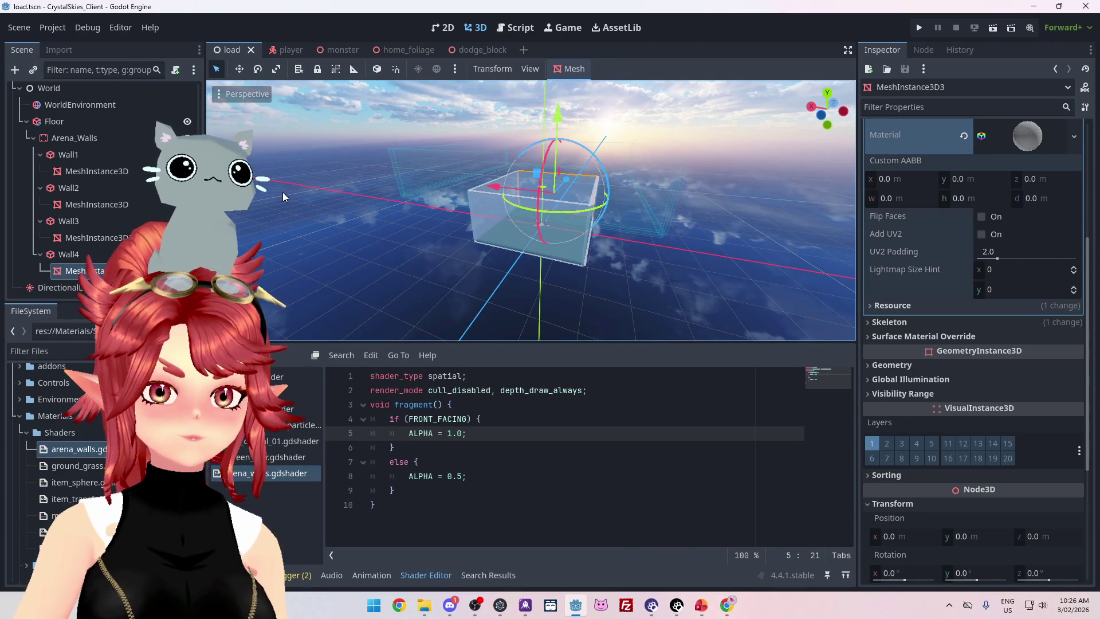
left_click(28, 138)
left_click(920, 28)
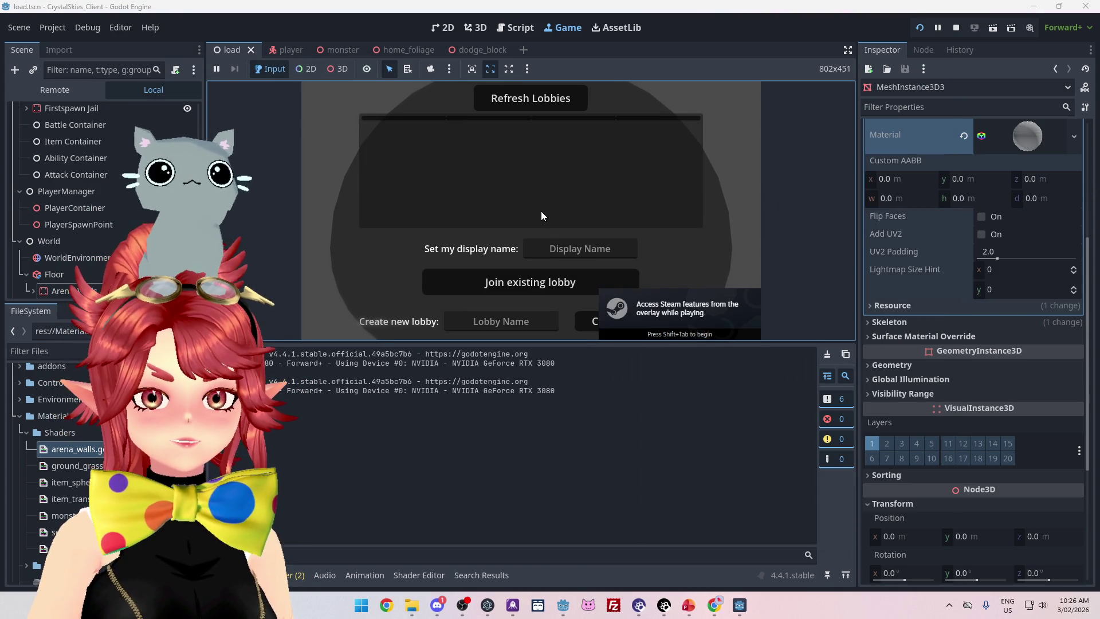
Enter a display name, name a new lobby 'asdd', and create it.
left_click(580, 248)
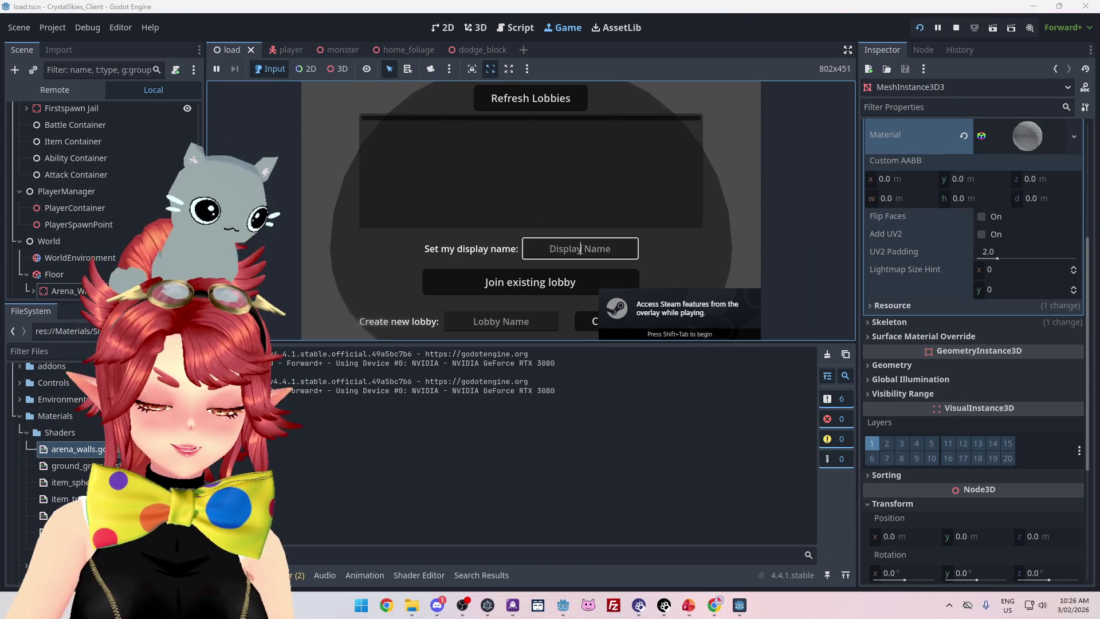
type("Phwee")
left_click(501, 321)
type("asdf")
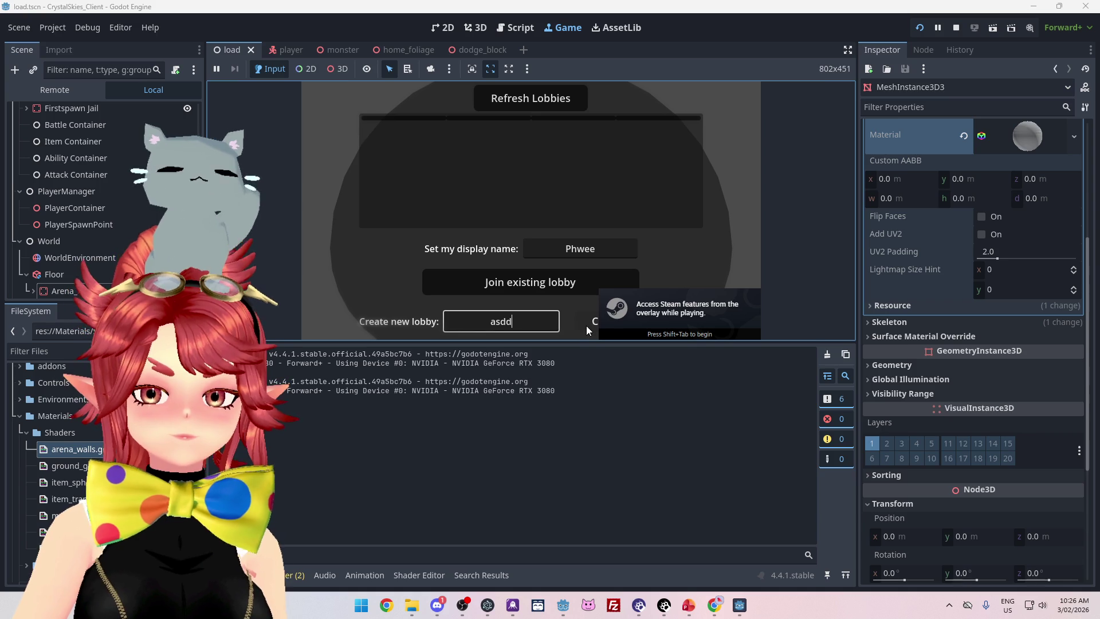
left_click(587, 320)
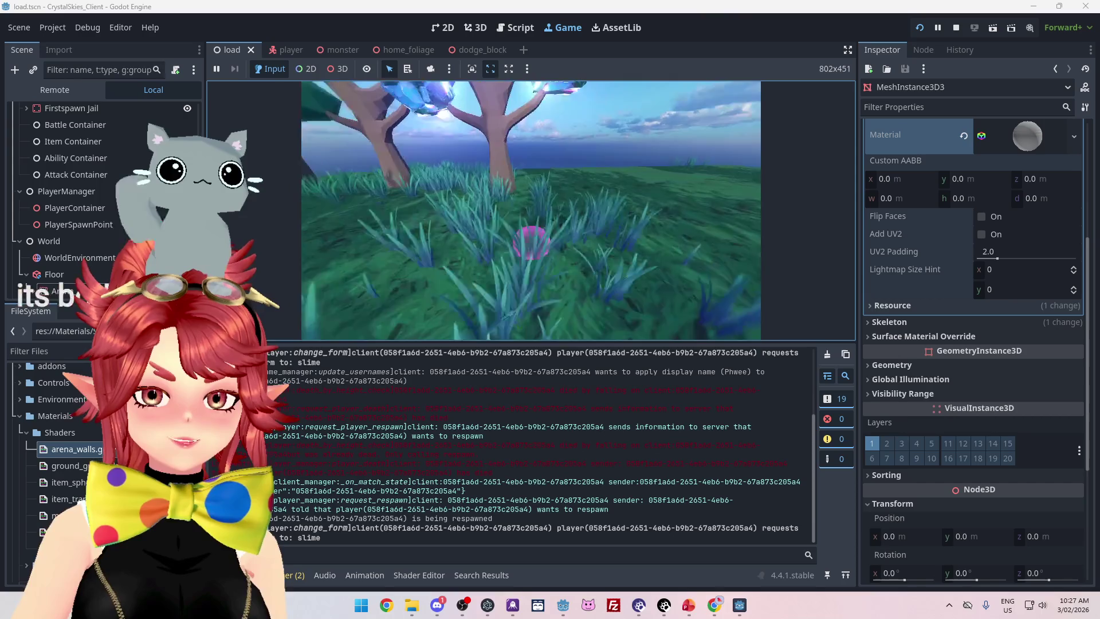
Keep Battle Royale as the battle mode in the host settings.
key("Escape")
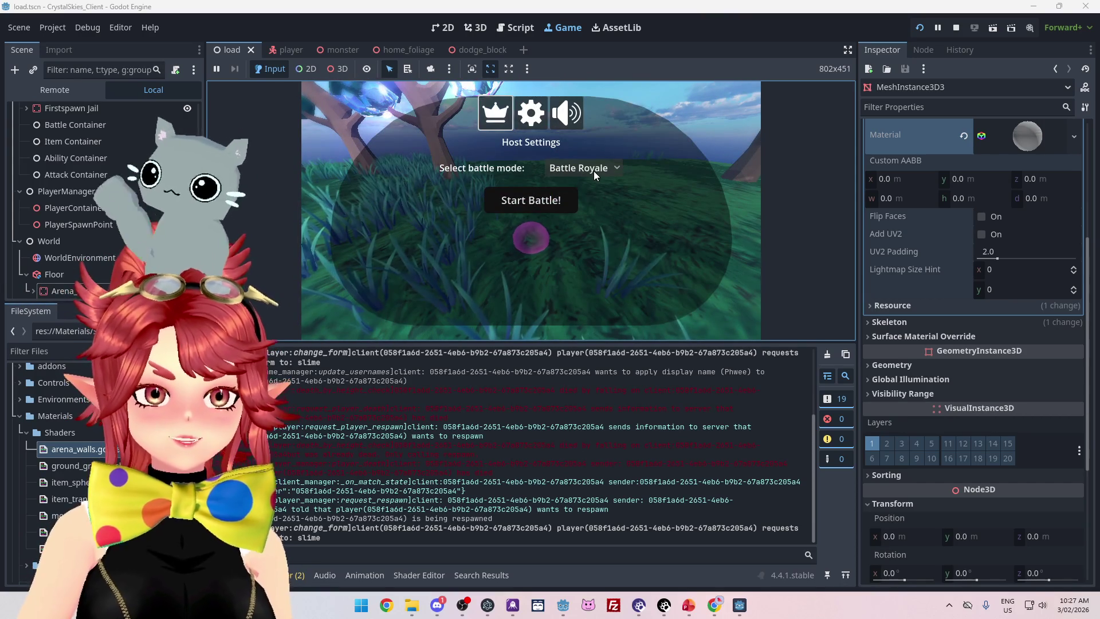
left_click(594, 171)
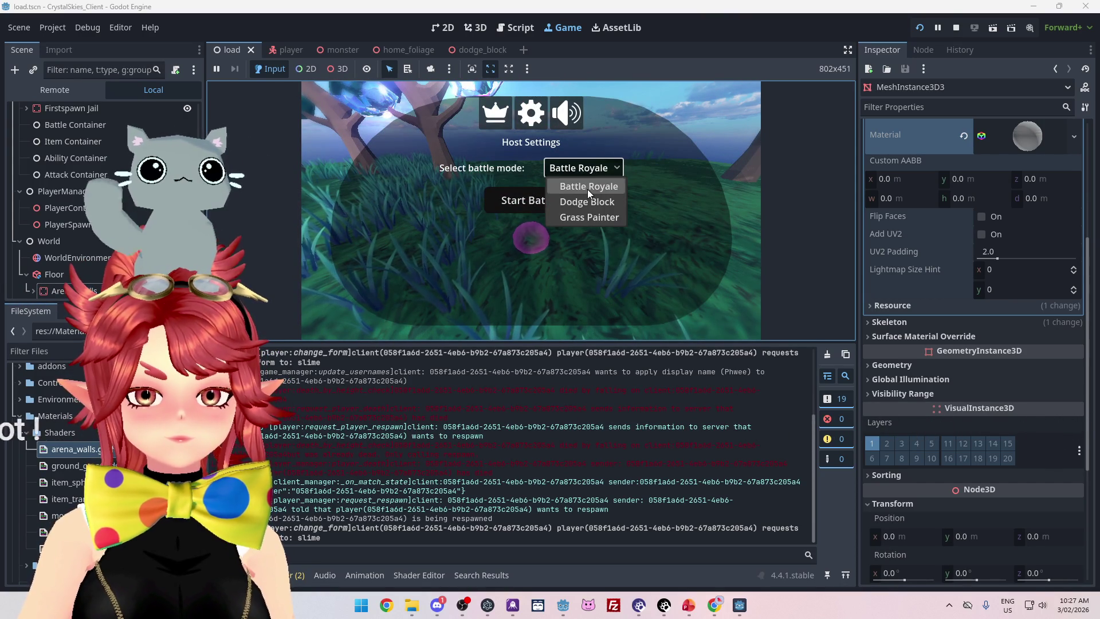
left_click(587, 187)
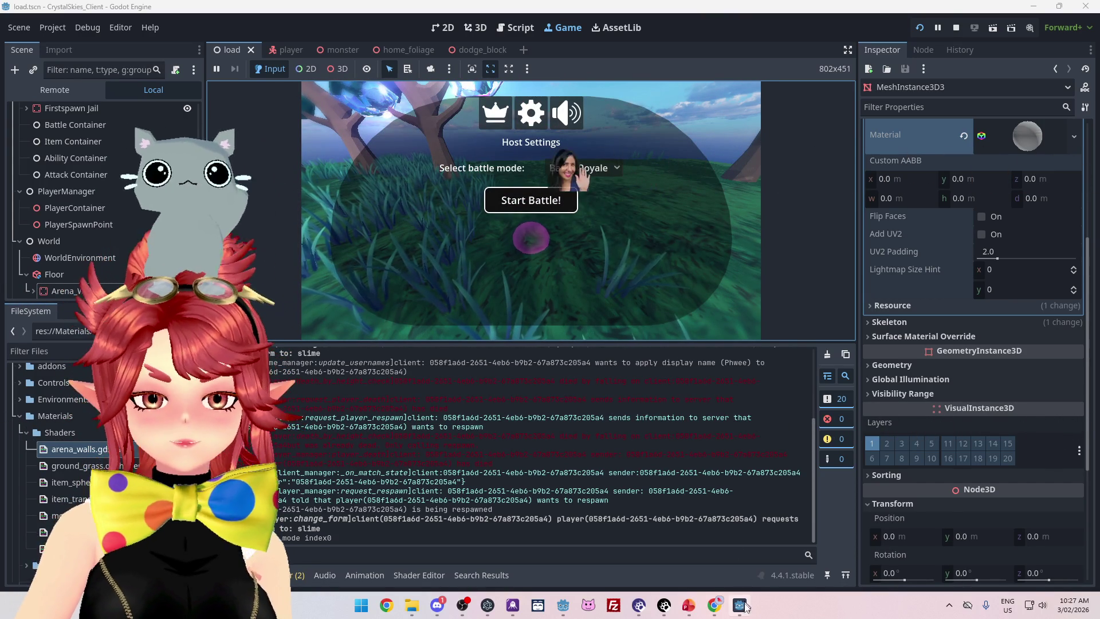
Enter a player name on the second client, join lobby 'asdd', then start the battle from the host.
left_click(741, 603)
type("Phwee2")
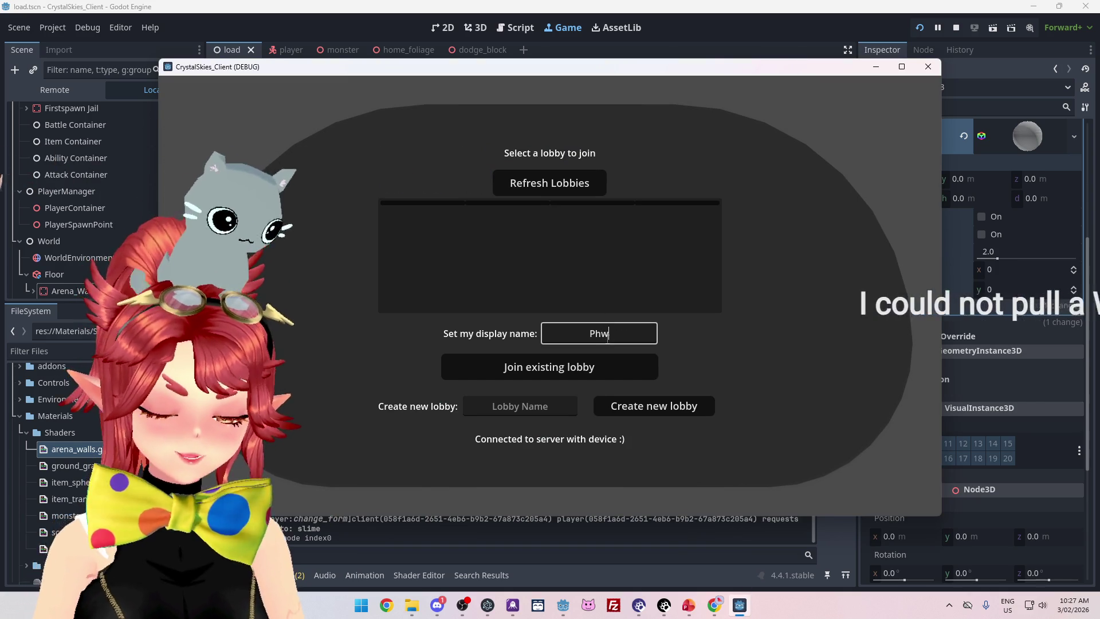
left_click(562, 189)
left_click(564, 227)
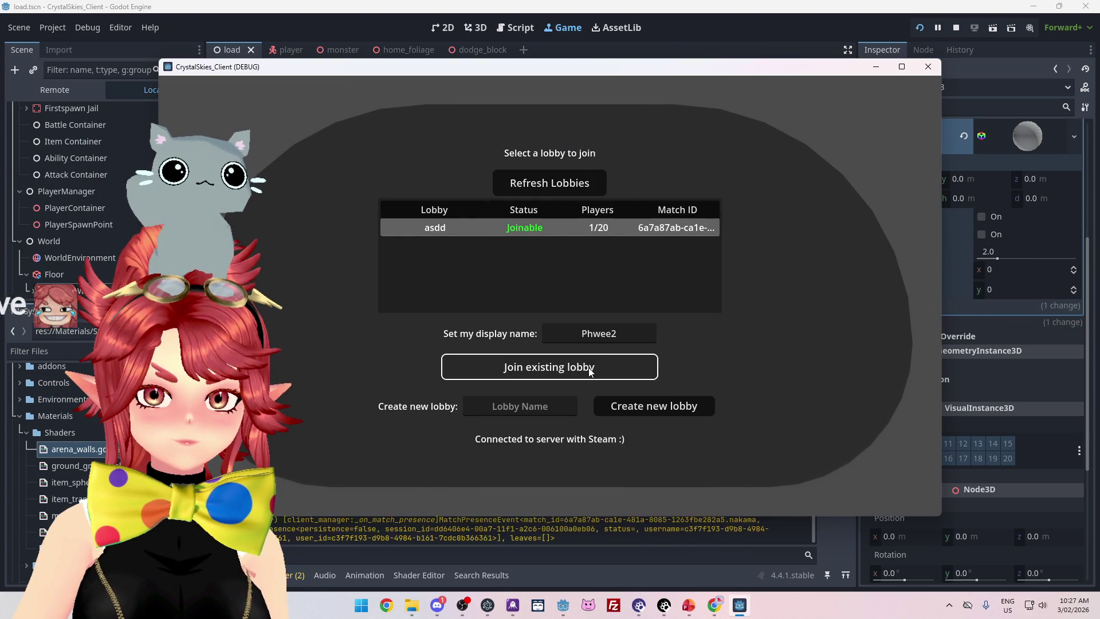
left_click(591, 371)
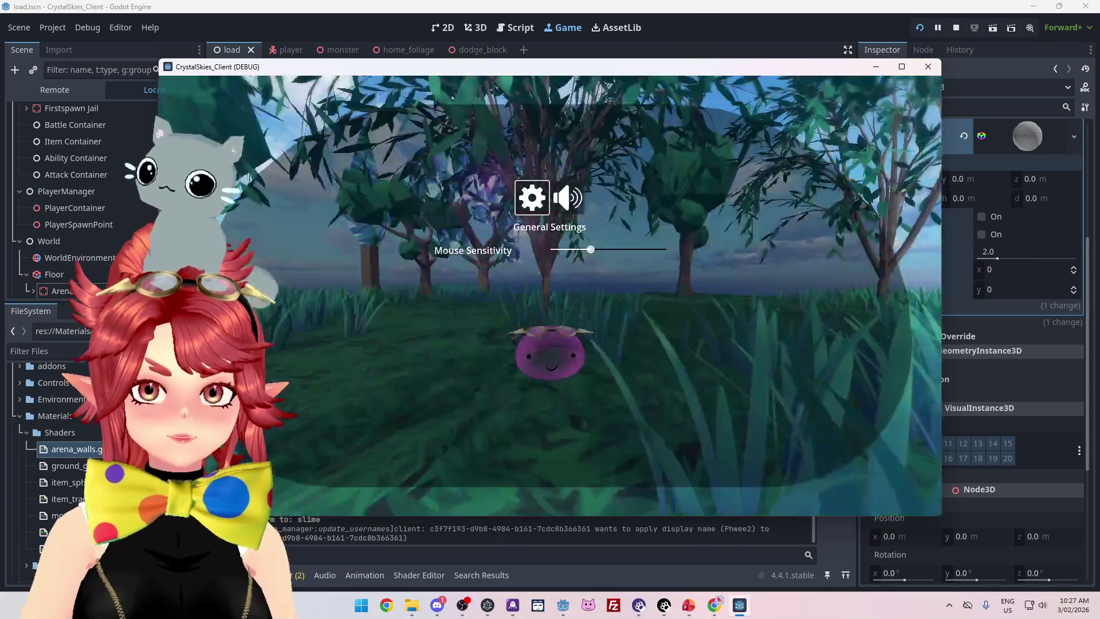
key("alt+Tab")
left_click(530, 200)
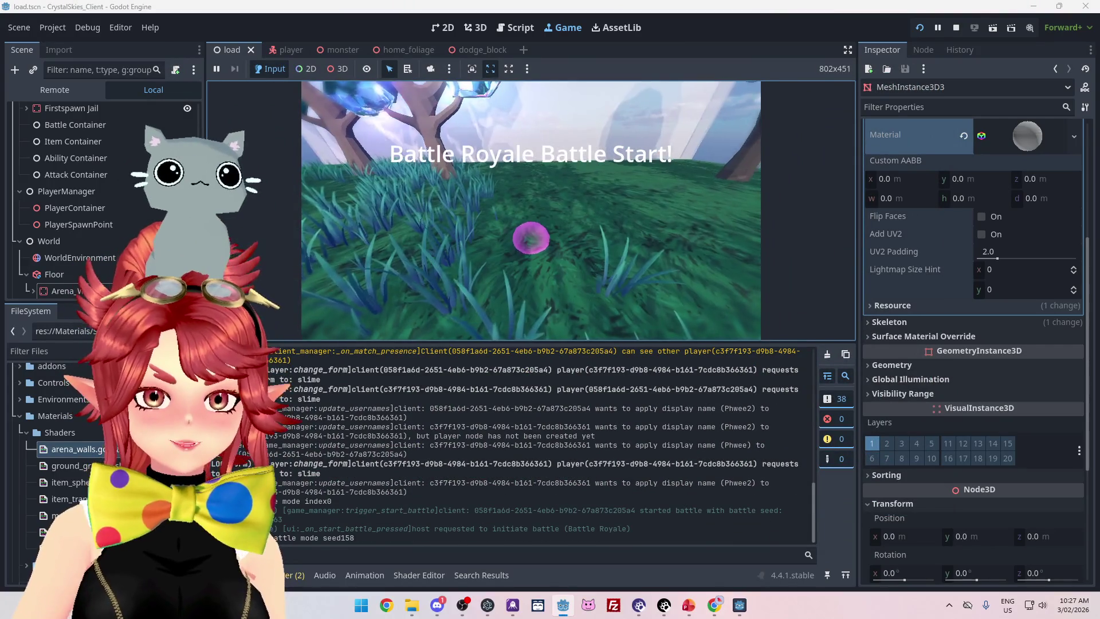
Walk the slime past the arena walls, trees and water edge, then attack the other slime.
key("w")
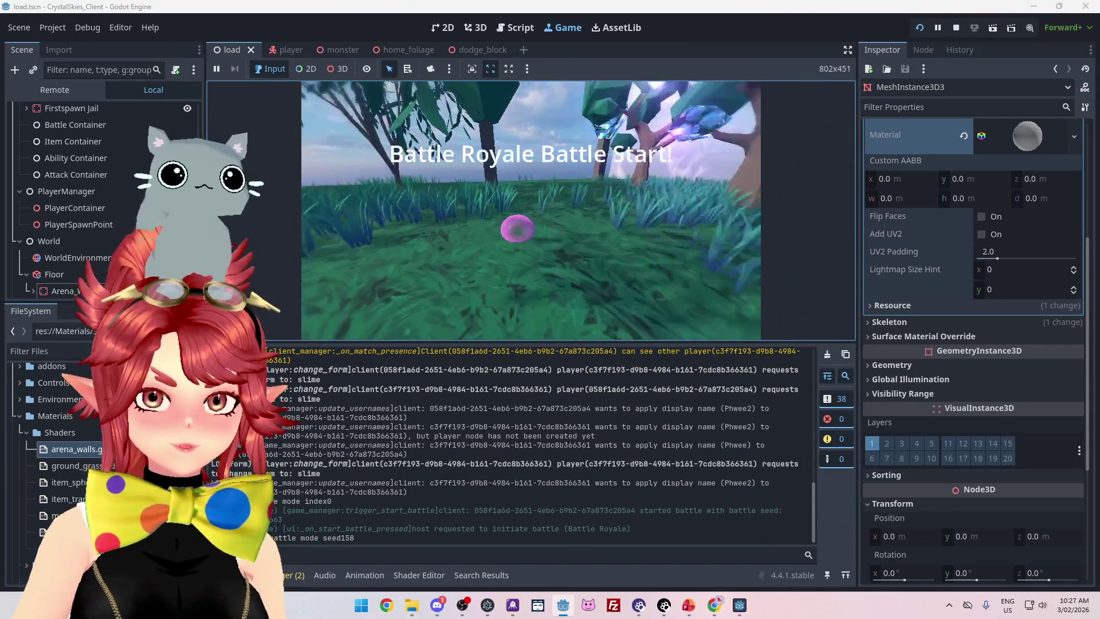
key("w")
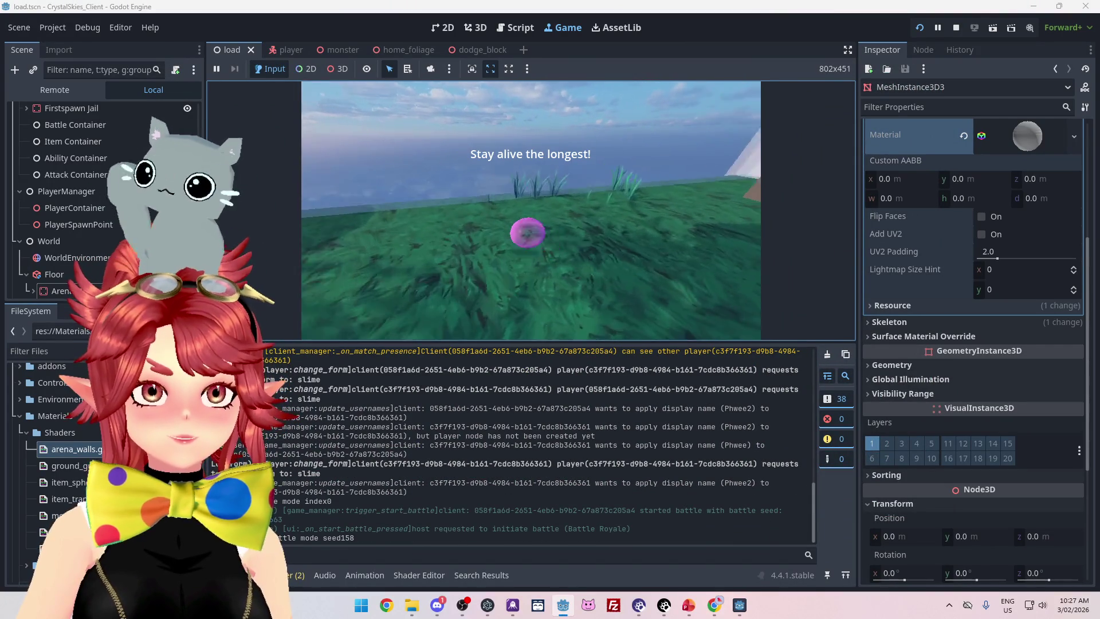
key("a")
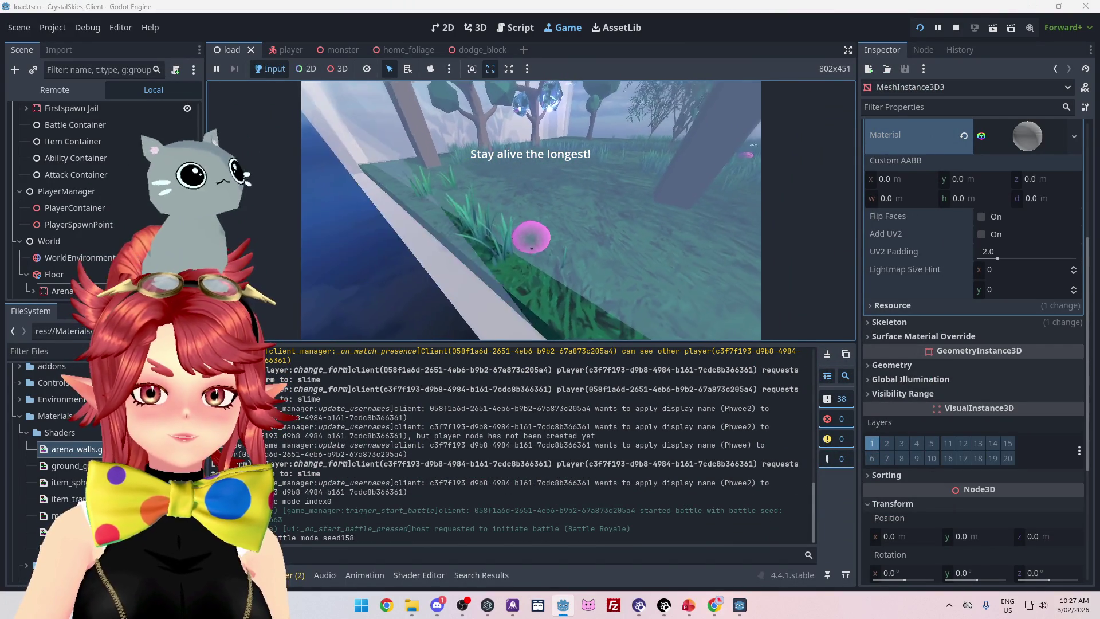
key("w")
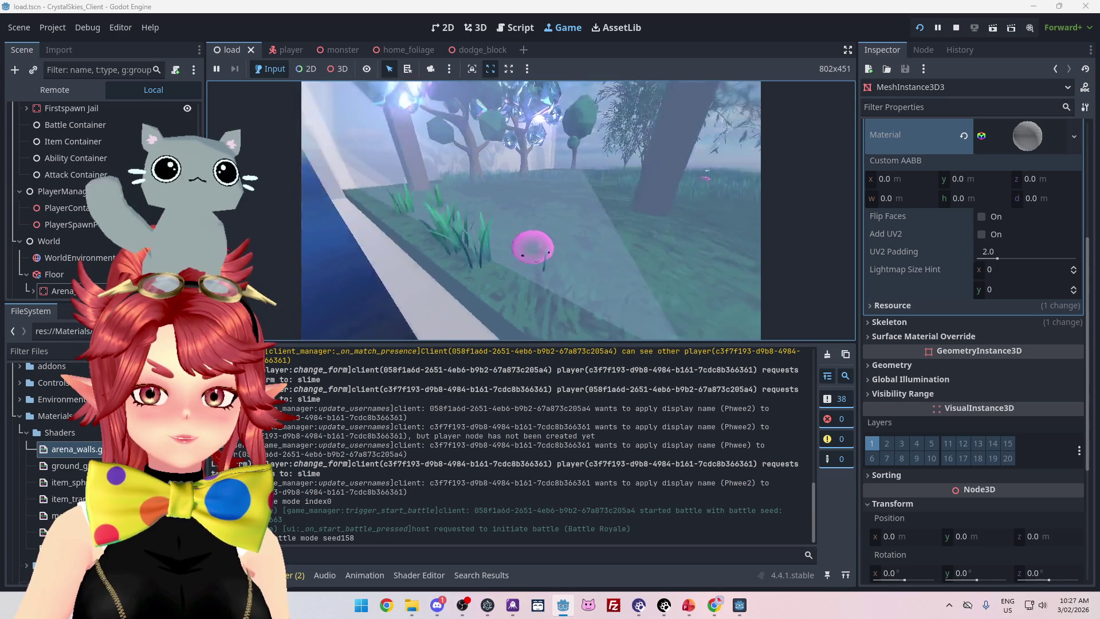
key("a")
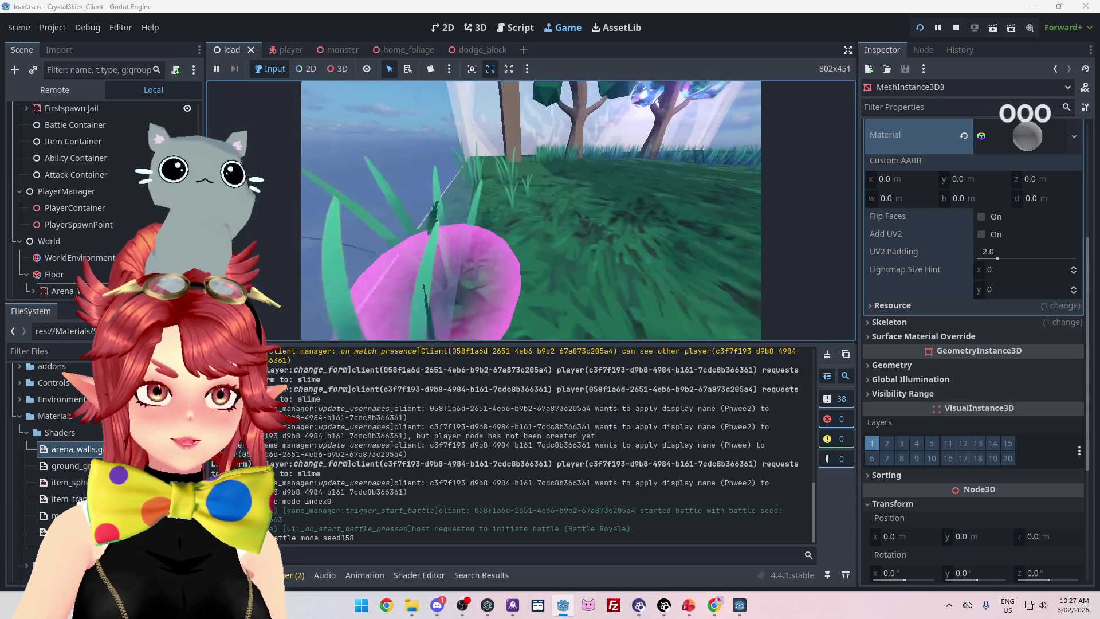
key("d")
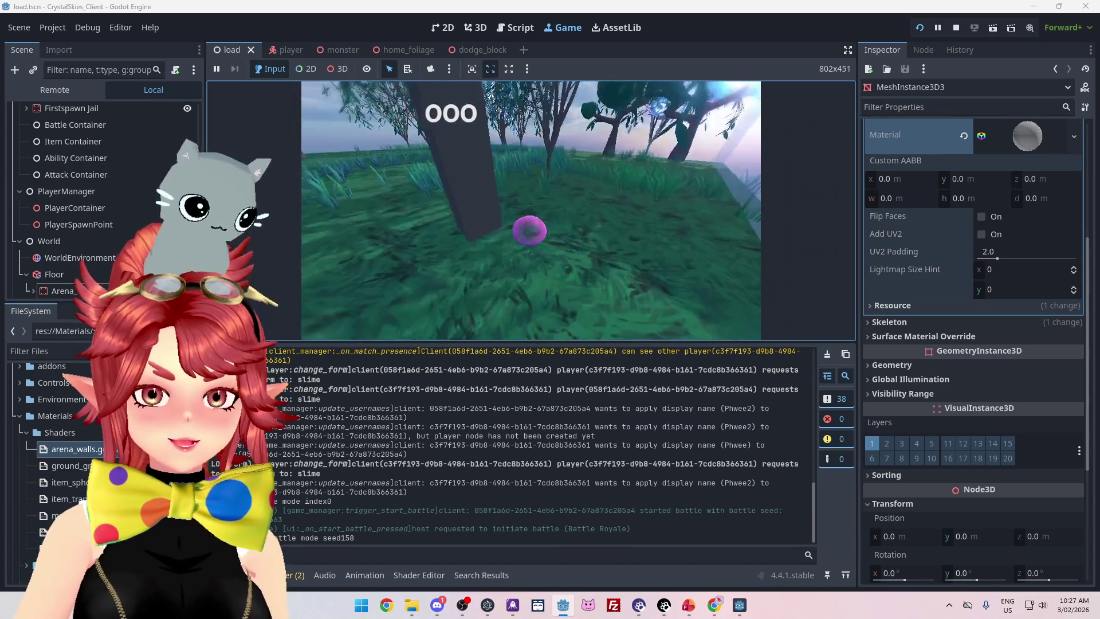
key("a")
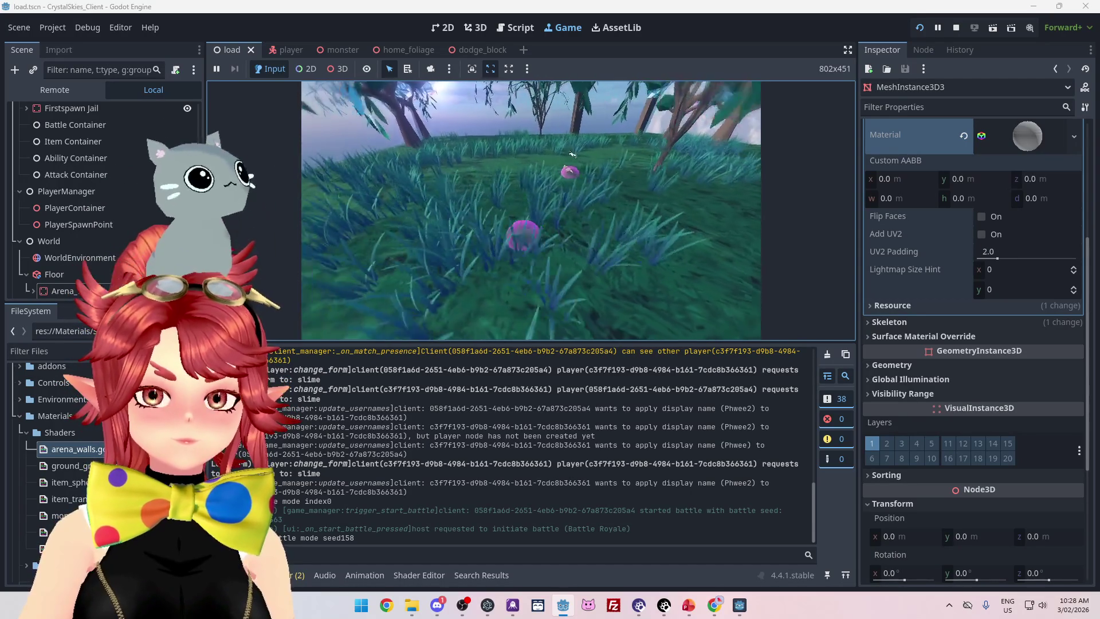
left_click(627, 22)
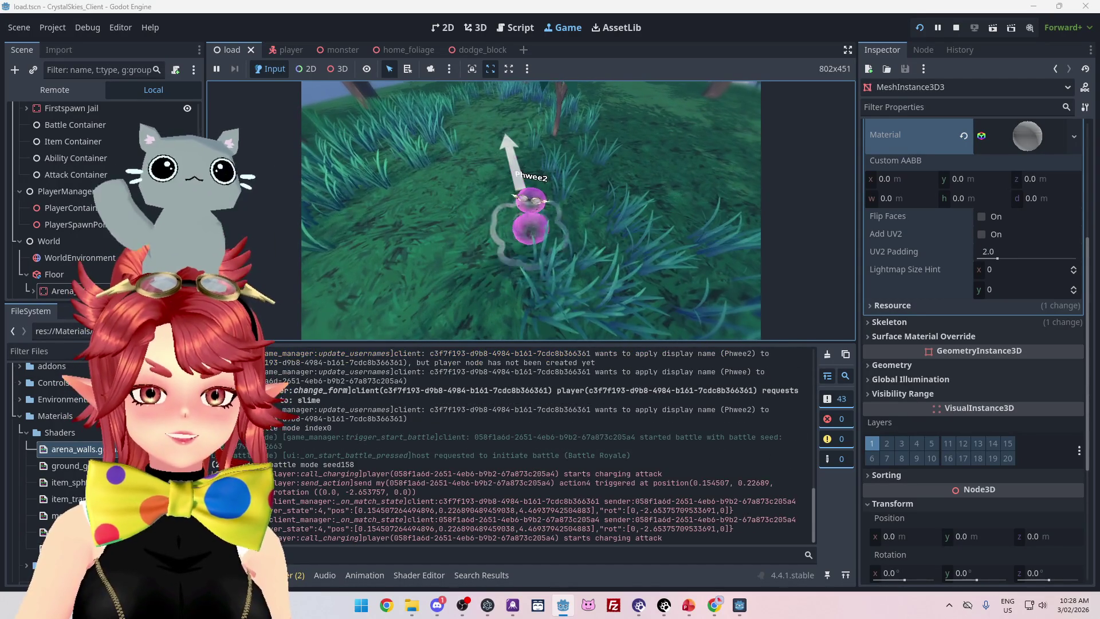
Turn the second client's master volume down to zero in Audio Settings, then close the menu.
left_click(736, 613)
left_click(577, 207)
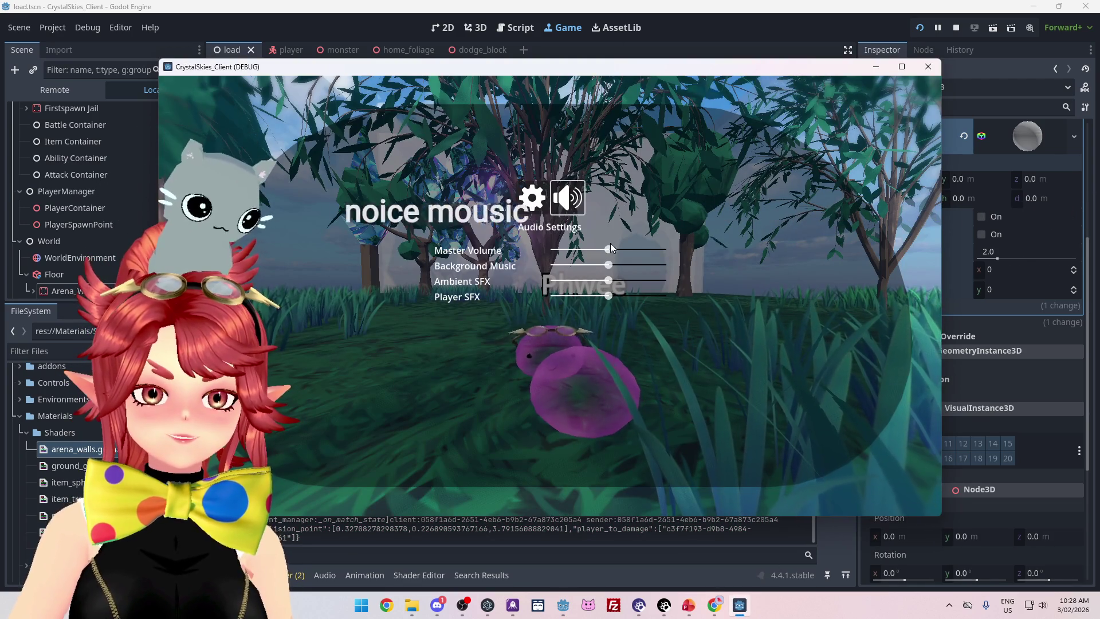
left_click_drag(552, 252, 520, 251)
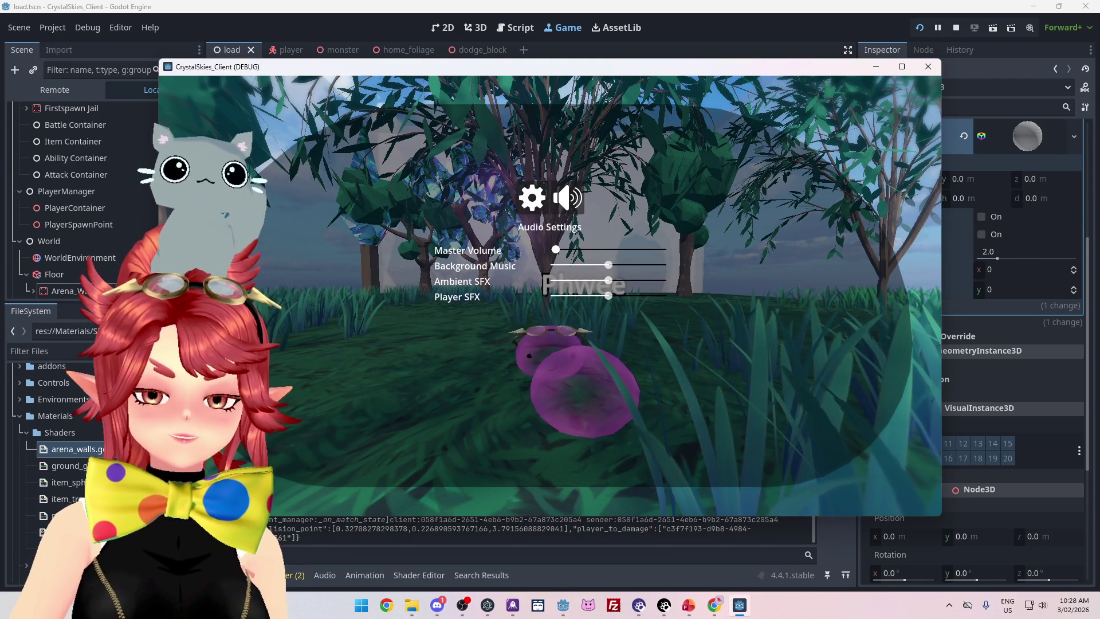
left_click(731, 28)
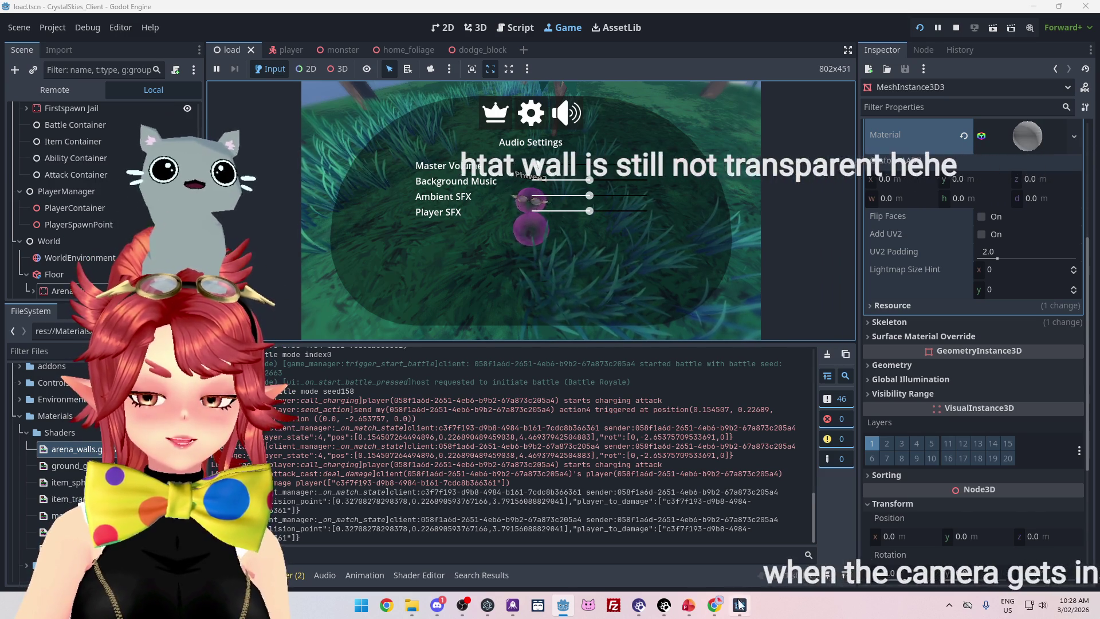
left_click(731, 49)
key("Escape")
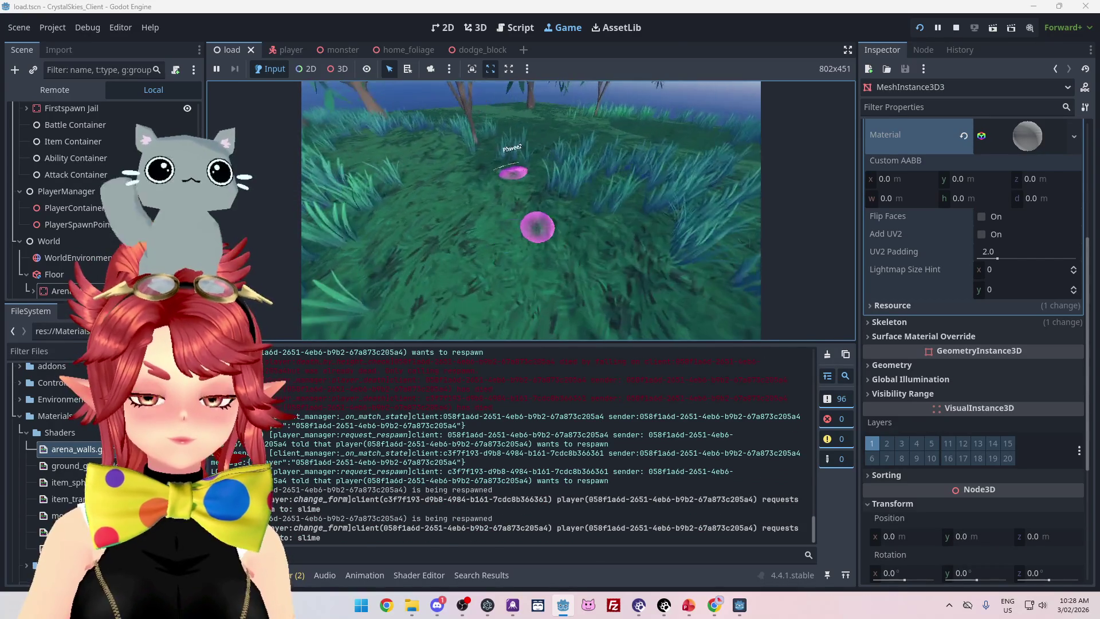
Toggle the second client's settings overlay, then choose Dodge Block on the host and start it.
left_click(737, 607)
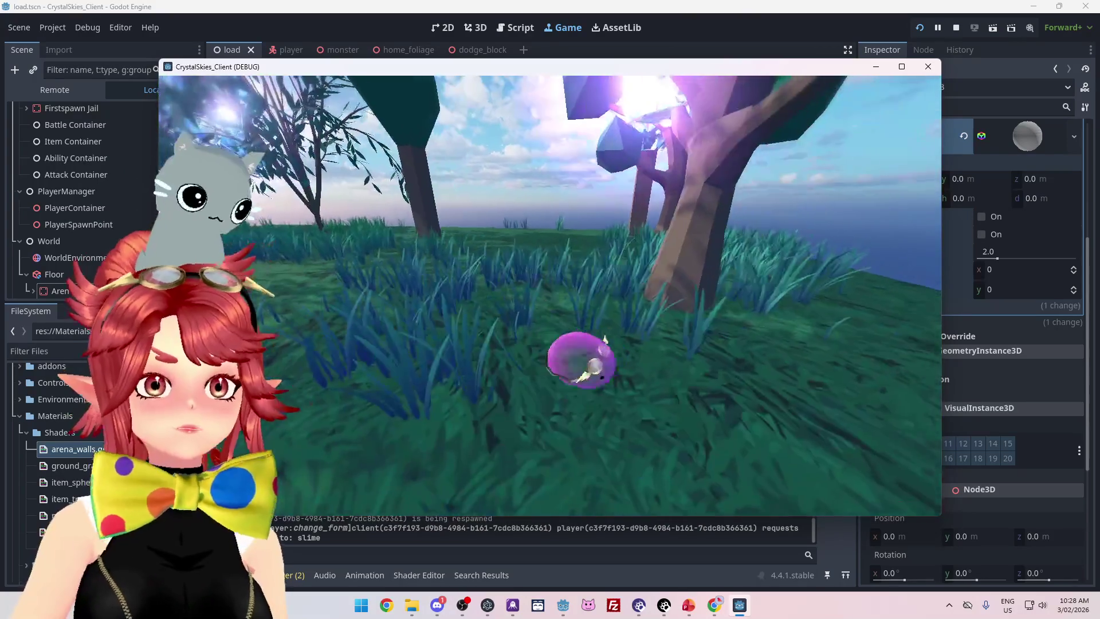
key("Escape")
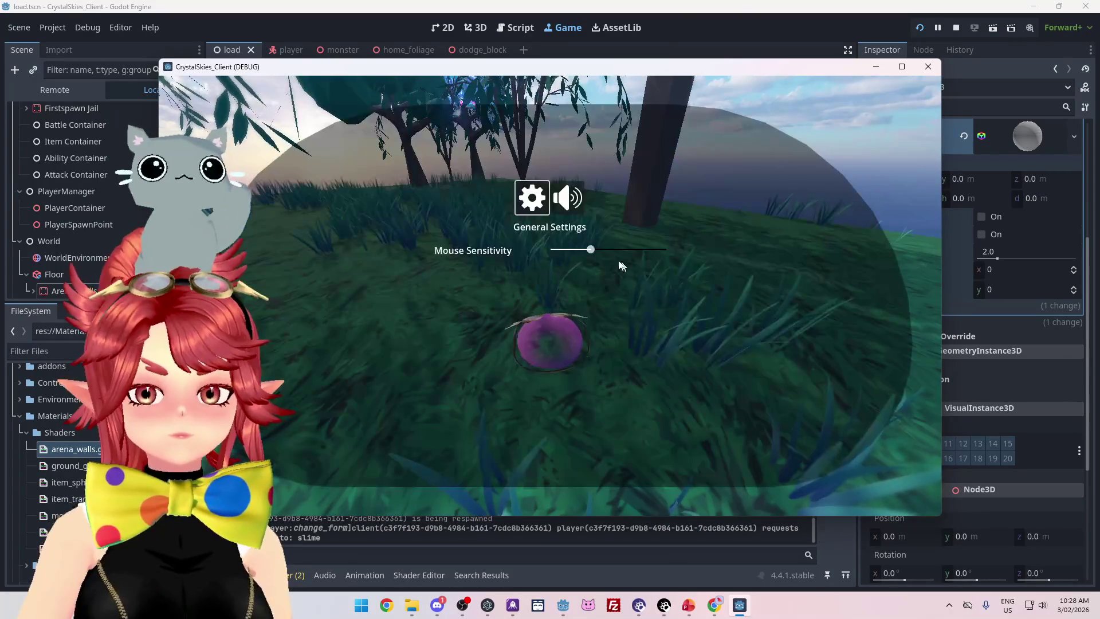
key("Escape")
key("Escape")
key("alt+Tab")
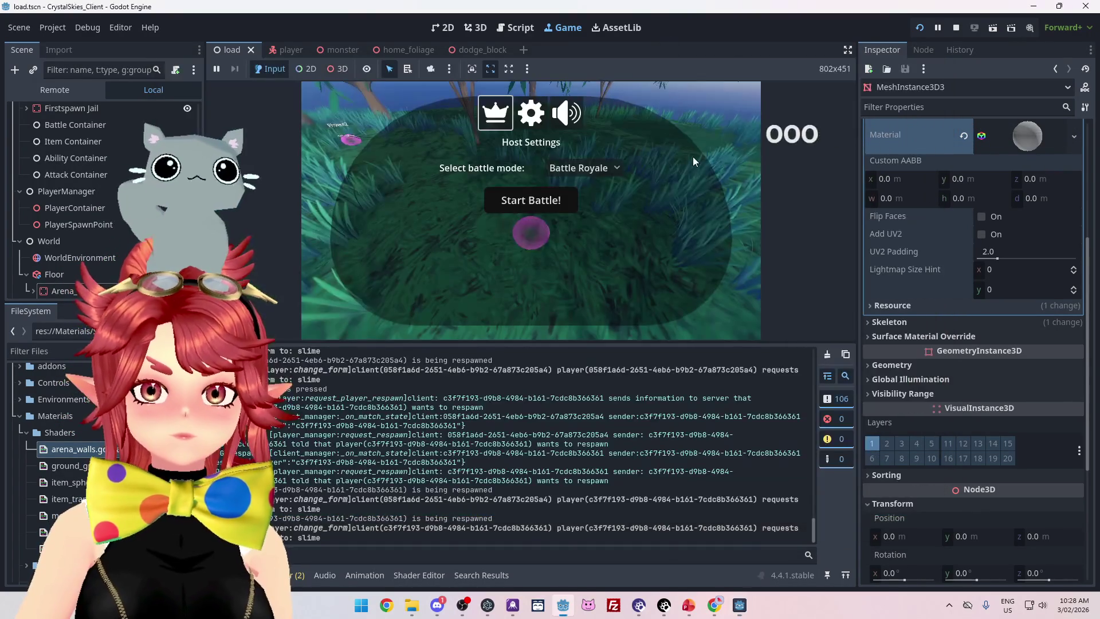
left_click(587, 202)
left_click(514, 200)
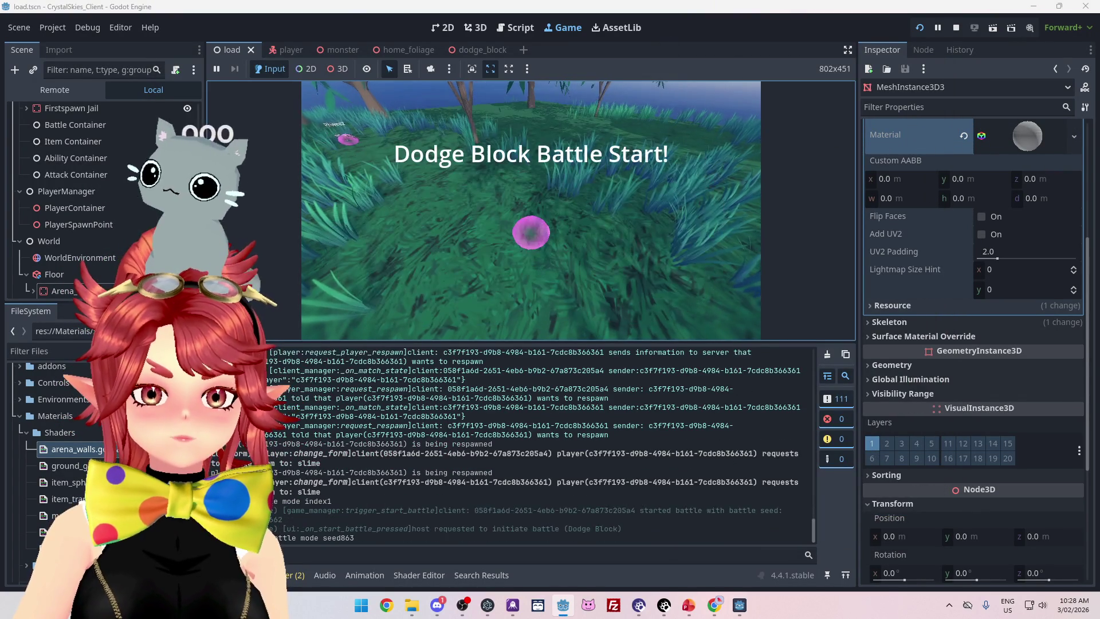
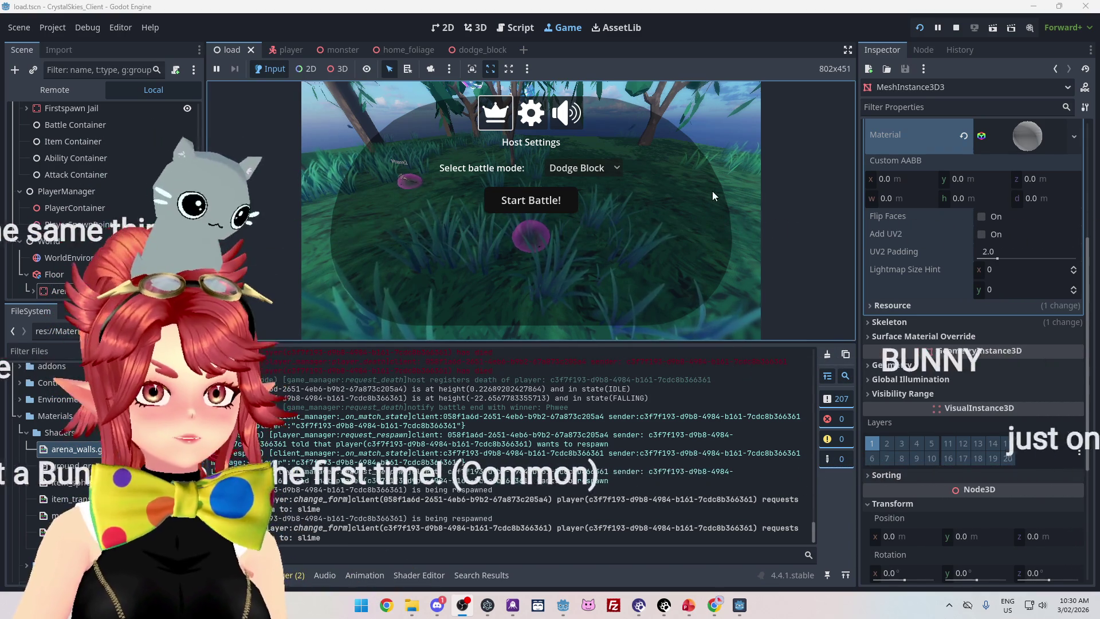
Close and reopen the game's Host Settings menu, then bring up the ToDo_BattleBranch.pptx roadmap slide.
left_click(716, 177)
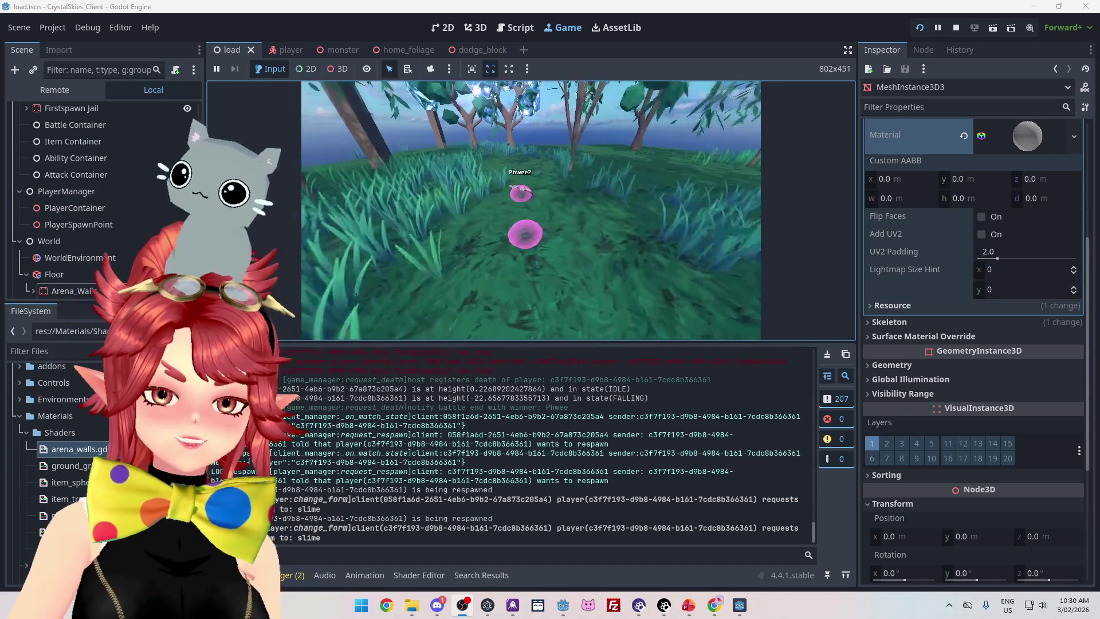
key("Escape")
left_click(686, 605)
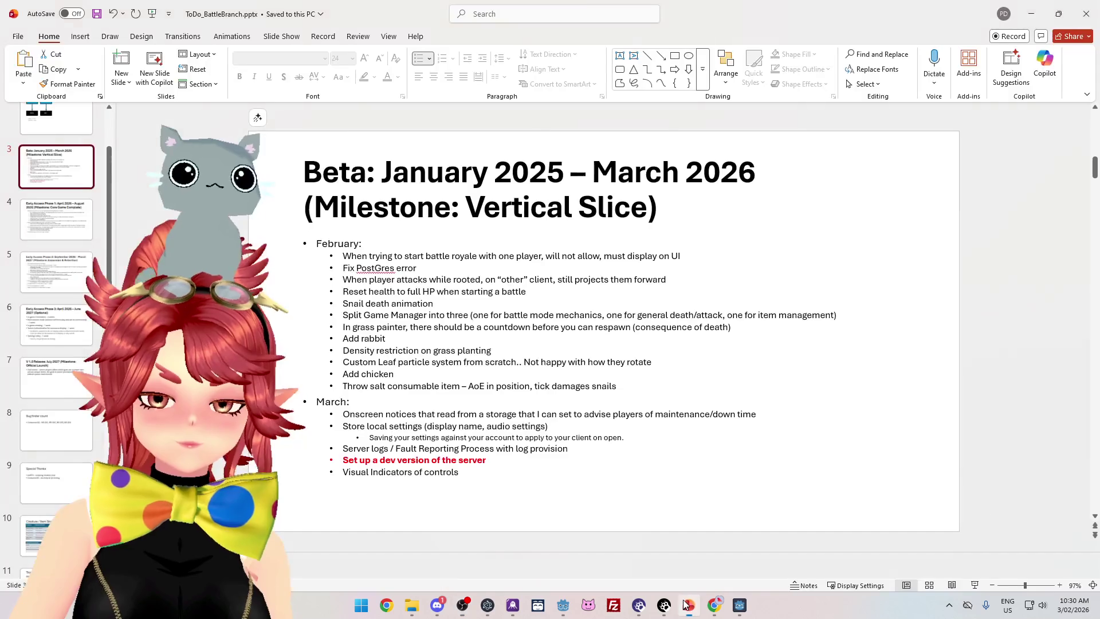
Highlight the words 'battle royale' in the first February to-do item.
left_click(529, 256)
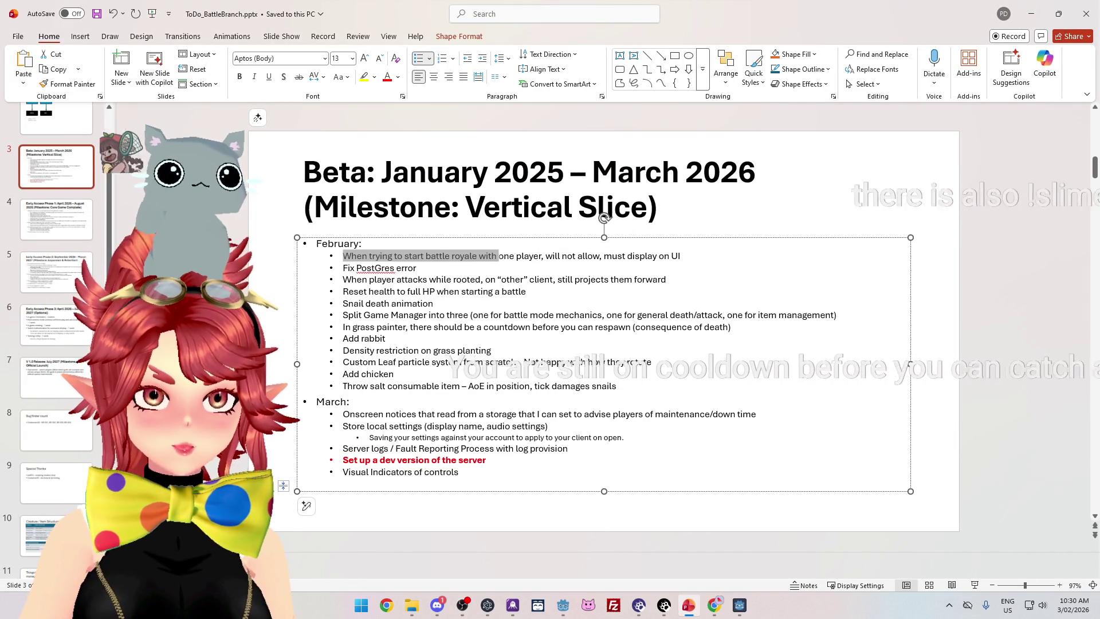
left_click(543, 256)
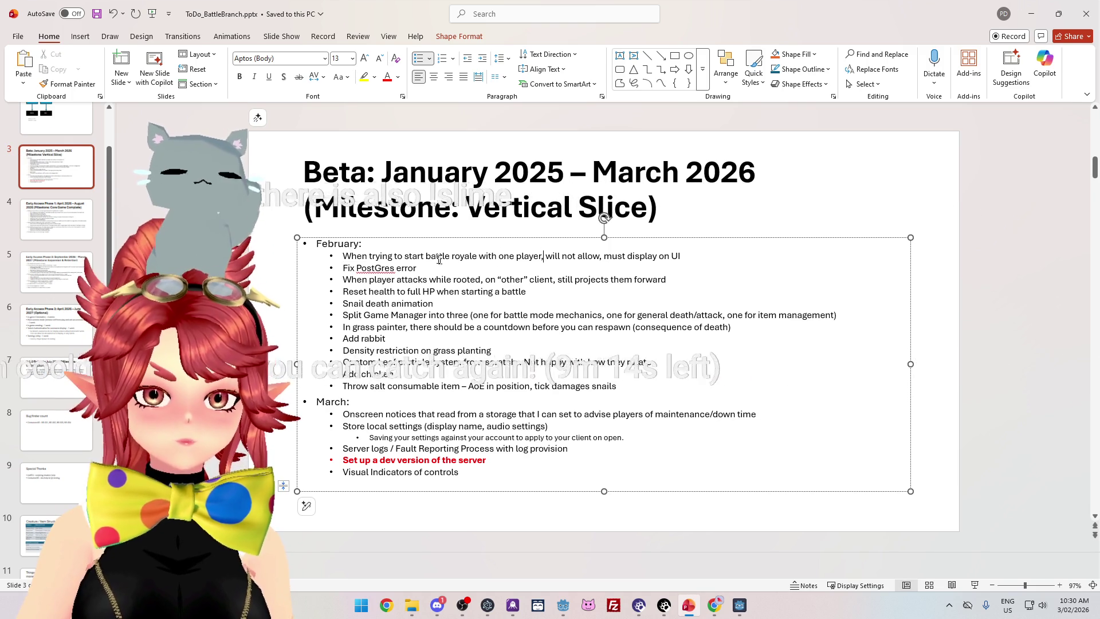
left_click_drag(426, 256, 514, 256)
Back in the running game, switch the battle mode from Dodge Block to Battle Royale.
key("alt+Tab")
left_click(583, 166)
left_click(585, 188)
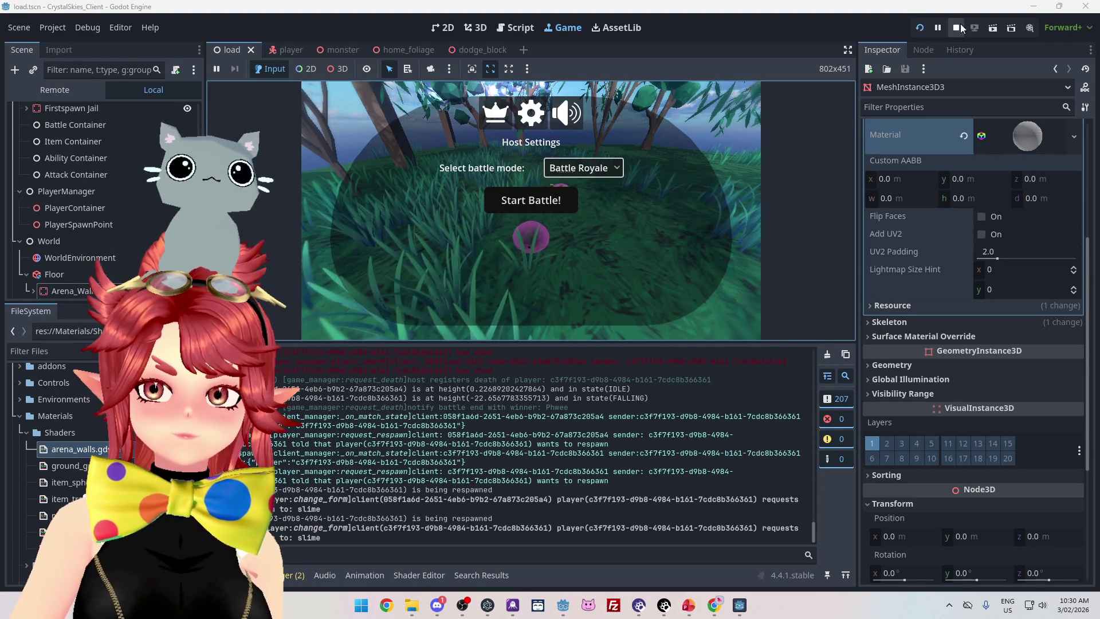
Stop the game, expand IngameMenu in the Scene dock, and select the Start Battle node.
key("F8")
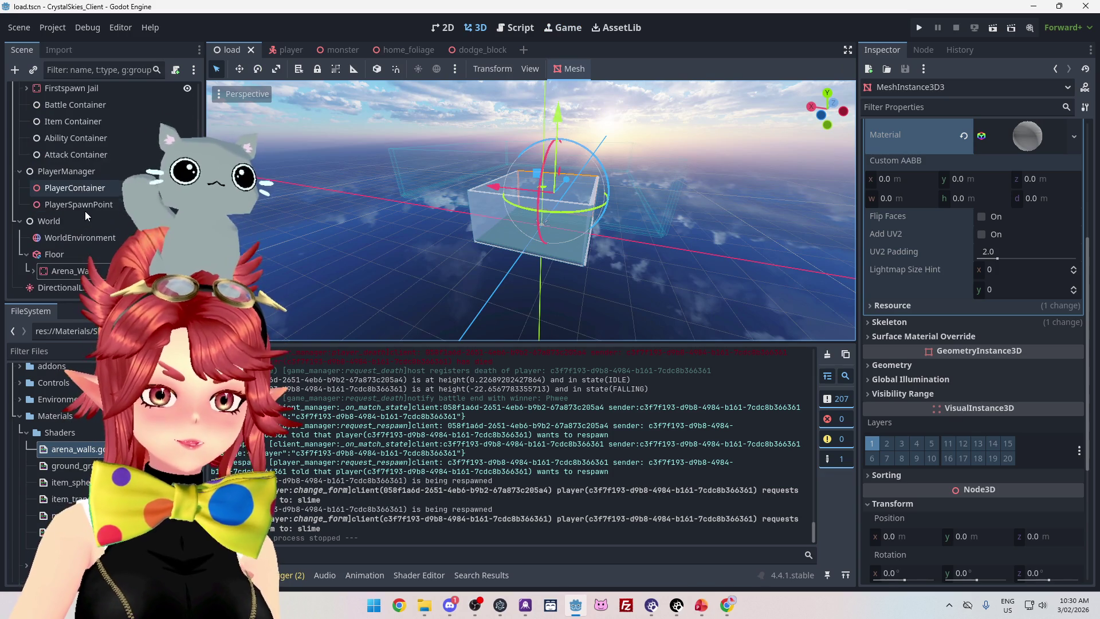
scroll(80, 209, "up", 5)
left_click(27, 142)
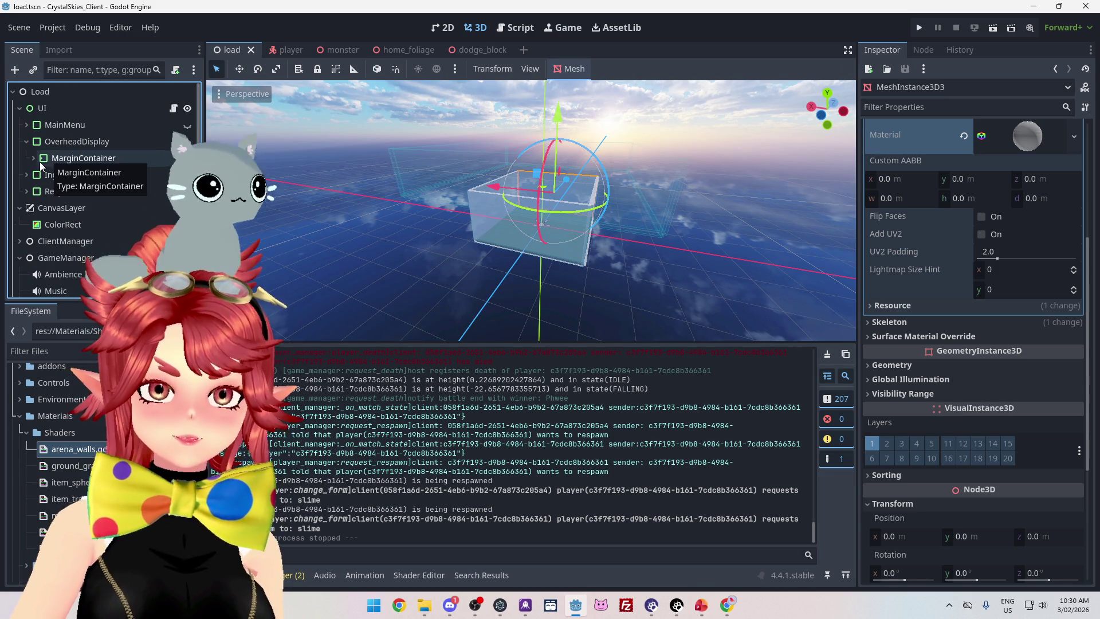
left_click(34, 159)
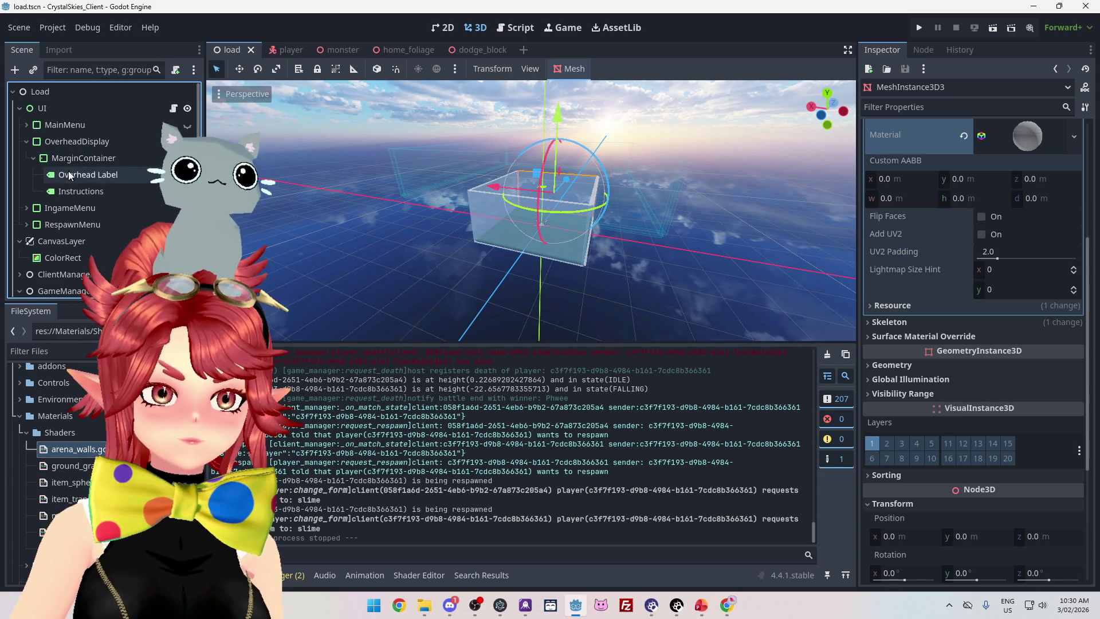
left_click(26, 143)
left_click(26, 159)
scroll(108, 211, "down", 5)
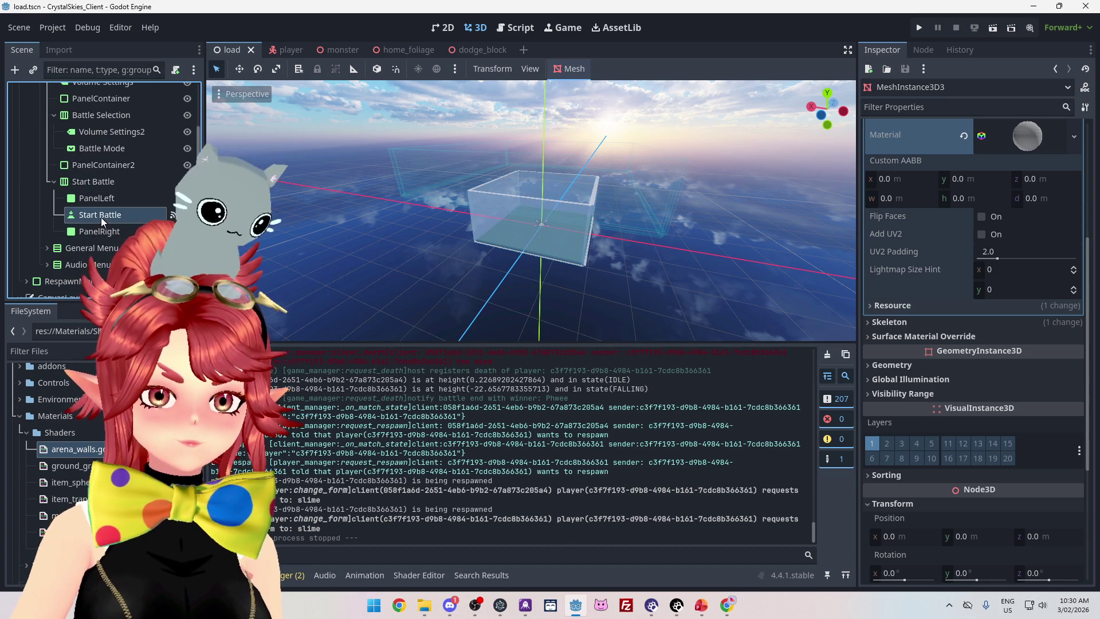
left_click(100, 215)
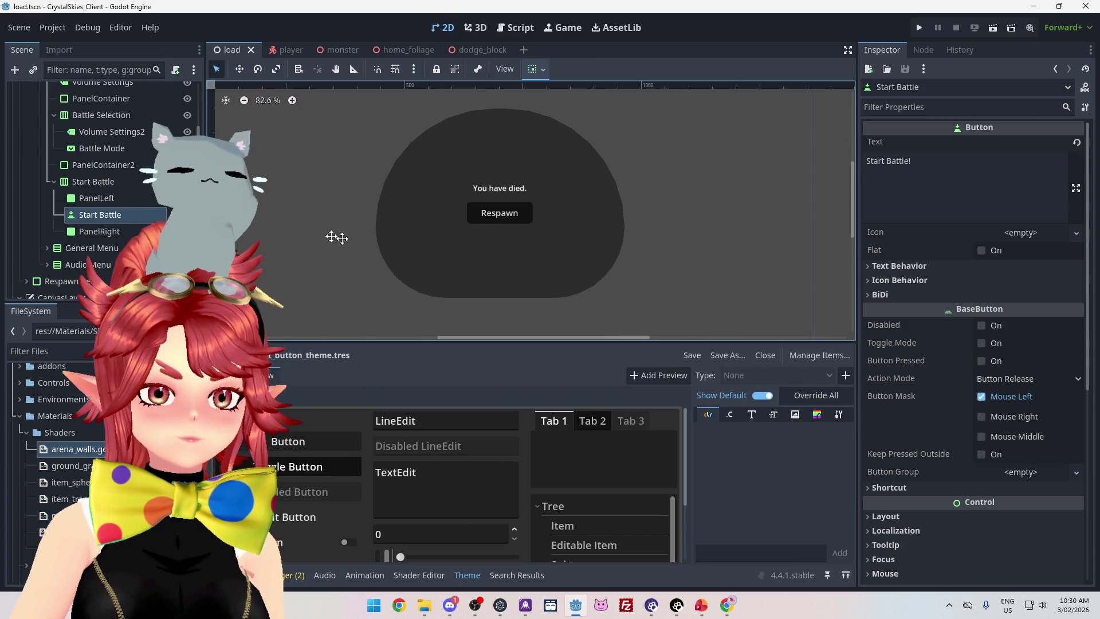
Make IngameMenu visible on the canvas and collapse its branch.
left_click_drag(319, 233, 415, 250)
scroll(103, 189, "up", 5)
left_click(187, 158)
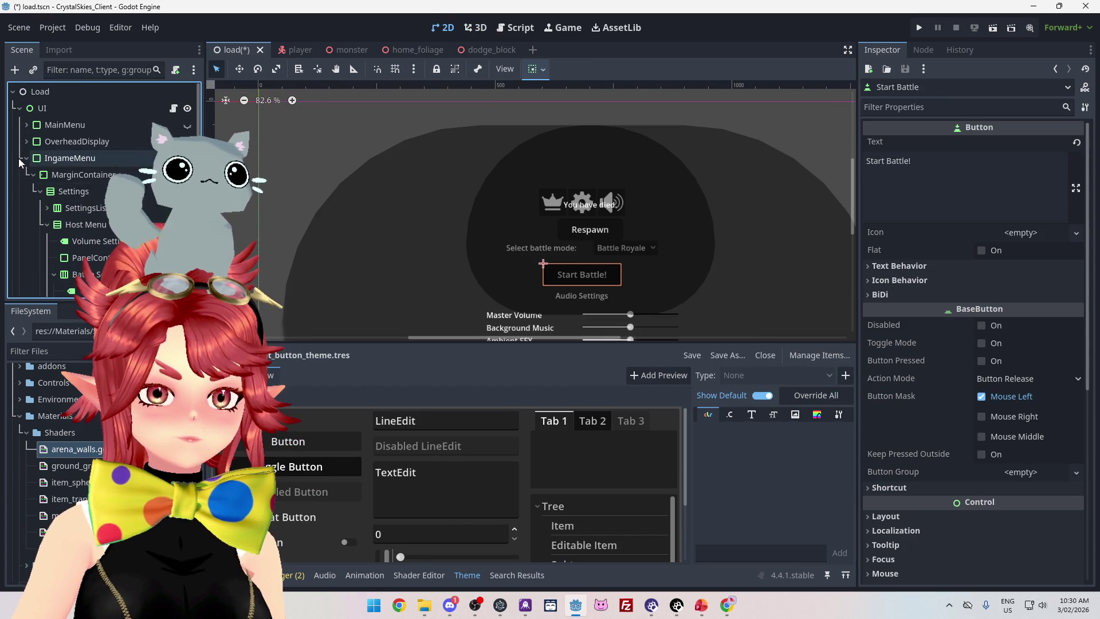
left_click(27, 158)
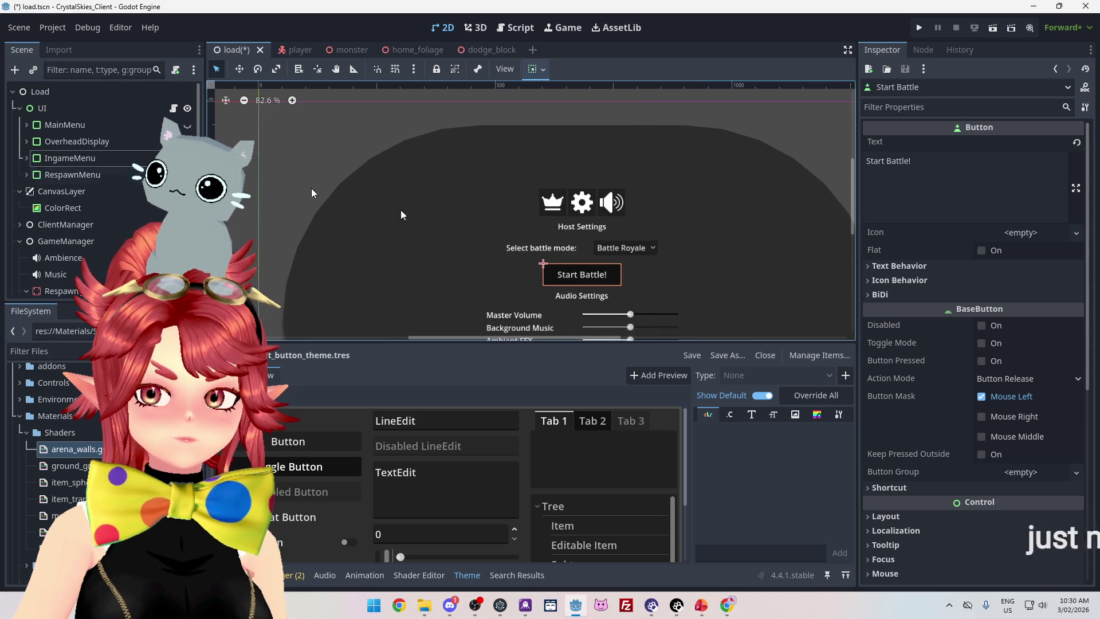
scroll(585, 278, "down", 2)
scroll(584, 277, "up", 1)
scroll(652, 202, "down", 3)
scroll(649, 199, "up", 3)
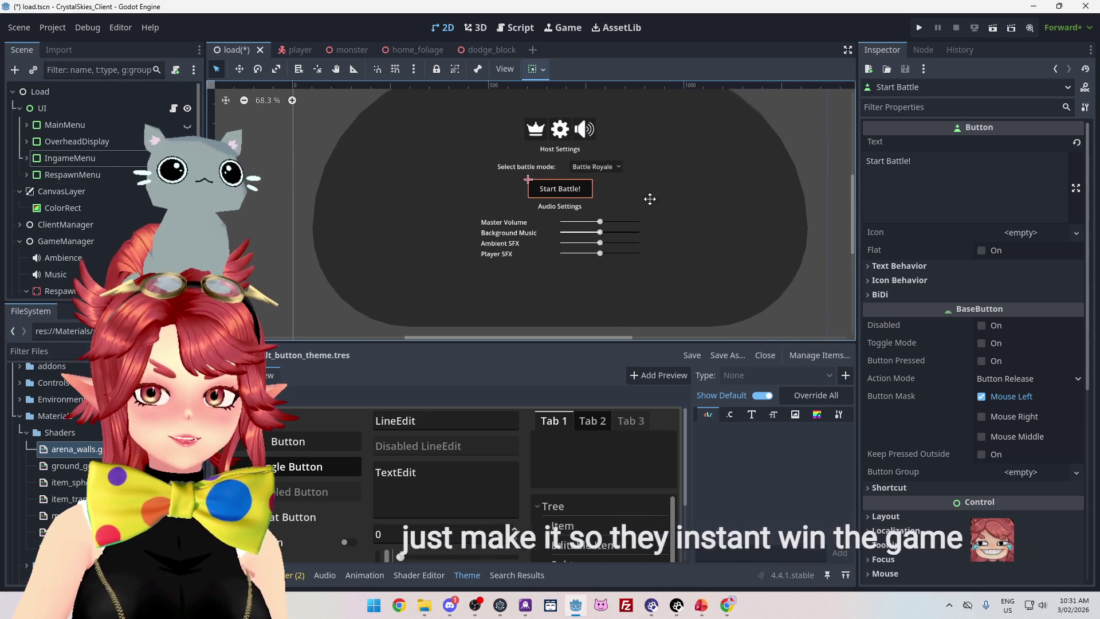
Expand IngameMenu > MarginContainer > Settings and hide the Audio Menu from the canvas.
left_click(26, 158)
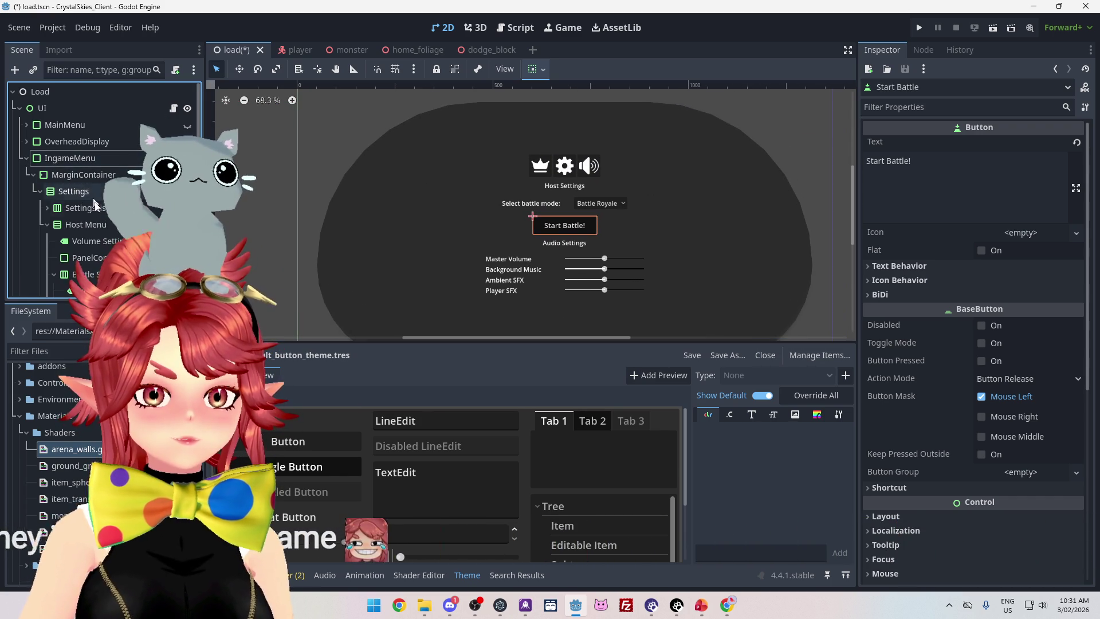
left_click(34, 175)
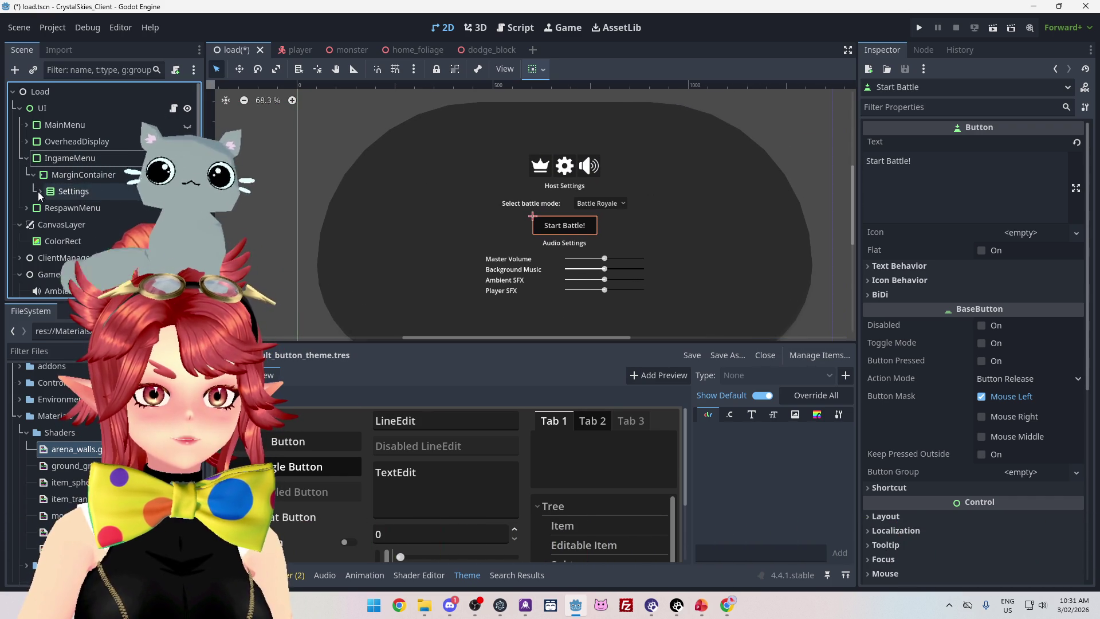
left_click(39, 191)
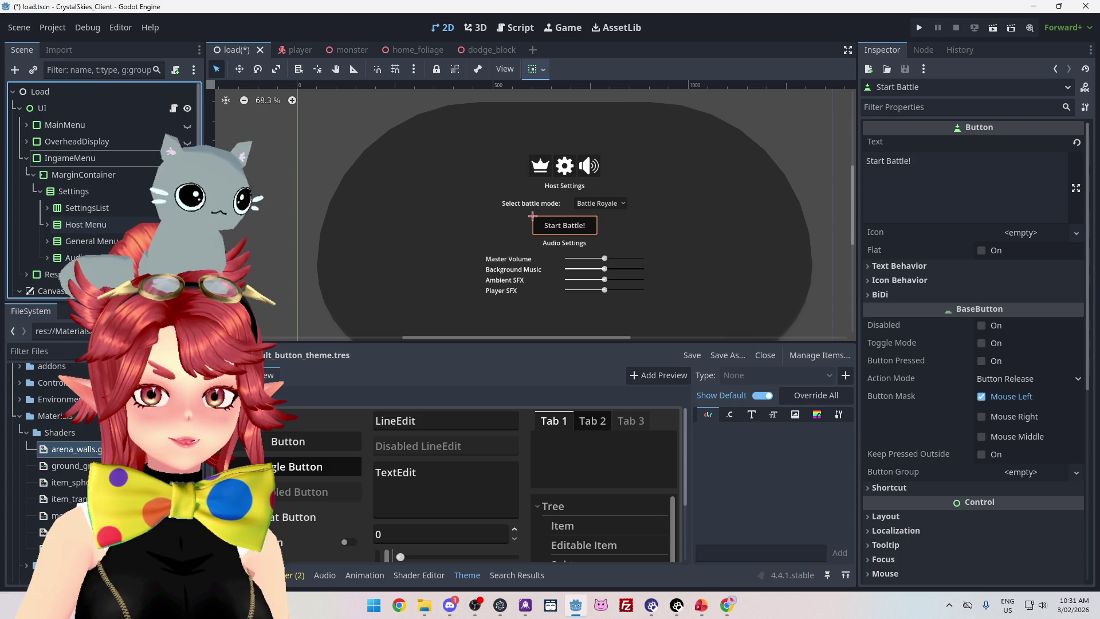
left_click(188, 258)
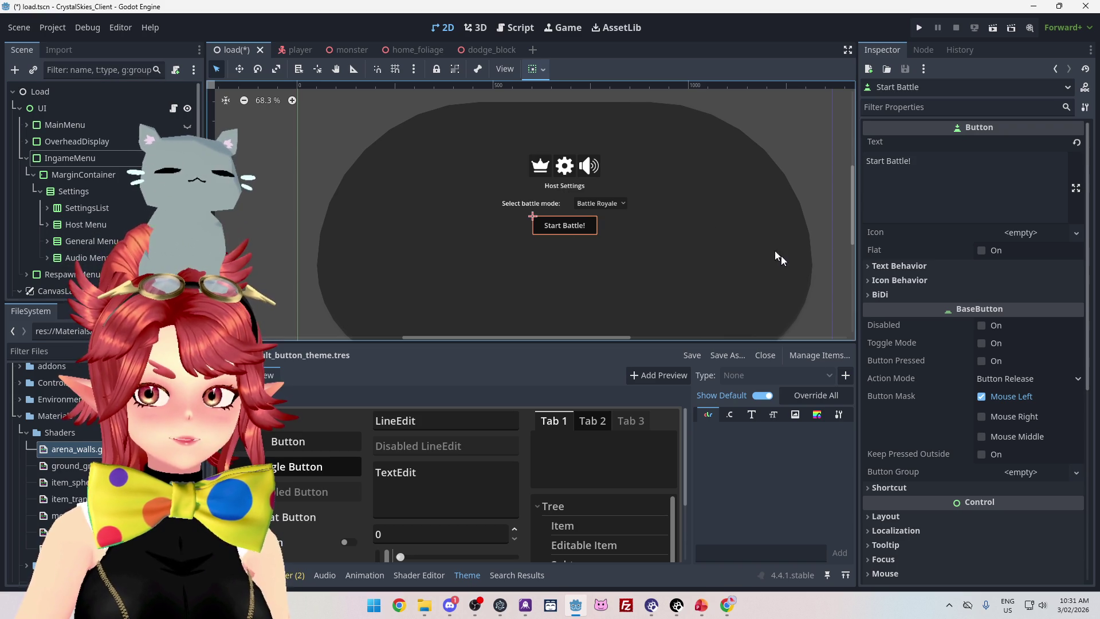
scroll(596, 252, "down", 1)
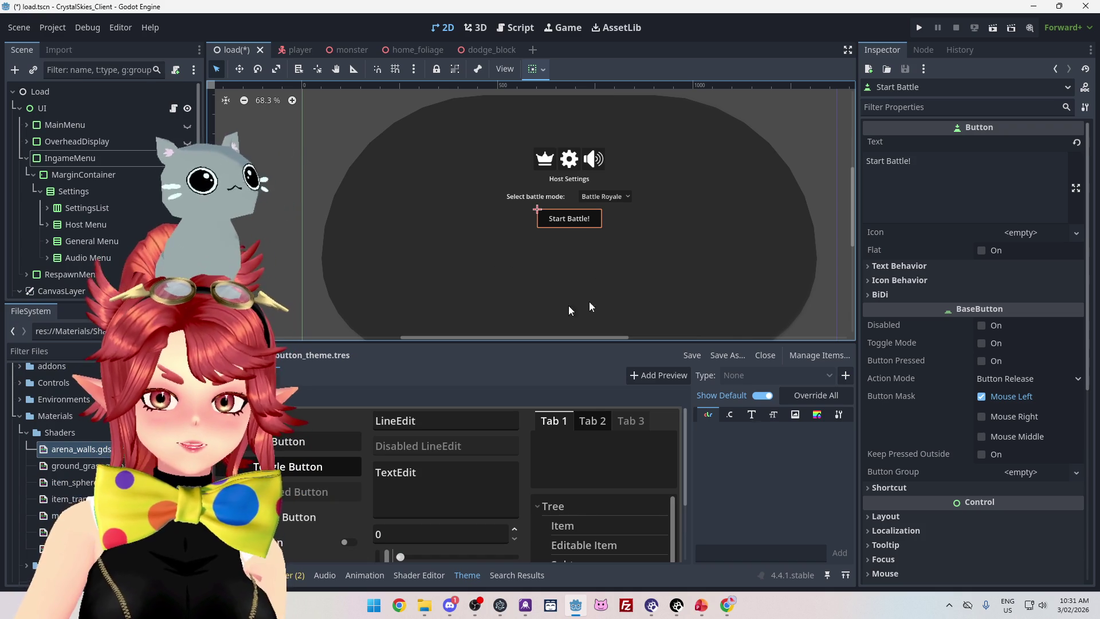
left_click(518, 28)
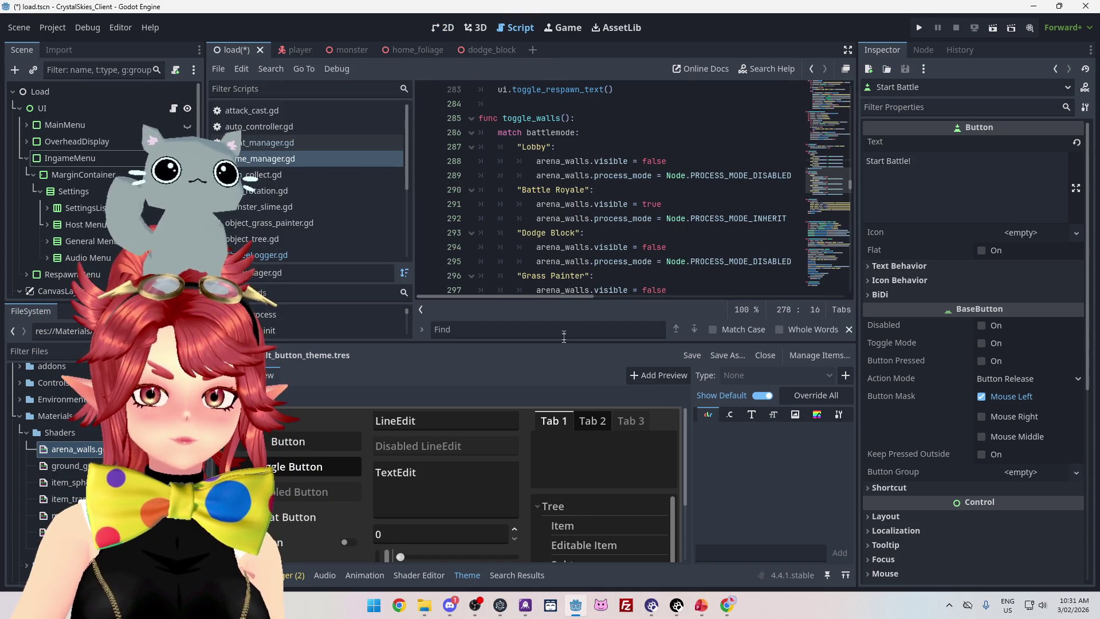
left_click_drag(553, 342, 553, 387)
left_click_drag(858, 304, 928, 304)
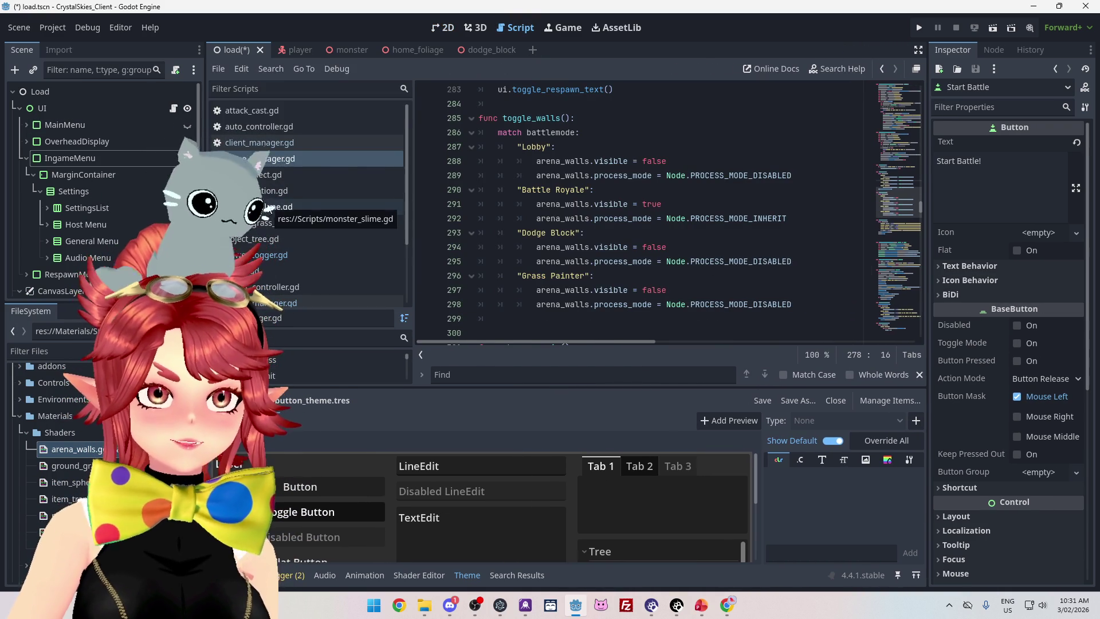
left_click(260, 142)
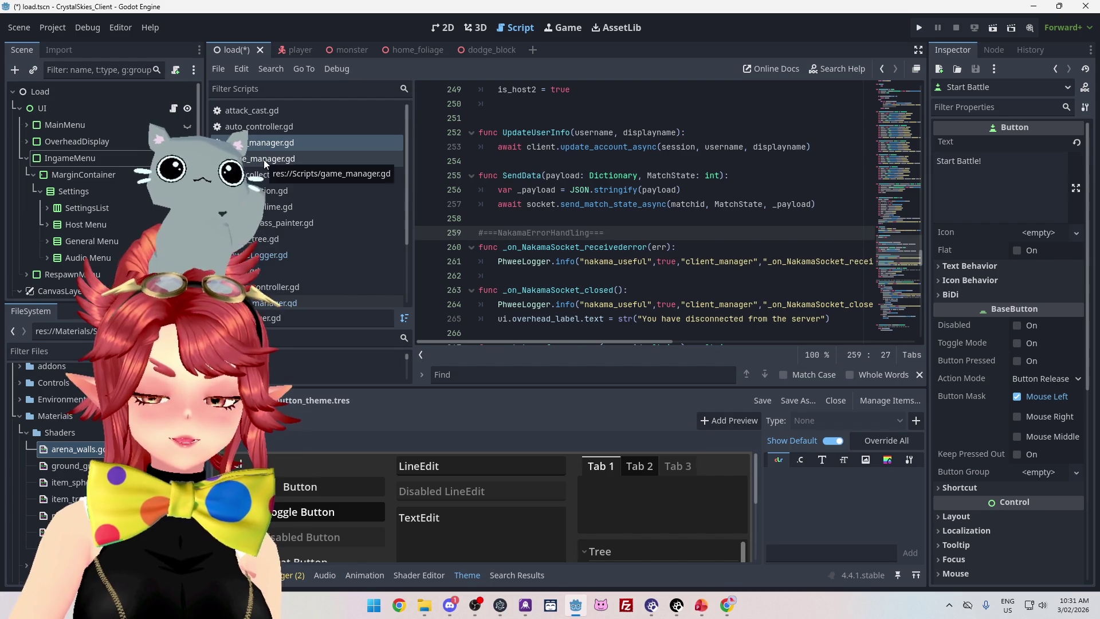
left_click(264, 161)
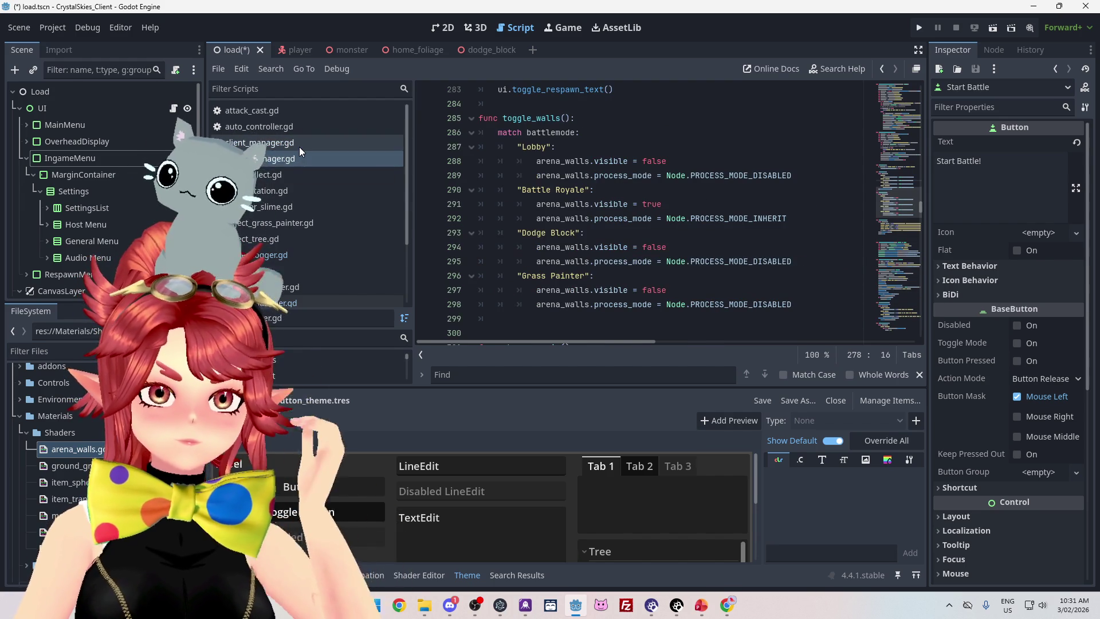
left_click(274, 147)
left_click(283, 164)
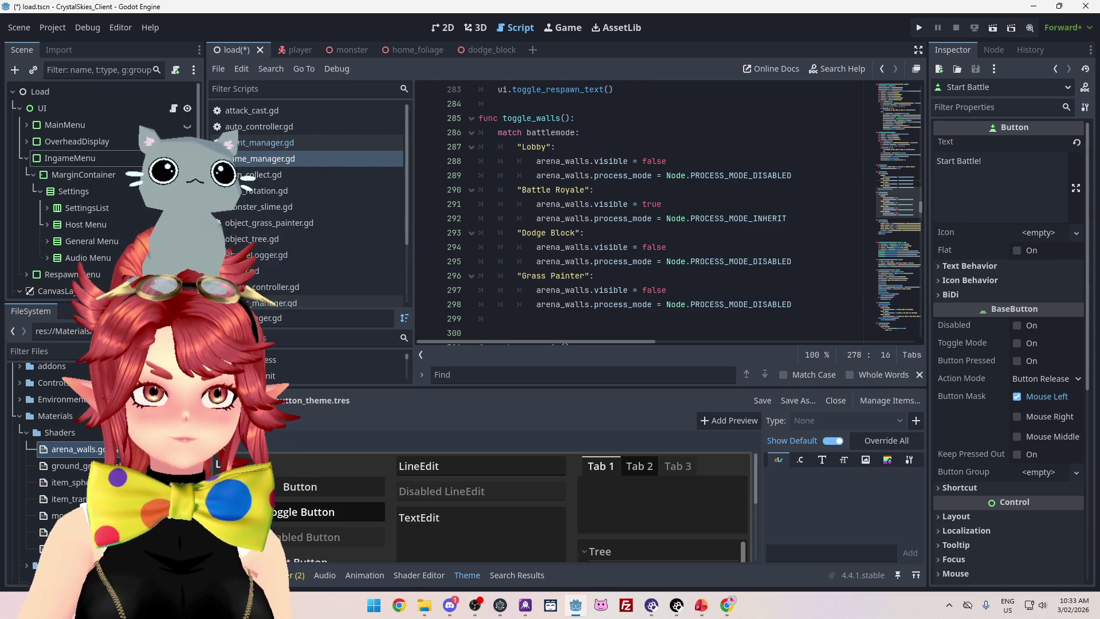
Add a new indented line under the Battle Royale case in game_manager.gd.
left_click_drag(524, 342, 495, 339)
scroll(592, 253, "down", 1)
scroll(601, 256, "down", 2)
scroll(655, 261, "up", 3)
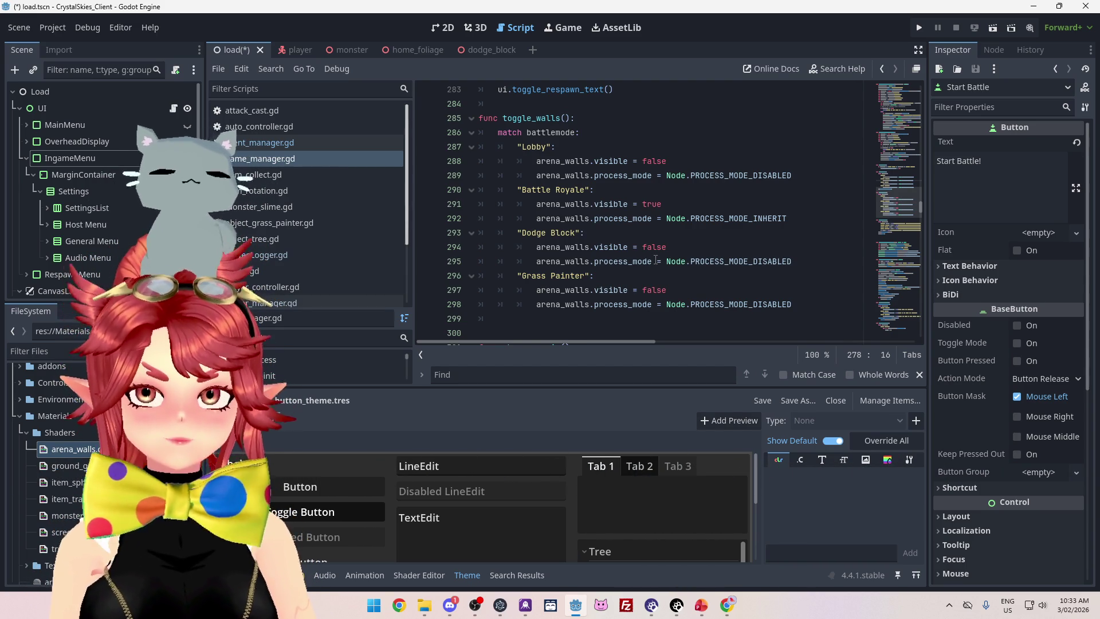
scroll(656, 259, "down", 20)
left_click(596, 193)
key("Return")
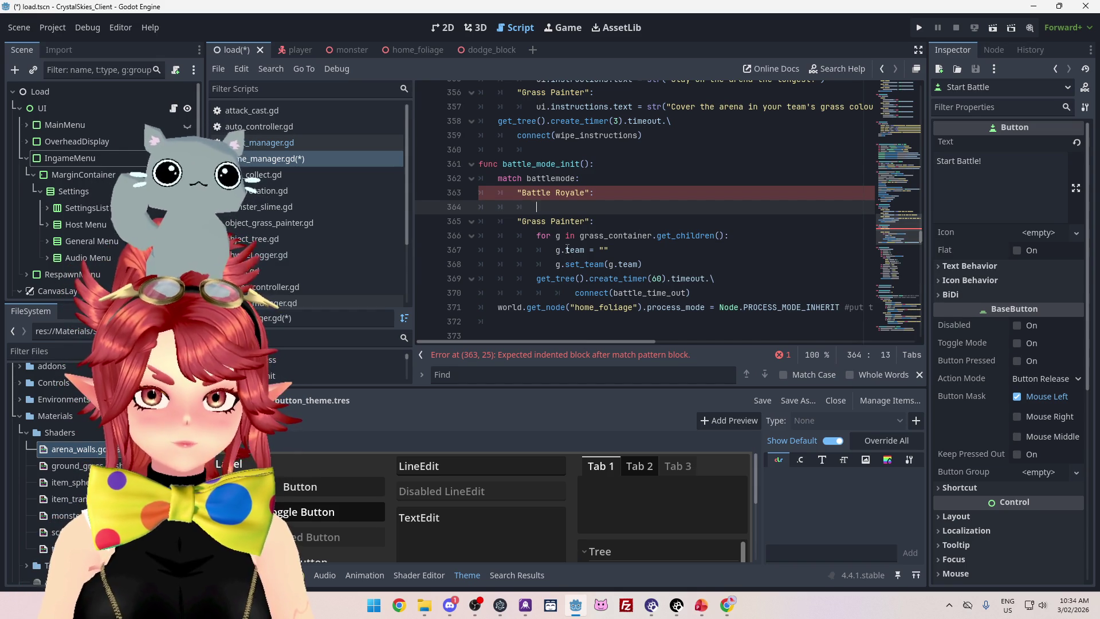
Write _no_players = player_manager.get_no_players(), checking the function name in the player manager script.
key("ctrl+space")
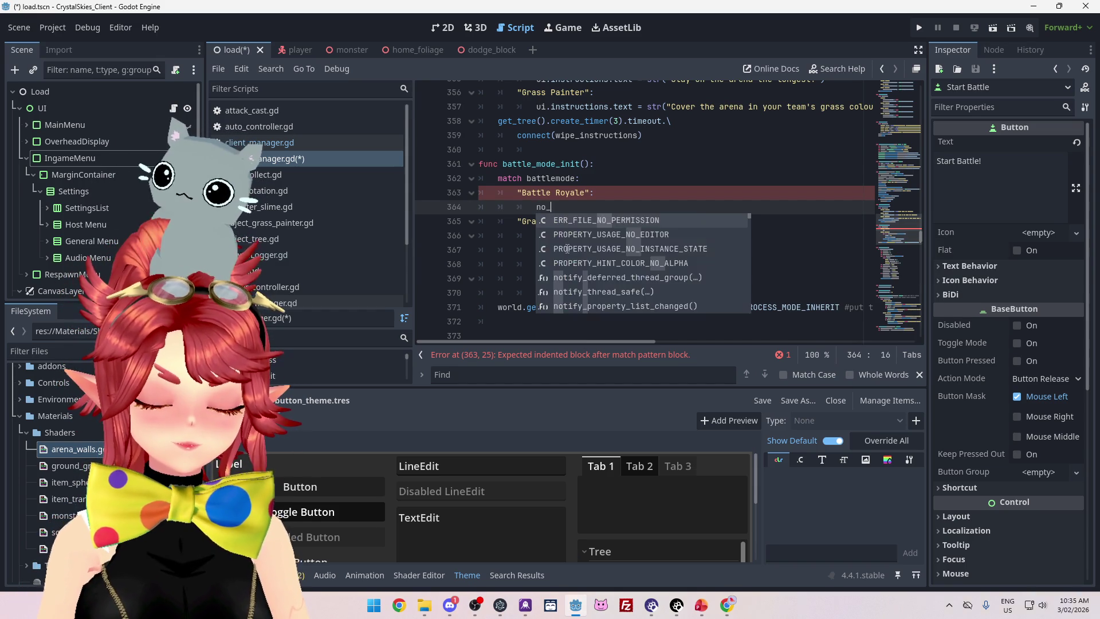
key("Escape")
type("no_players =")
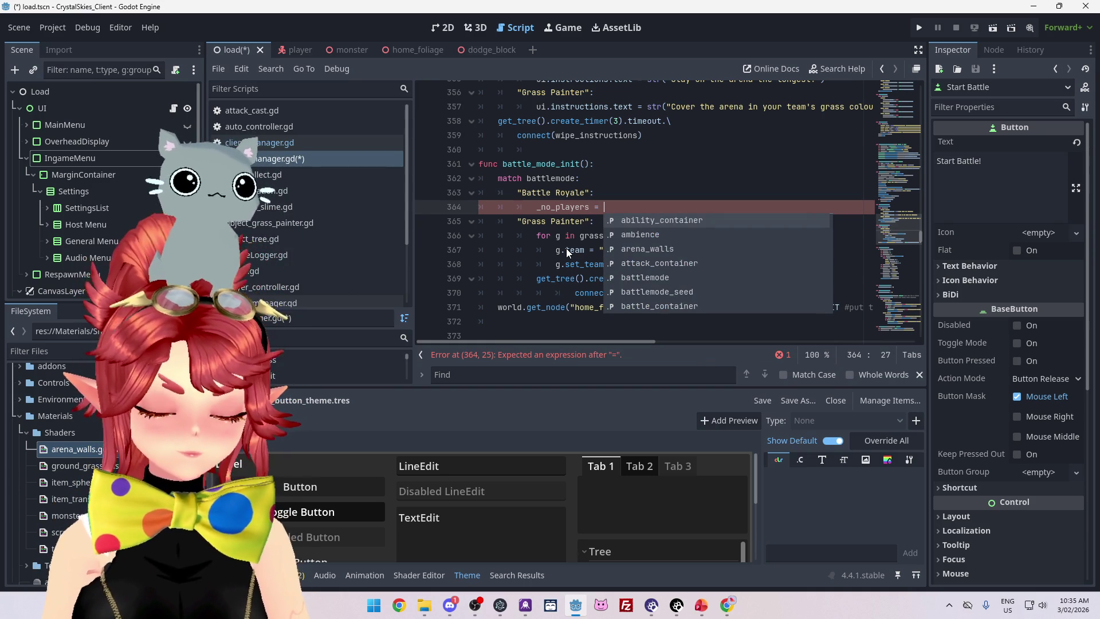
type("player")
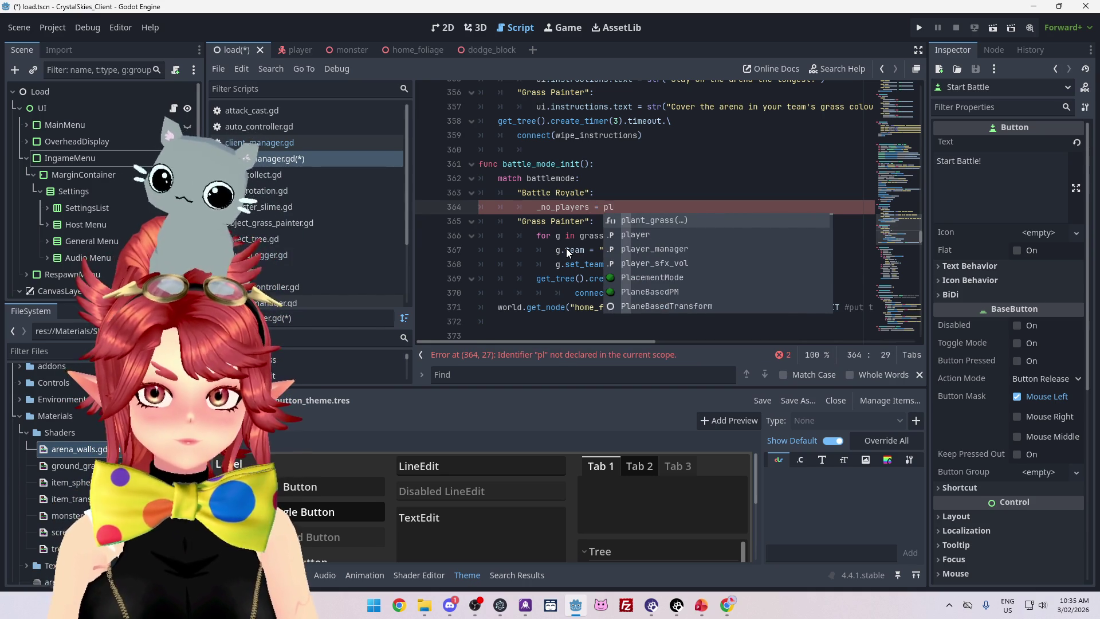
key("BackSpace")
key("BackSpace")
key("BackSpace")
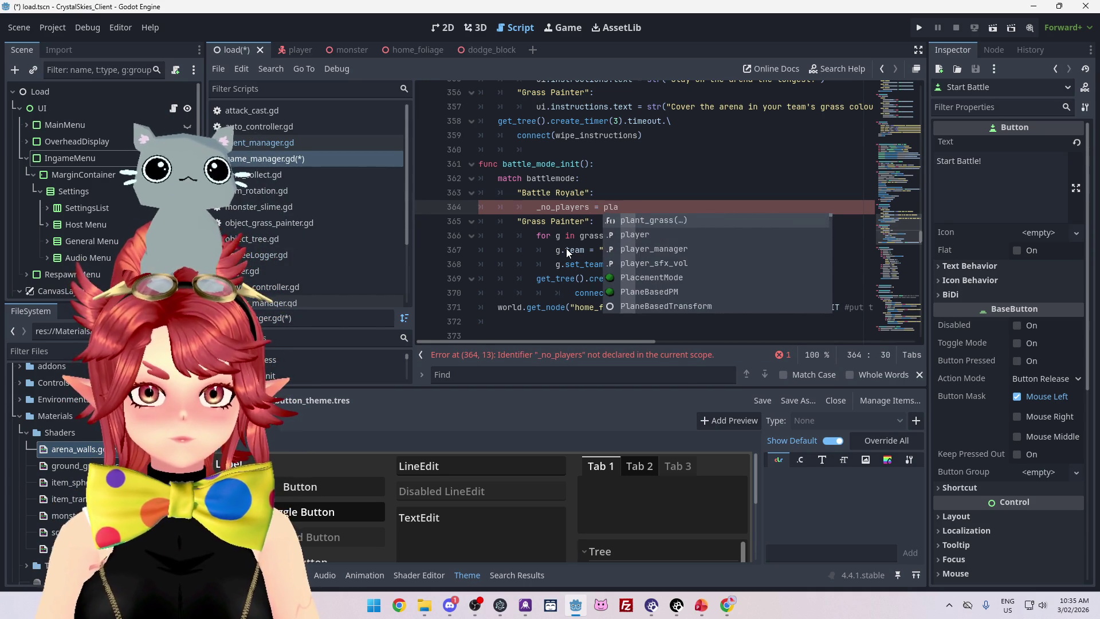
type("yer_manag")
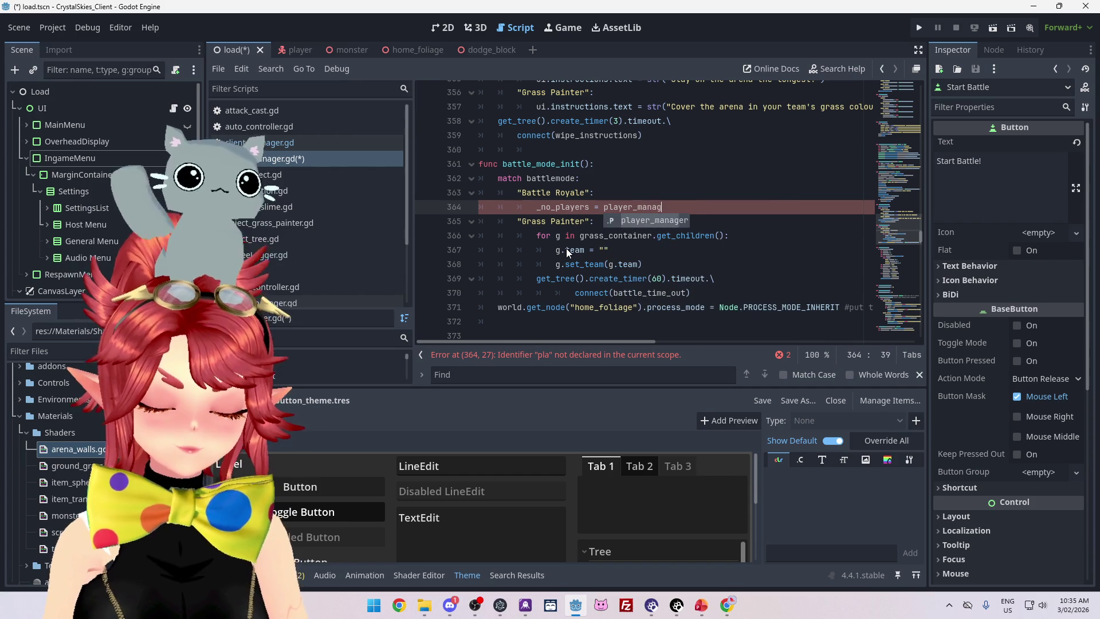
type("er.get")
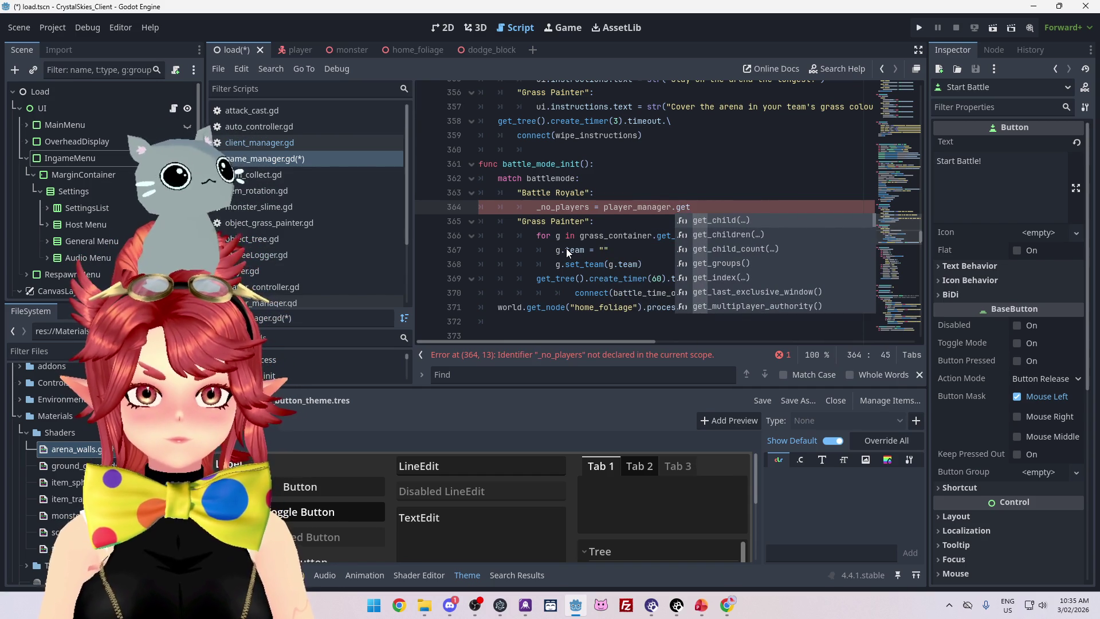
type("_")
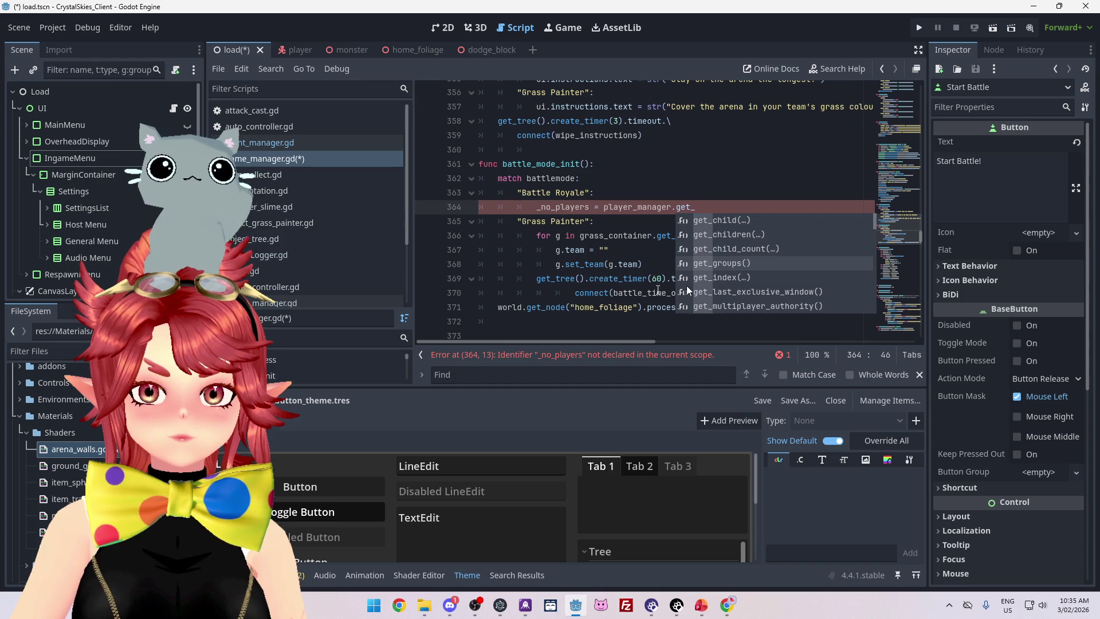
left_click(285, 303)
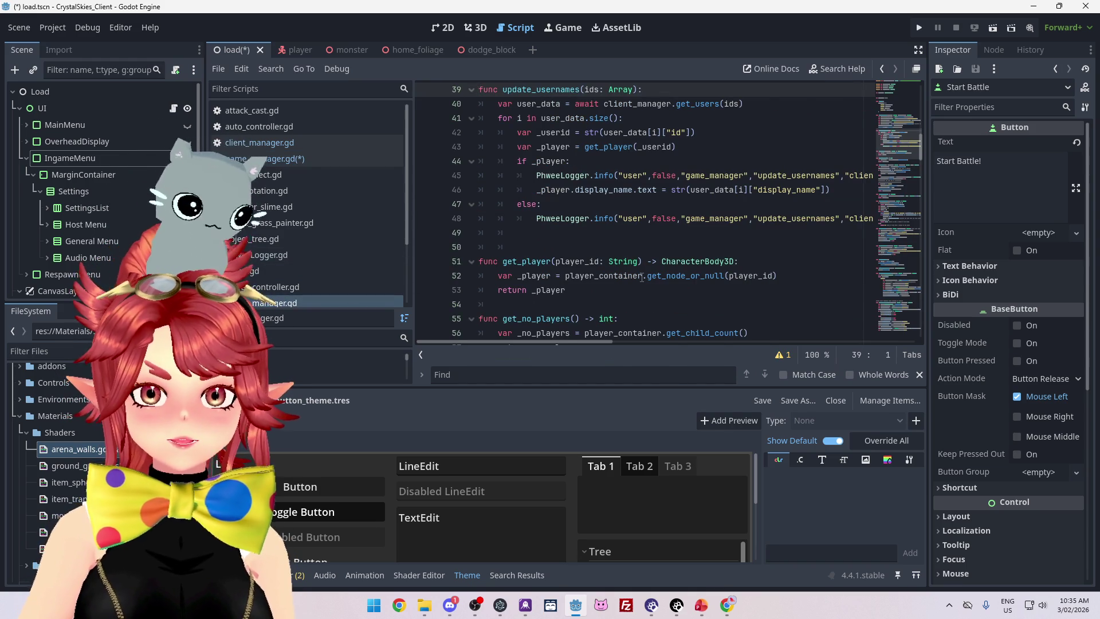
scroll(636, 274, "down", 2)
left_click_drag(502, 232, 580, 232)
left_click(285, 159)
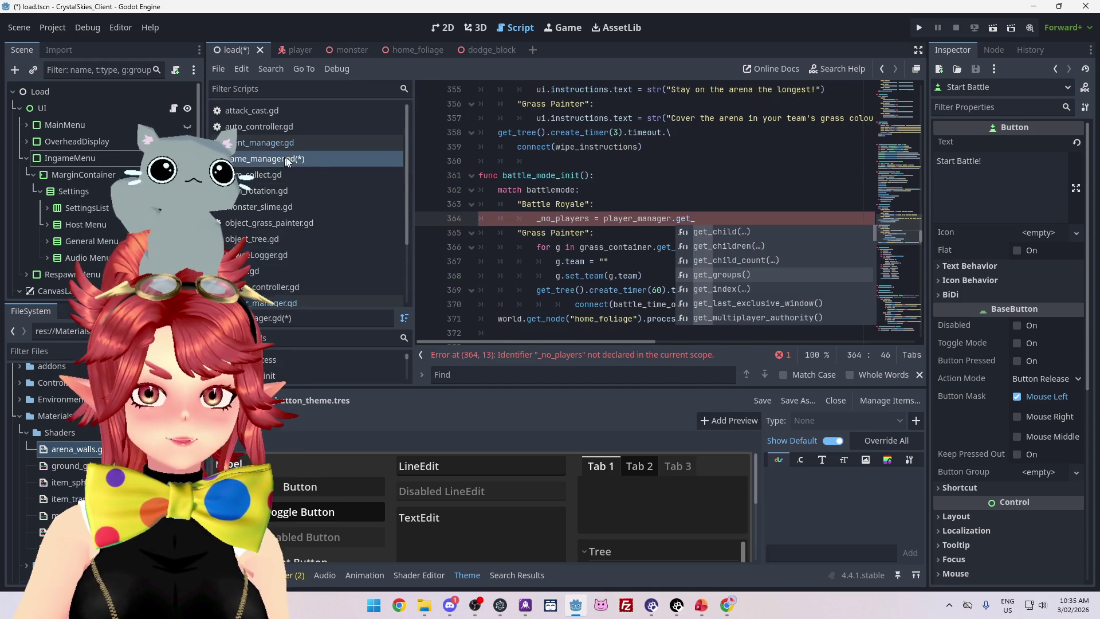
left_click(700, 217)
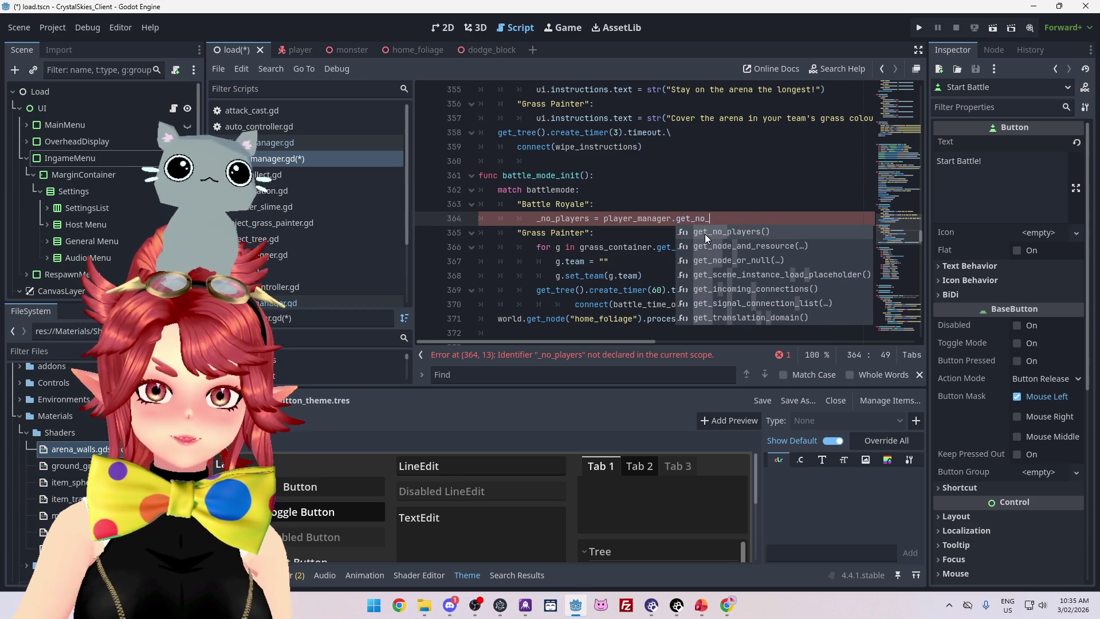
left_click(706, 235)
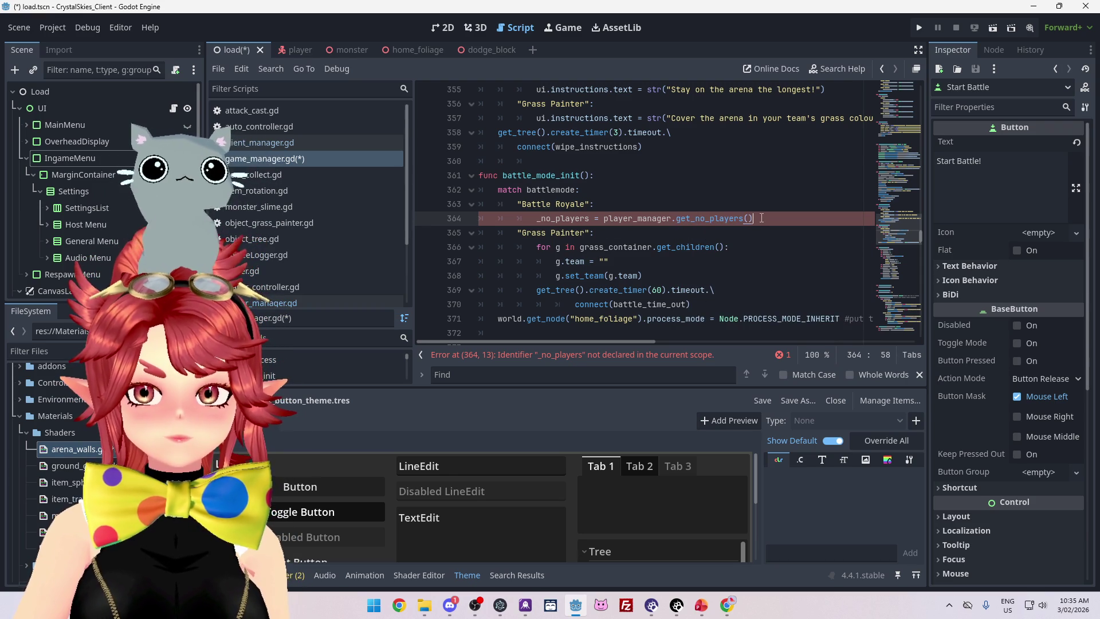
Add the if (_no_players = 1): check on the next line and open its body.
key("Return")
type("if  (_")
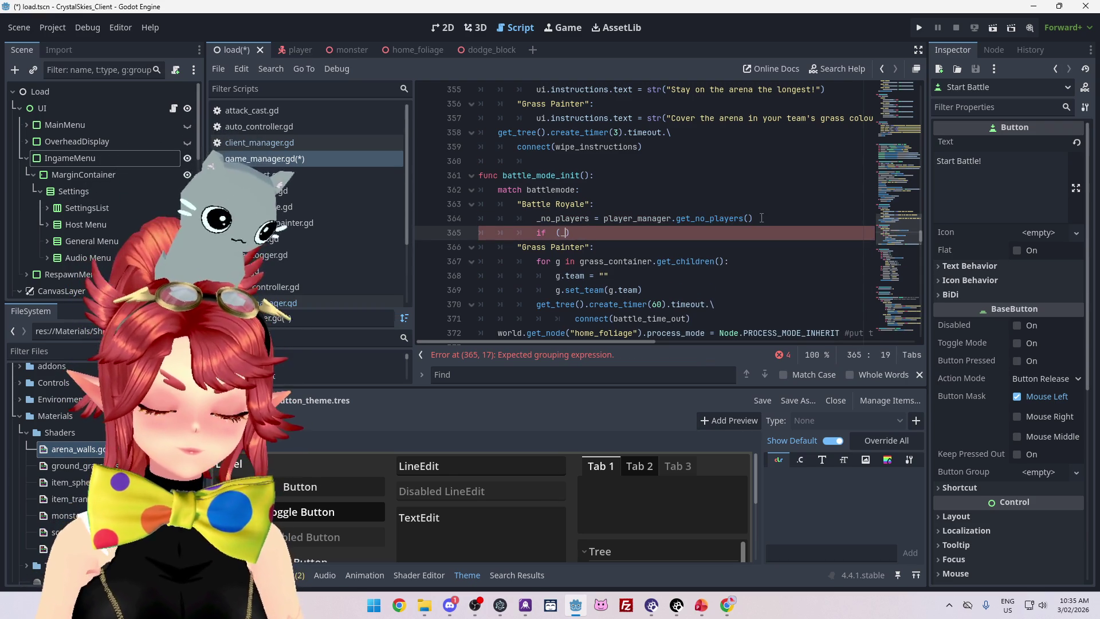
type("no_plyaer")
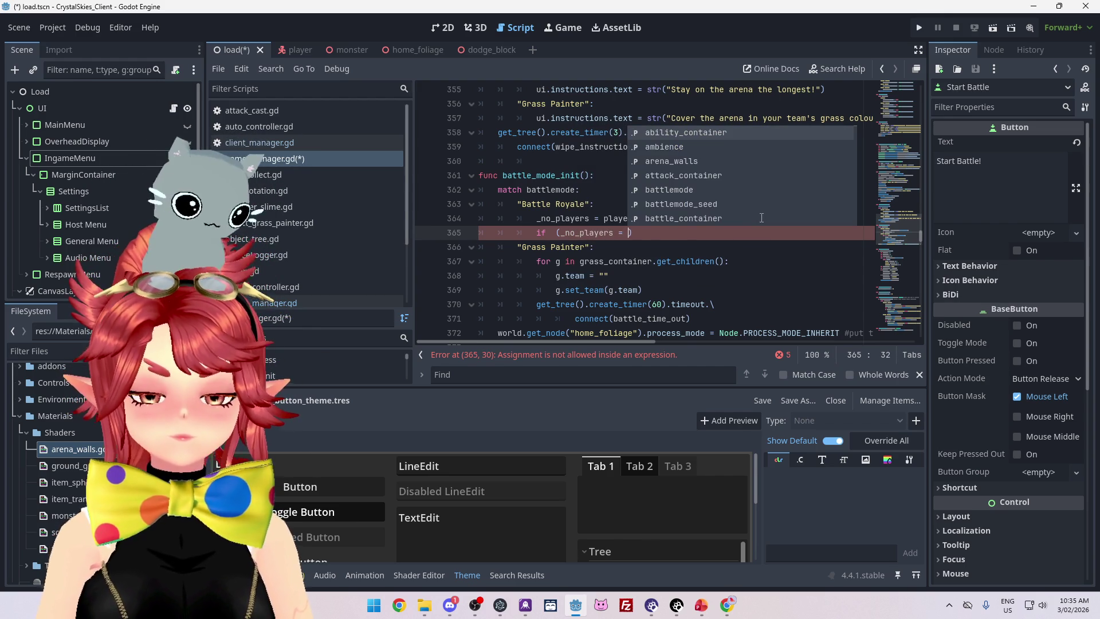
type("0")
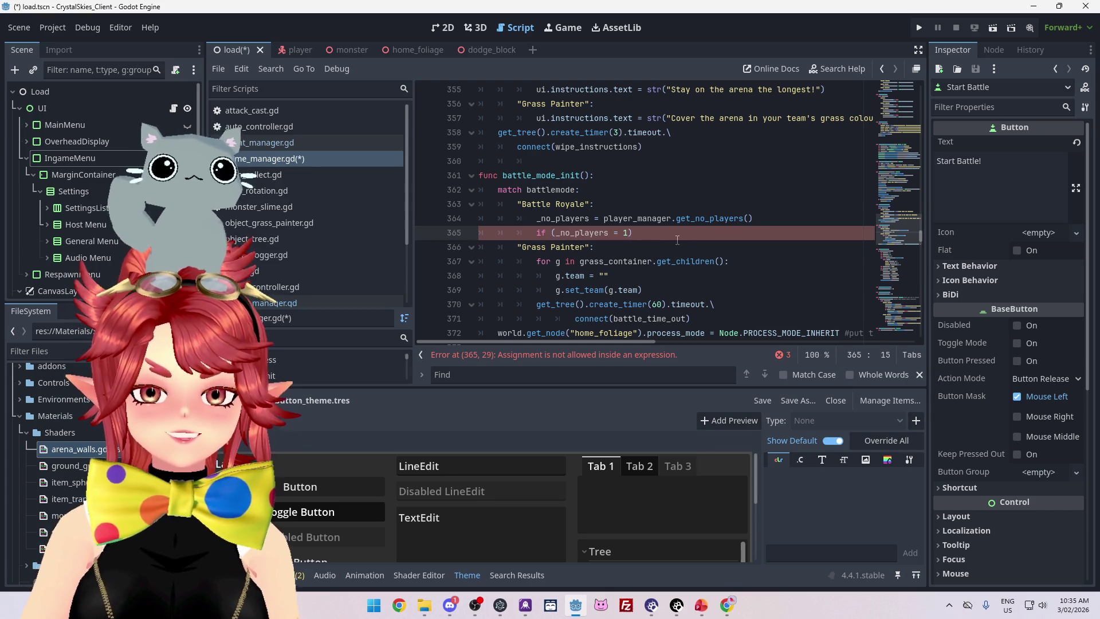
type(":")
key("Return")
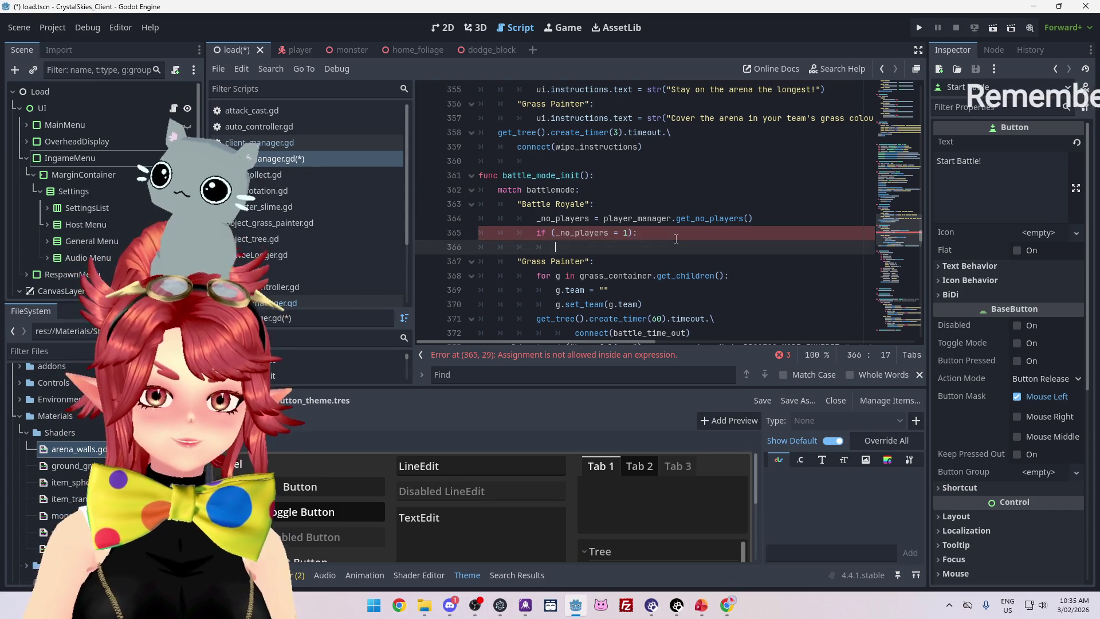
scroll(632, 240, "down", 2)
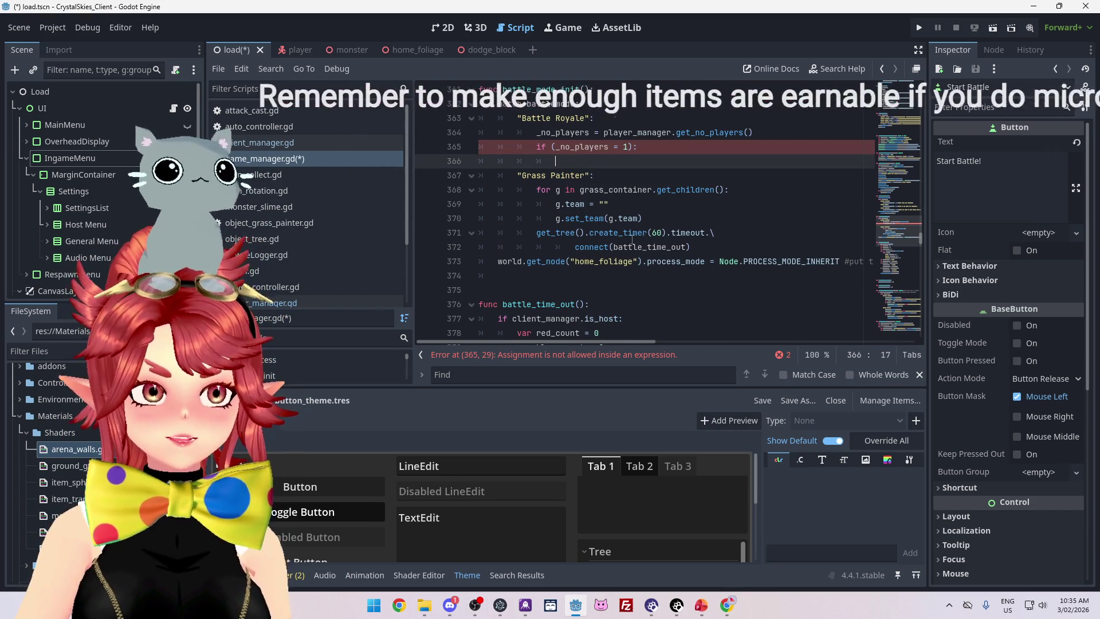